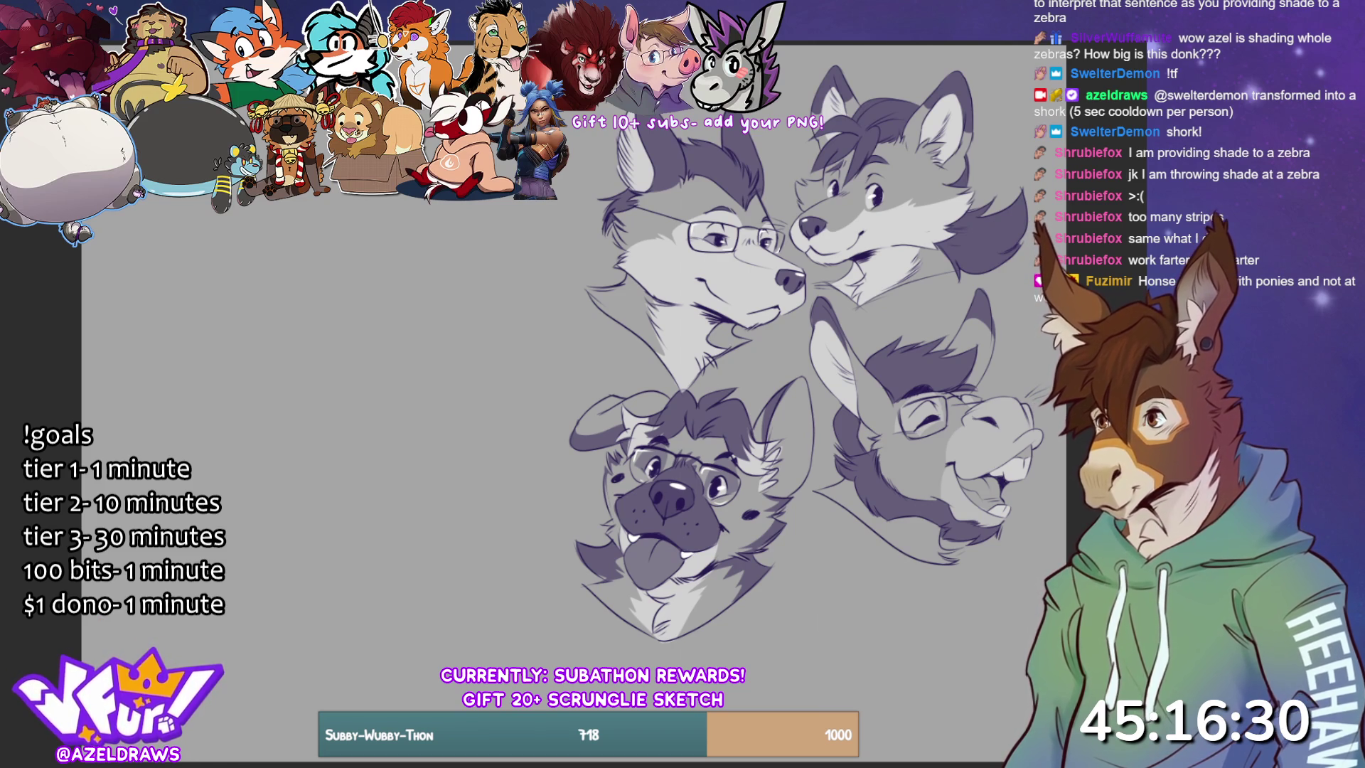
- Sketch a first head circle with vertical centre guidelines, undoing misdrawn strokes
{"action": "mouse_move", "coordinate": [455, 299]}
{"action": "left_mouse_down"}
{"action": "mouse_move", "coordinate": [298, 263]}
{"action": "mouse_move", "coordinate": [410, 473]}
{"action": "left_mouse_up"}
{"action": "key", "text": "ctrl+z"}
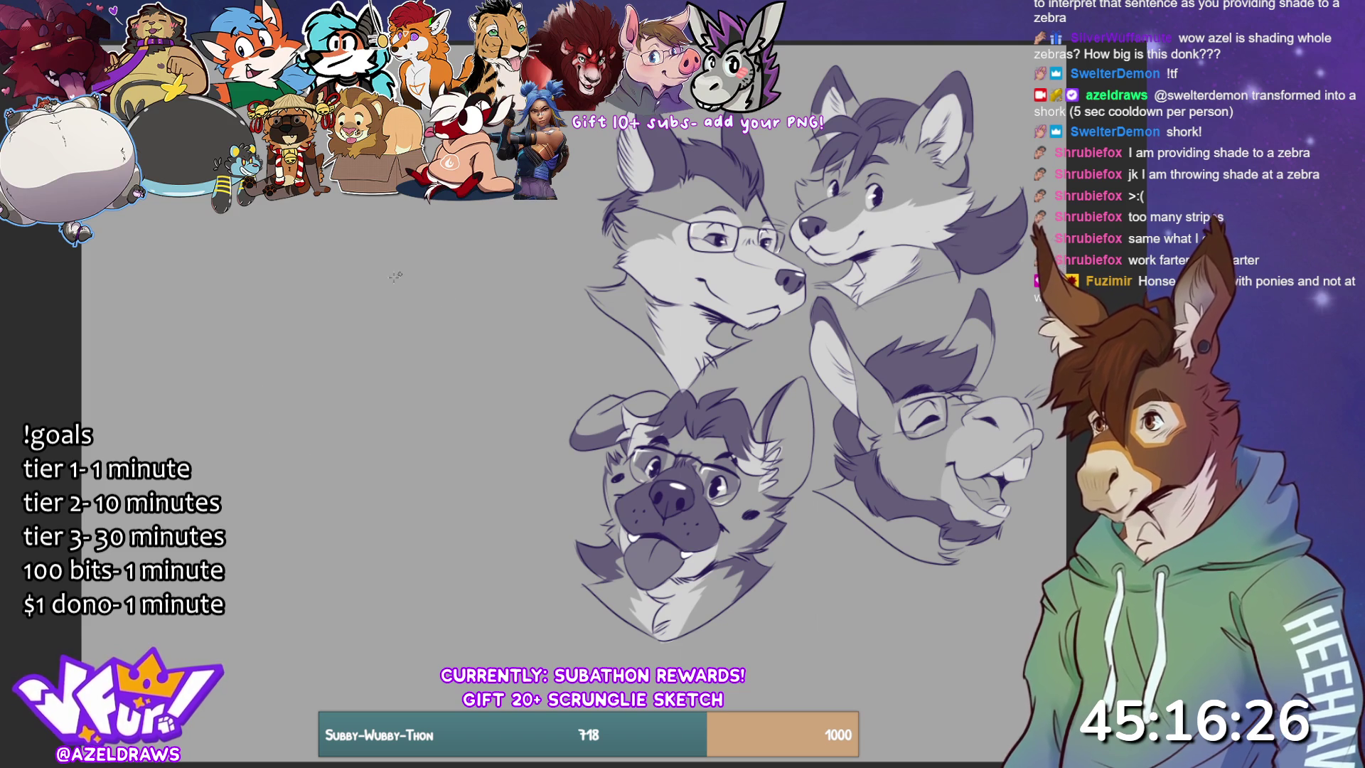
{"action": "mouse_move", "coordinate": [324, 242]}
{"action": "left_mouse_down"}
{"action": "mouse_move", "coordinate": [512, 356]}
{"action": "mouse_move", "coordinate": [285, 419]}
{"action": "mouse_move", "coordinate": [426, 462]}
{"action": "left_mouse_up"}
{"action": "mouse_move", "coordinate": [437, 226]}
{"action": "left_mouse_down"}
{"action": "mouse_move", "coordinate": [355, 219]}
{"action": "mouse_move", "coordinate": [278, 388]}
{"action": "mouse_move", "coordinate": [360, 327]}
{"action": "left_mouse_up"}
{"action": "left_click_drag", "start_coordinate": [279, 398], "coordinate": [504, 310]}
{"action": "left_click_drag", "start_coordinate": [320, 268], "coordinate": [327, 403]}
{"action": "mouse_move", "coordinate": [324, 249]}
{"action": "left_mouse_down"}
{"action": "mouse_move", "coordinate": [320, 316]}
{"action": "mouse_move", "coordinate": [366, 487]}
{"action": "left_mouse_up"}
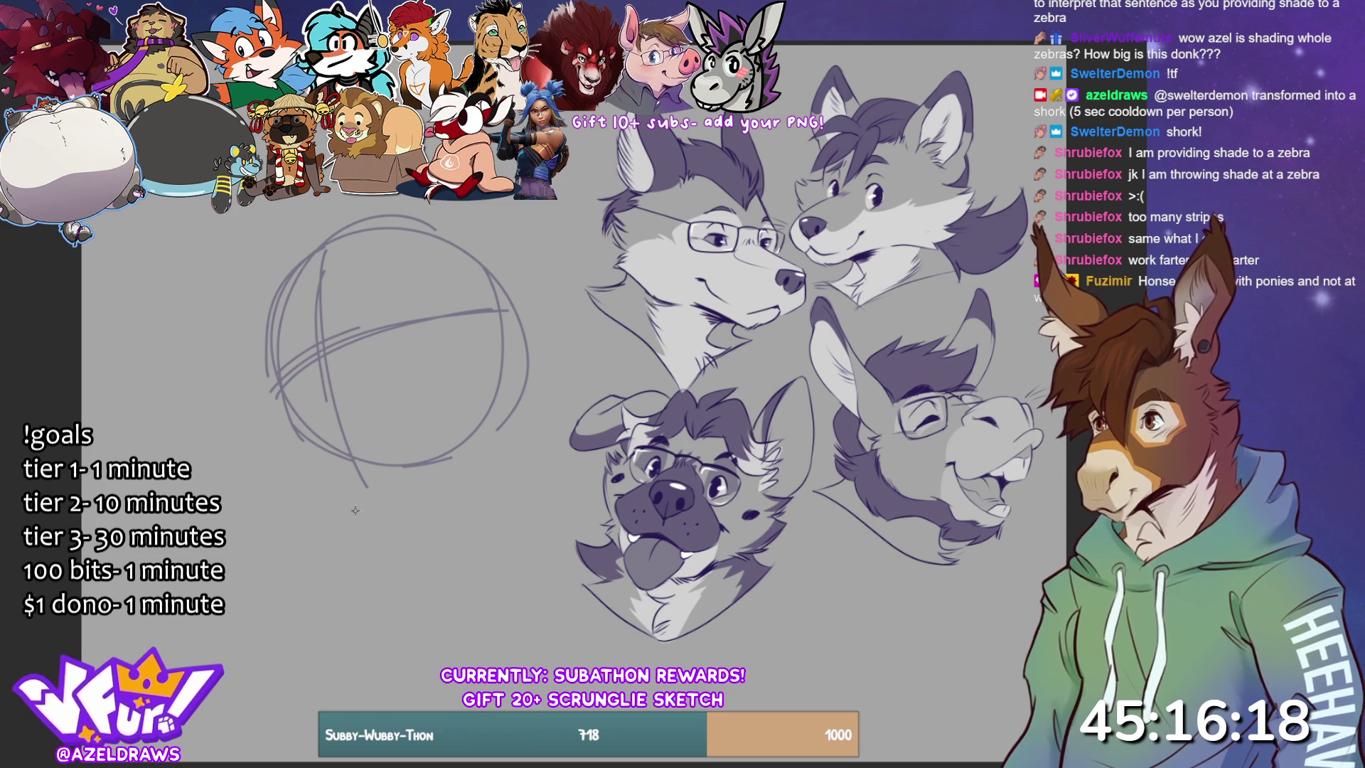
{"action": "key", "text": "ctrl+z"}
{"action": "key", "text": "ctrl+z"}
{"action": "key", "text": "ctrl+z"}
{"action": "left_click_drag", "start_coordinate": [279, 382], "coordinate": [325, 395]}
{"action": "mouse_move", "coordinate": [284, 389]}
{"action": "left_mouse_down"}
{"action": "mouse_move", "coordinate": [301, 396]}
{"action": "mouse_move", "coordinate": [483, 332]}
{"action": "left_mouse_up"}
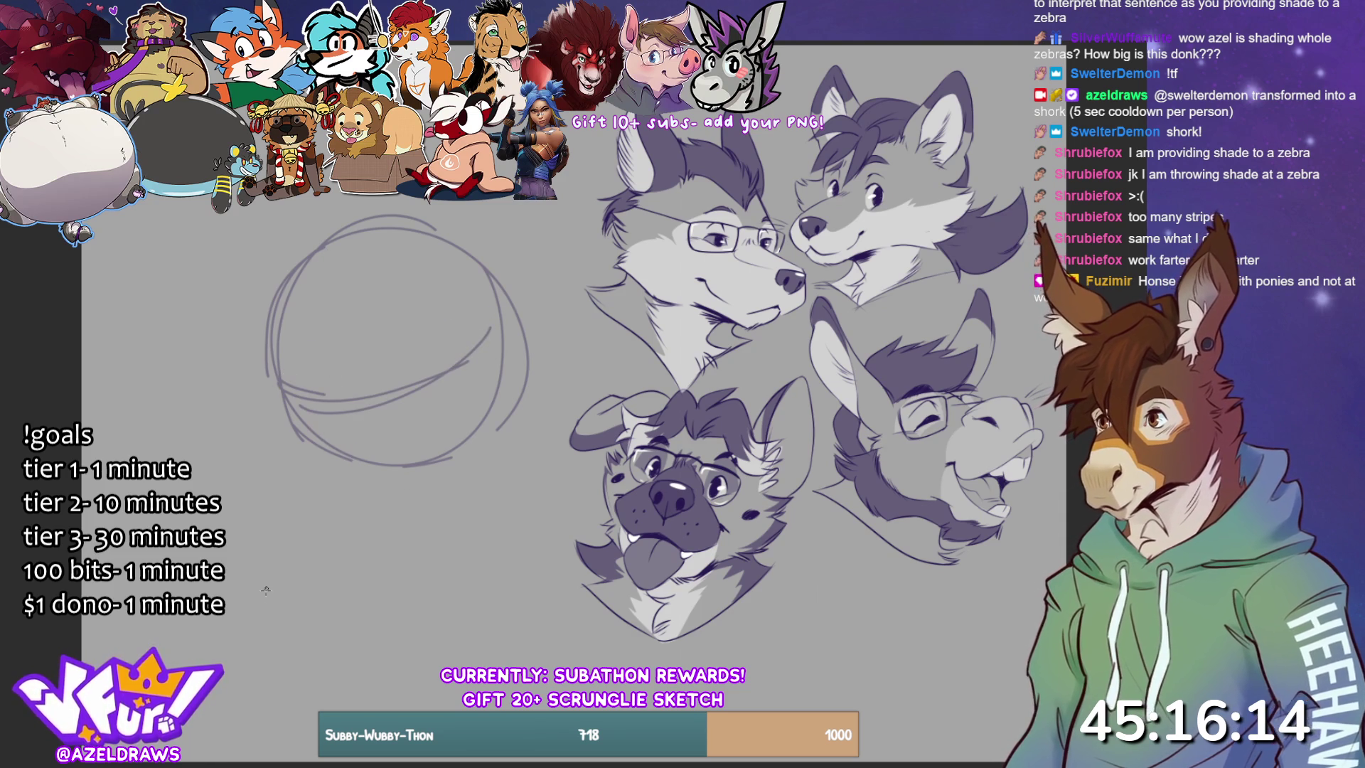
{"action": "left_click_drag", "start_coordinate": [337, 302], "coordinate": [333, 410]}
{"action": "mouse_move", "coordinate": [348, 236]}
{"action": "left_mouse_down"}
{"action": "mouse_move", "coordinate": [368, 474]}
{"action": "mouse_move", "coordinate": [351, 455]}
{"action": "left_mouse_up"}
{"action": "mouse_move", "coordinate": [306, 375]}
{"action": "left_mouse_down"}
{"action": "mouse_move", "coordinate": [277, 416]}
{"action": "mouse_move", "coordinate": [364, 366]}
{"action": "left_mouse_up"}
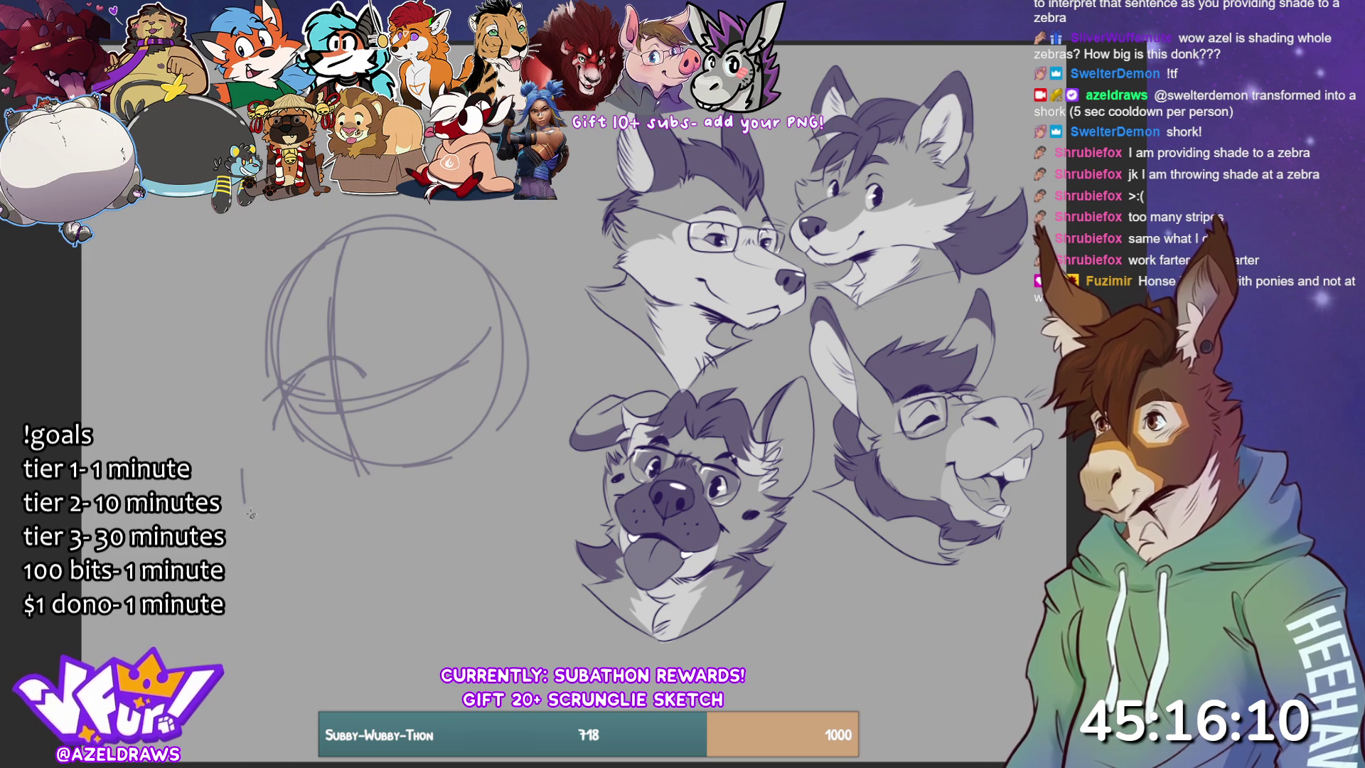
- Rough in muzzle and jaw curves below the first head circle
{"action": "left_click_drag", "start_coordinate": [270, 390], "coordinate": [235, 489]}
{"action": "left_click_drag", "start_coordinate": [231, 440], "coordinate": [298, 551]}
{"action": "left_click_drag", "start_coordinate": [269, 412], "coordinate": [240, 464]}
{"action": "mouse_move", "coordinate": [281, 387]}
{"action": "left_mouse_down"}
{"action": "mouse_move", "coordinate": [236, 456]}
{"action": "mouse_move", "coordinate": [354, 362]}
{"action": "left_mouse_up"}
{"action": "mouse_move", "coordinate": [276, 444]}
{"action": "left_mouse_down"}
{"action": "mouse_move", "coordinate": [350, 439]}
{"action": "mouse_move", "coordinate": [341, 526]}
{"action": "left_mouse_up"}
{"action": "mouse_move", "coordinate": [215, 450]}
{"action": "left_mouse_down"}
{"action": "mouse_move", "coordinate": [268, 558]}
{"action": "mouse_move", "coordinate": [355, 541]}
{"action": "left_mouse_up"}
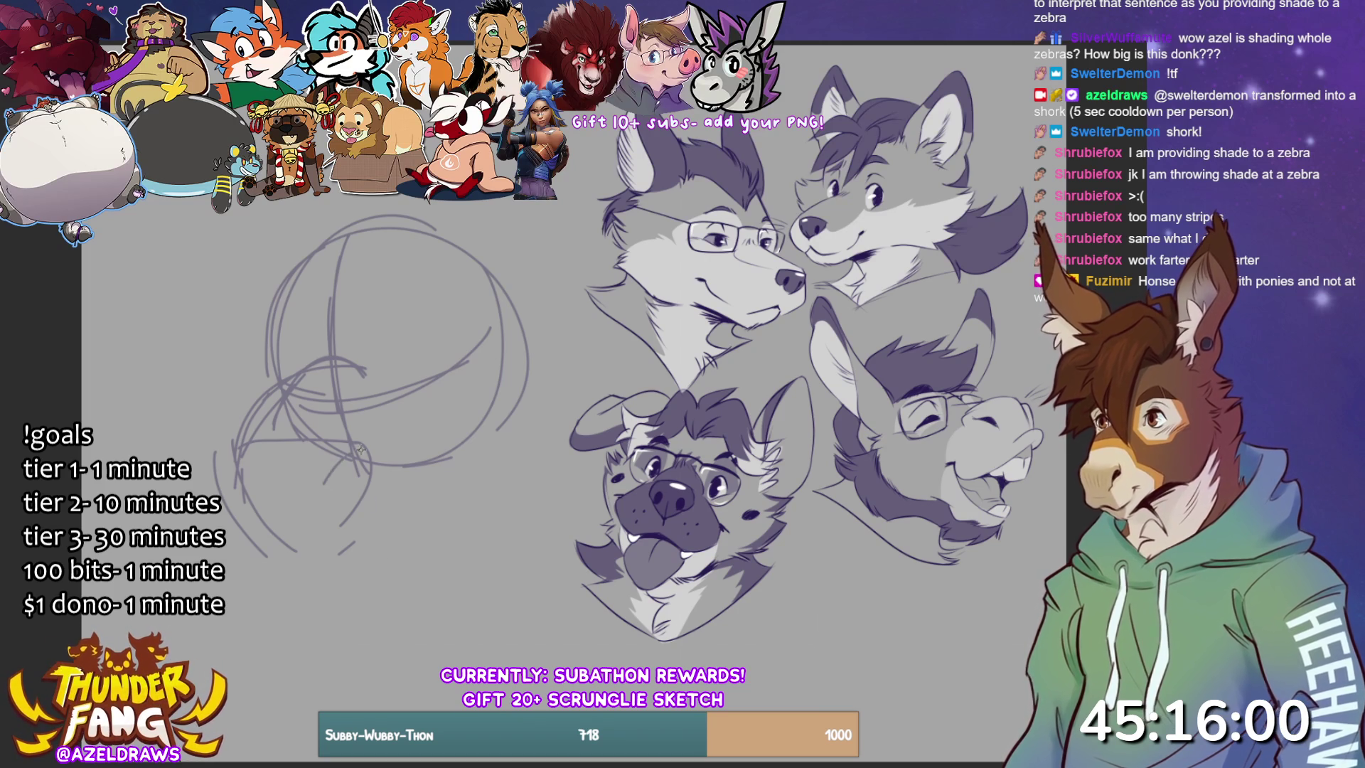
{"action": "mouse_move", "coordinate": [349, 366]}
{"action": "left_mouse_down"}
{"action": "mouse_move", "coordinate": [383, 459]}
{"action": "mouse_move", "coordinate": [378, 435]}
{"action": "left_mouse_up"}
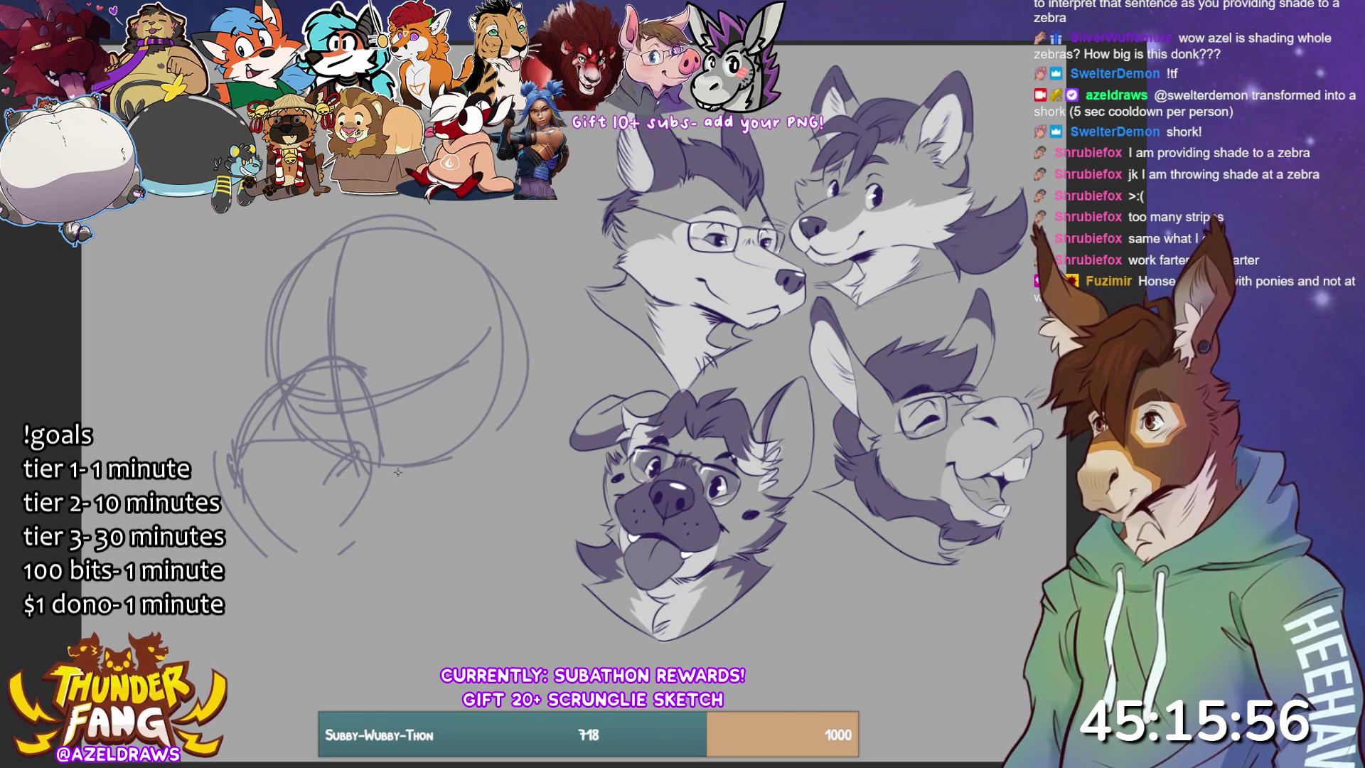
{"action": "mouse_move", "coordinate": [242, 530]}
{"action": "left_mouse_down"}
{"action": "mouse_move", "coordinate": [324, 554]}
{"action": "mouse_move", "coordinate": [371, 540]}
{"action": "left_mouse_up"}
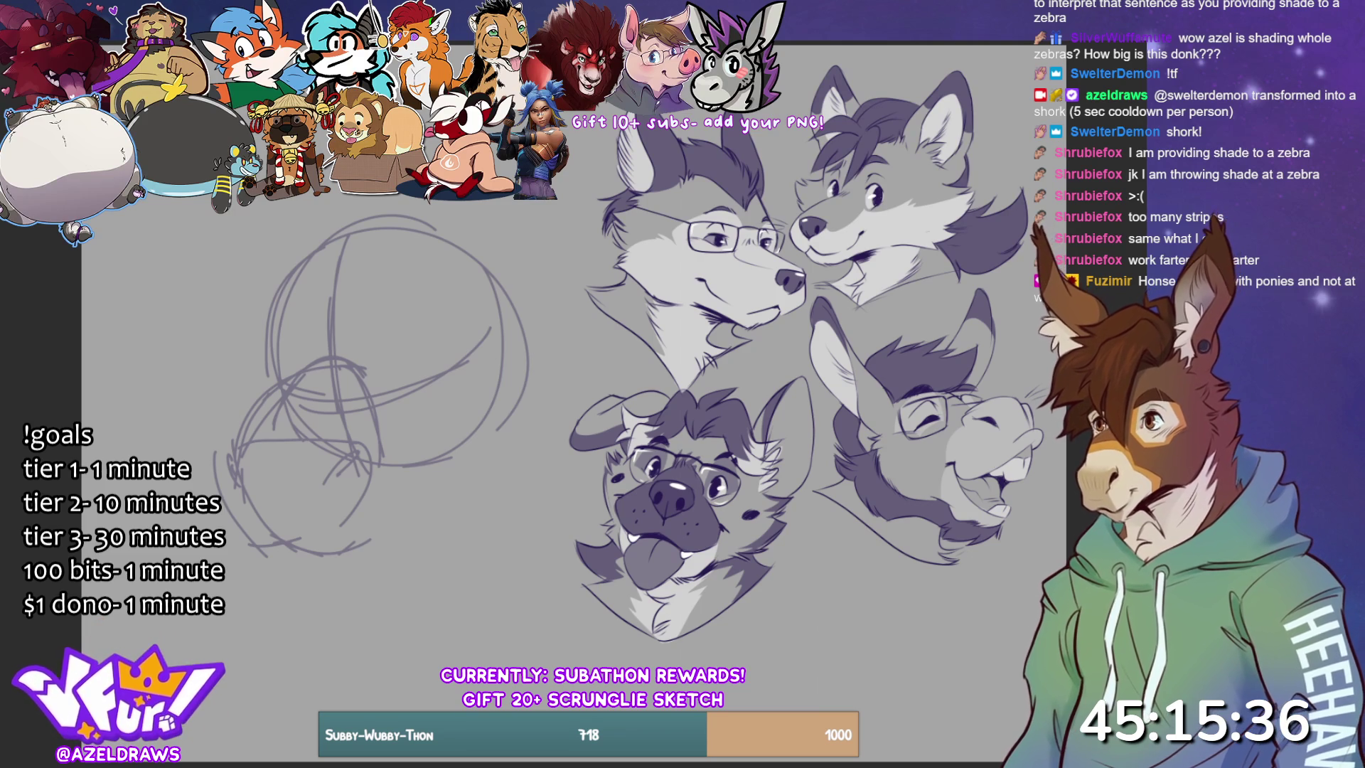
- Clear the rough sketch and draw a new head circle with centre guidelines
{"action": "key", "text": "Delete"}
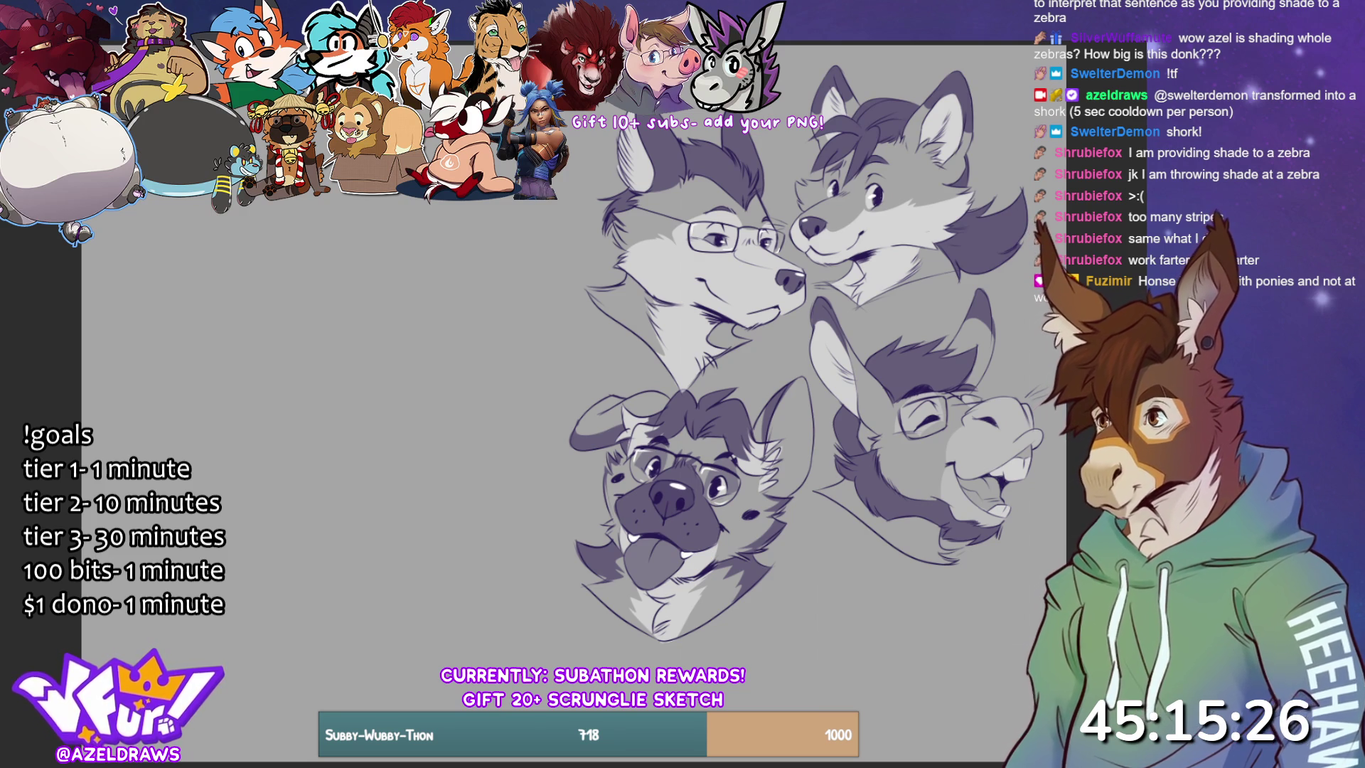
{"action": "mouse_move", "coordinate": [290, 308]}
{"action": "left_mouse_down"}
{"action": "mouse_move", "coordinate": [245, 270]}
{"action": "mouse_move", "coordinate": [441, 349]}
{"action": "mouse_move", "coordinate": [291, 448]}
{"action": "mouse_move", "coordinate": [232, 229]}
{"action": "mouse_move", "coordinate": [270, 455]}
{"action": "left_mouse_up"}
{"action": "left_click_drag", "start_coordinate": [321, 228], "coordinate": [331, 529]}
{"action": "mouse_move", "coordinate": [224, 408]}
{"action": "left_mouse_down"}
{"action": "mouse_move", "coordinate": [241, 418]}
{"action": "mouse_move", "coordinate": [221, 399]}
{"action": "mouse_move", "coordinate": [438, 380]}
{"action": "mouse_move", "coordinate": [340, 425]}
{"action": "left_mouse_up"}
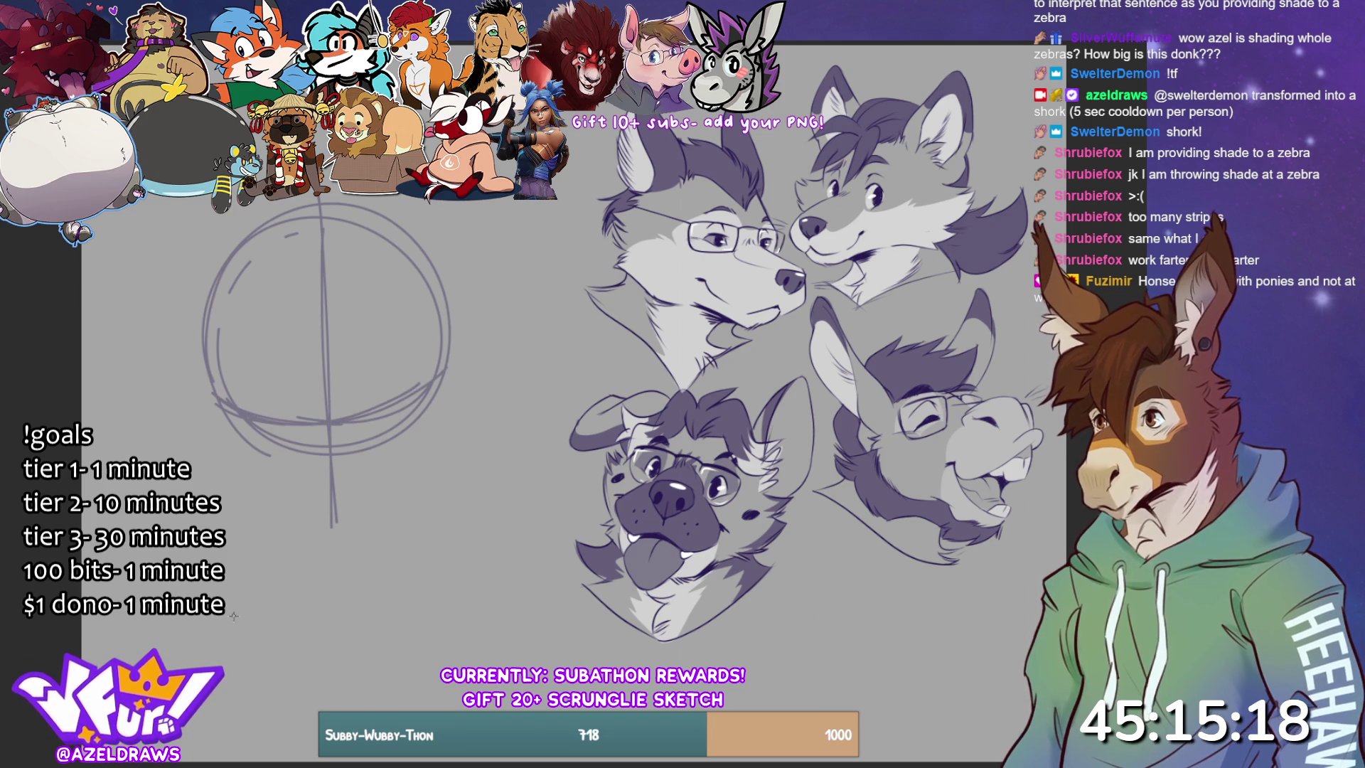
- Shape the jaw below the new head circle and darken its top
{"action": "mouse_move", "coordinate": [279, 488]}
{"action": "left_mouse_down"}
{"action": "mouse_move", "coordinate": [245, 547]}
{"action": "mouse_move", "coordinate": [239, 533]}
{"action": "mouse_move", "coordinate": [365, 602]}
{"action": "left_mouse_up"}
{"action": "mouse_move", "coordinate": [239, 554]}
{"action": "left_mouse_down"}
{"action": "mouse_move", "coordinate": [295, 596]}
{"action": "mouse_move", "coordinate": [424, 549]}
{"action": "left_mouse_up"}
{"action": "mouse_move", "coordinate": [390, 470]}
{"action": "left_mouse_down"}
{"action": "mouse_move", "coordinate": [431, 553]}
{"action": "mouse_move", "coordinate": [423, 544]}
{"action": "left_mouse_up"}
{"action": "mouse_move", "coordinate": [279, 464]}
{"action": "left_mouse_down"}
{"action": "mouse_move", "coordinate": [398, 474]}
{"action": "mouse_move", "coordinate": [245, 486]}
{"action": "left_mouse_up"}
{"action": "left_click_drag", "start_coordinate": [299, 465], "coordinate": [331, 456]}
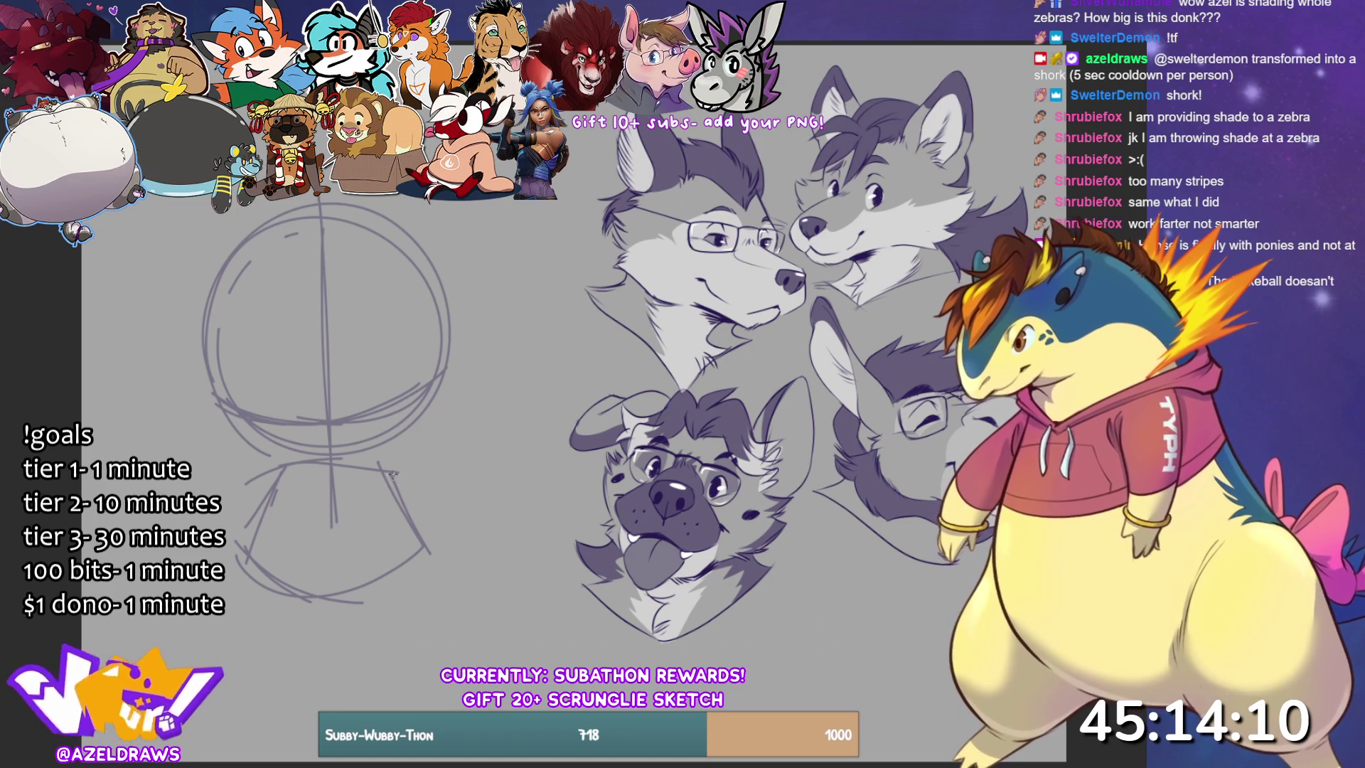
- Draw a horizontal ellipse across the head plus diagonal muzzle construction lines
{"action": "left_click_drag", "start_coordinate": [372, 511], "coordinate": [388, 456]}
{"action": "left_click_drag", "start_coordinate": [261, 455], "coordinate": [295, 511]}
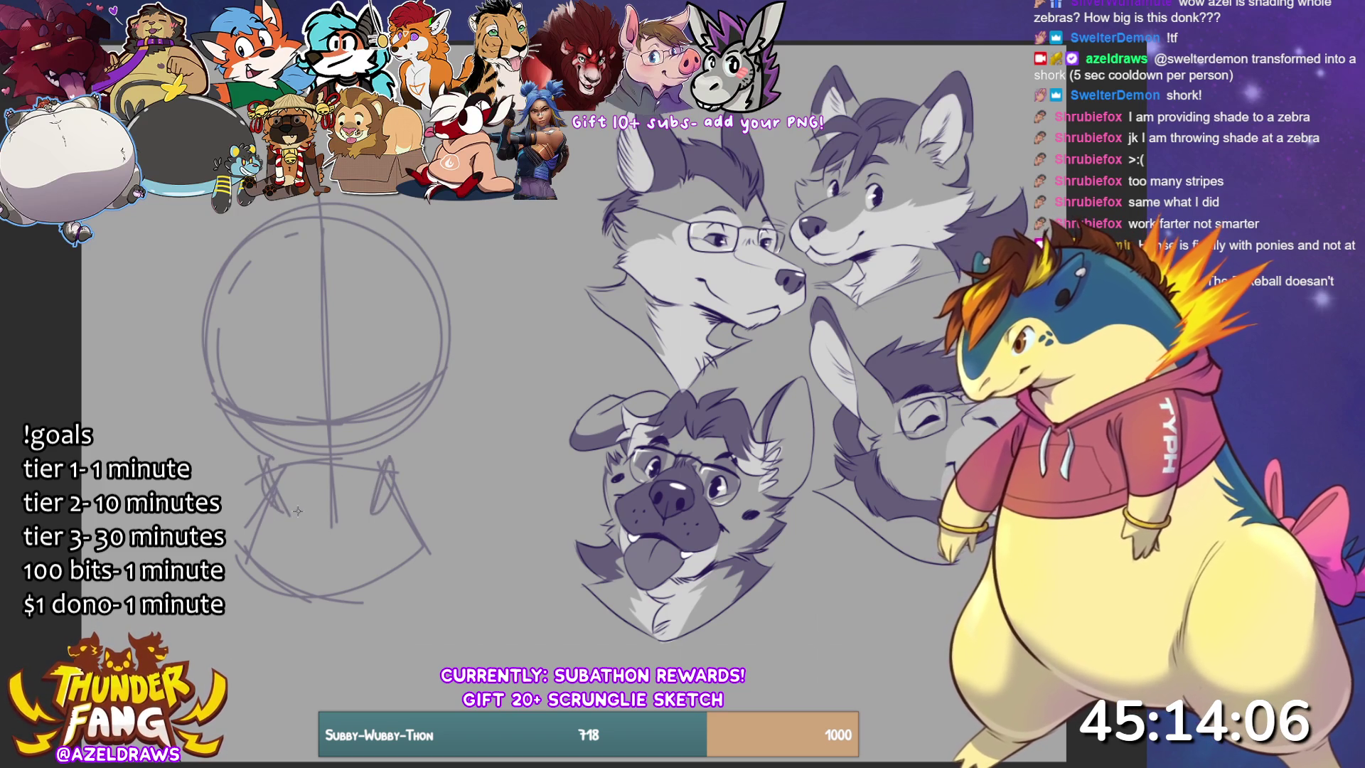
{"action": "mouse_move", "coordinate": [222, 389]}
{"action": "left_mouse_down"}
{"action": "mouse_move", "coordinate": [388, 359]}
{"action": "mouse_move", "coordinate": [427, 384]}
{"action": "left_mouse_up"}
{"action": "mouse_move", "coordinate": [280, 351]}
{"action": "left_mouse_down"}
{"action": "mouse_move", "coordinate": [363, 342]}
{"action": "mouse_move", "coordinate": [462, 377]}
{"action": "left_mouse_up"}
{"action": "left_click_drag", "start_coordinate": [292, 371], "coordinate": [228, 482]}
{"action": "left_click_drag", "start_coordinate": [290, 375], "coordinate": [229, 478]}
{"action": "mouse_move", "coordinate": [324, 347]}
{"action": "left_mouse_down"}
{"action": "mouse_move", "coordinate": [250, 412]}
{"action": "mouse_move", "coordinate": [409, 404]}
{"action": "mouse_move", "coordinate": [434, 504]}
{"action": "left_mouse_up"}
- Refine the muzzle's left side and bottom edge with extra strokes
{"action": "mouse_move", "coordinate": [245, 461]}
{"action": "left_mouse_down"}
{"action": "mouse_move", "coordinate": [237, 493]}
{"action": "mouse_move", "coordinate": [259, 504]}
{"action": "mouse_move", "coordinate": [283, 602]}
{"action": "left_mouse_up"}
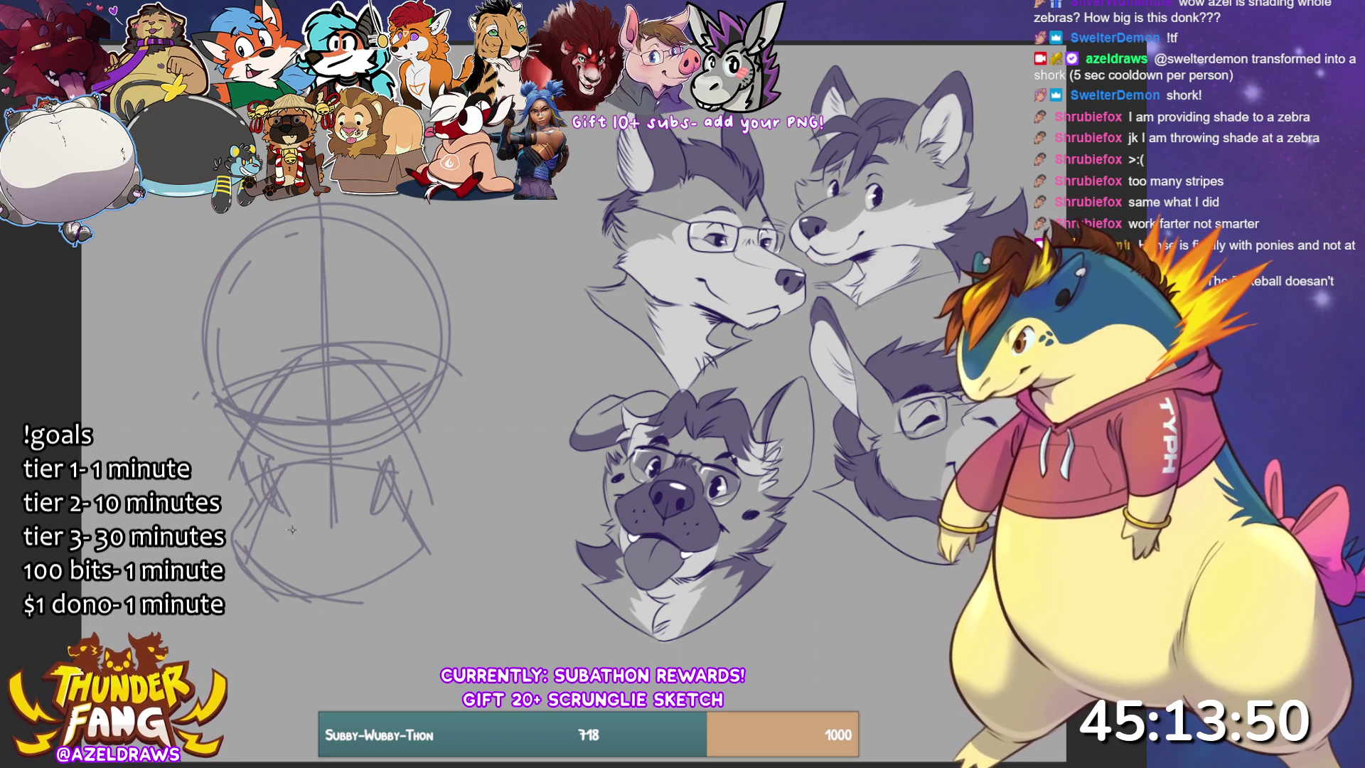
{"action": "left_click_drag", "start_coordinate": [278, 387], "coordinate": [247, 517]}
{"action": "mouse_move", "coordinate": [282, 574]}
{"action": "left_mouse_down"}
{"action": "mouse_move", "coordinate": [365, 589]}
{"action": "mouse_move", "coordinate": [424, 547]}
{"action": "left_mouse_up"}
{"action": "left_click_drag", "start_coordinate": [365, 601], "coordinate": [292, 617]}
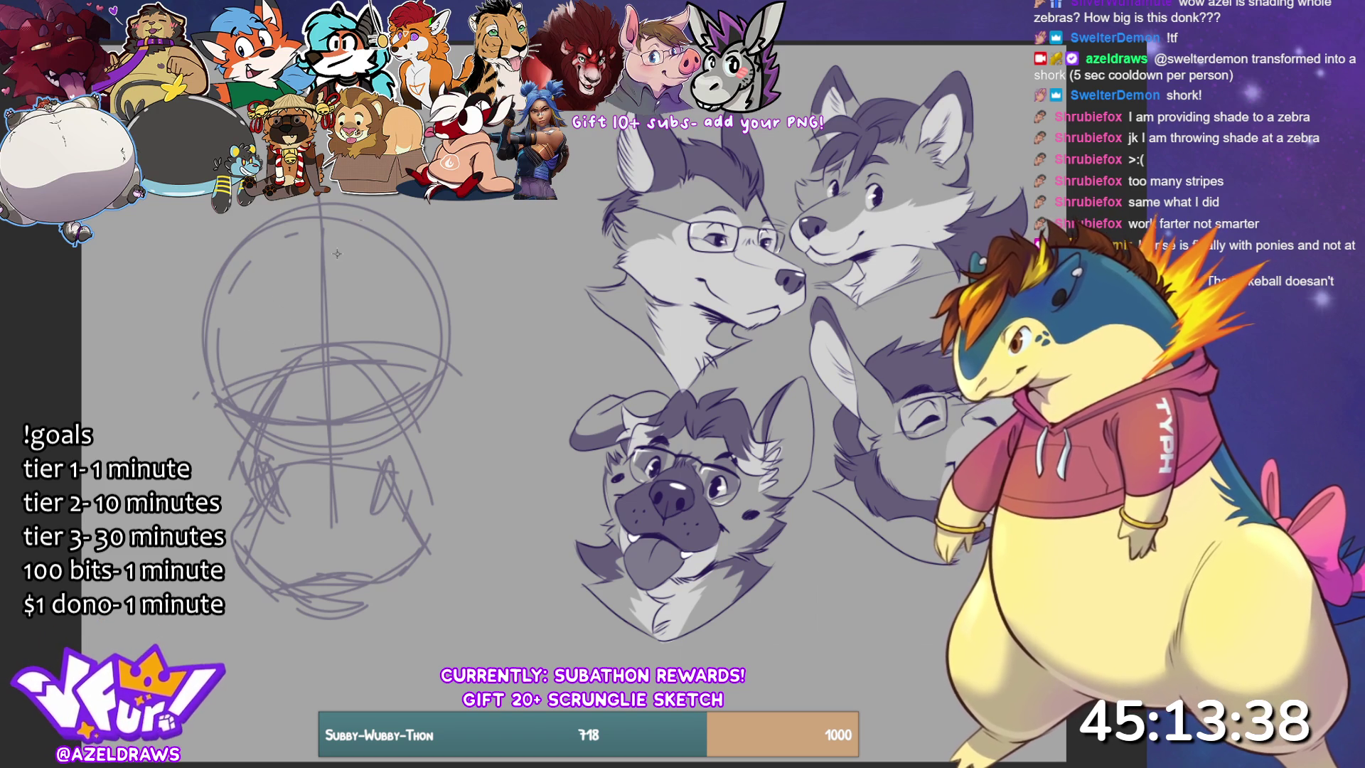
{"action": "mouse_move", "coordinate": [225, 463]}
{"action": "left_mouse_down"}
{"action": "mouse_move", "coordinate": [260, 407]}
{"action": "mouse_move", "coordinate": [327, 371]}
{"action": "mouse_move", "coordinate": [390, 407]}
{"action": "left_mouse_up"}
- Draw and darken small eye rings on both sides of the head
{"action": "mouse_move", "coordinate": [261, 366]}
{"action": "left_mouse_down"}
{"action": "mouse_move", "coordinate": [260, 395]}
{"action": "mouse_move", "coordinate": [276, 363]}
{"action": "left_mouse_up"}
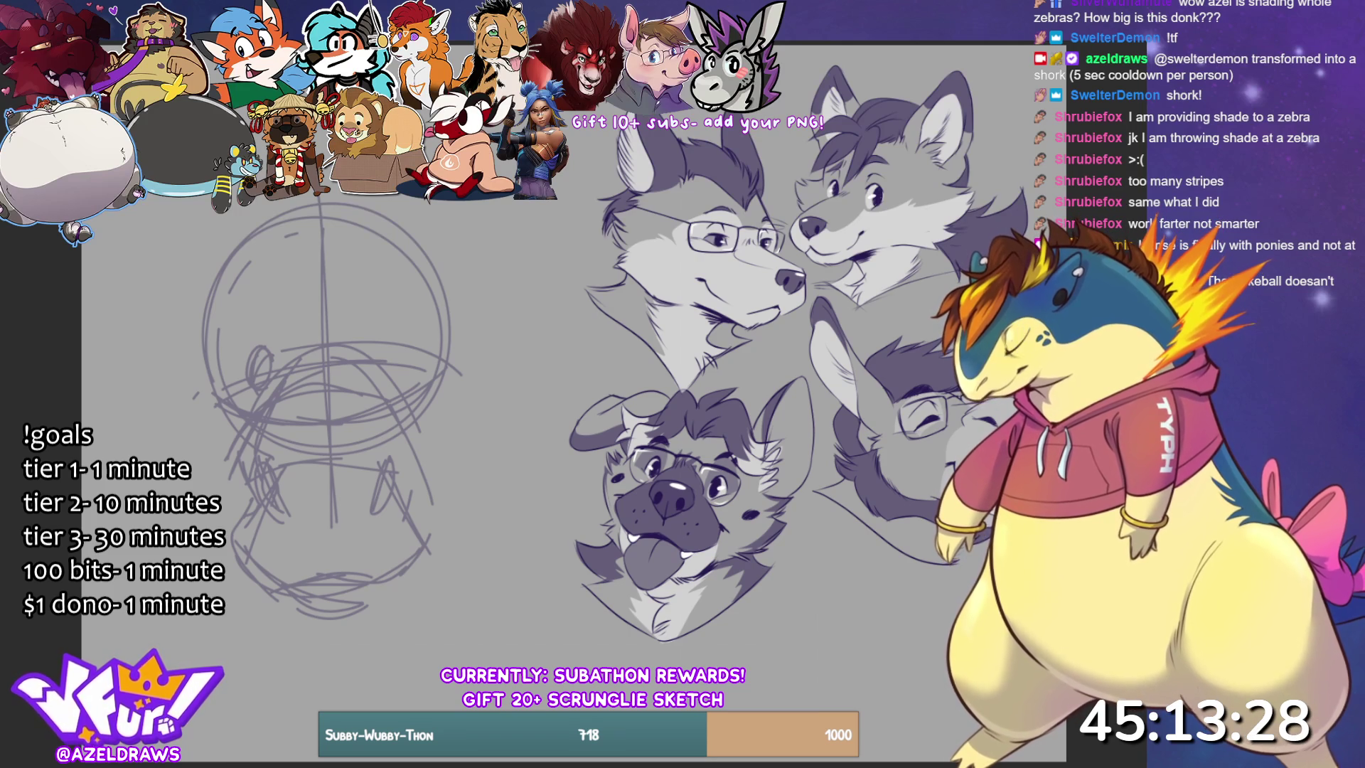
{"action": "mouse_move", "coordinate": [365, 345]}
{"action": "left_mouse_down"}
{"action": "mouse_move", "coordinate": [373, 387]}
{"action": "mouse_move", "coordinate": [384, 366]}
{"action": "mouse_move", "coordinate": [357, 339]}
{"action": "left_mouse_up"}
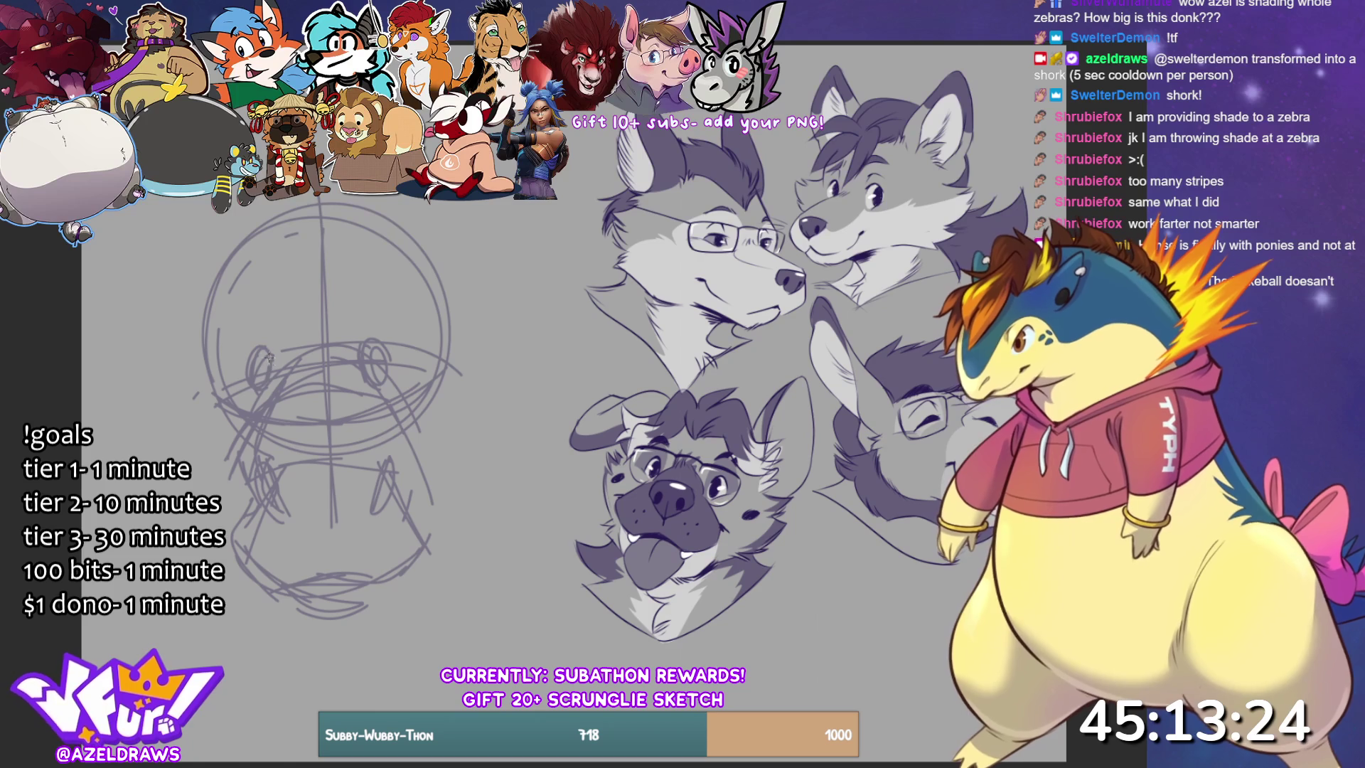
{"action": "mouse_move", "coordinate": [236, 380]}
{"action": "left_mouse_down"}
{"action": "mouse_move", "coordinate": [229, 369]}
{"action": "mouse_move", "coordinate": [263, 340]}
{"action": "mouse_move", "coordinate": [245, 349]}
{"action": "left_mouse_up"}
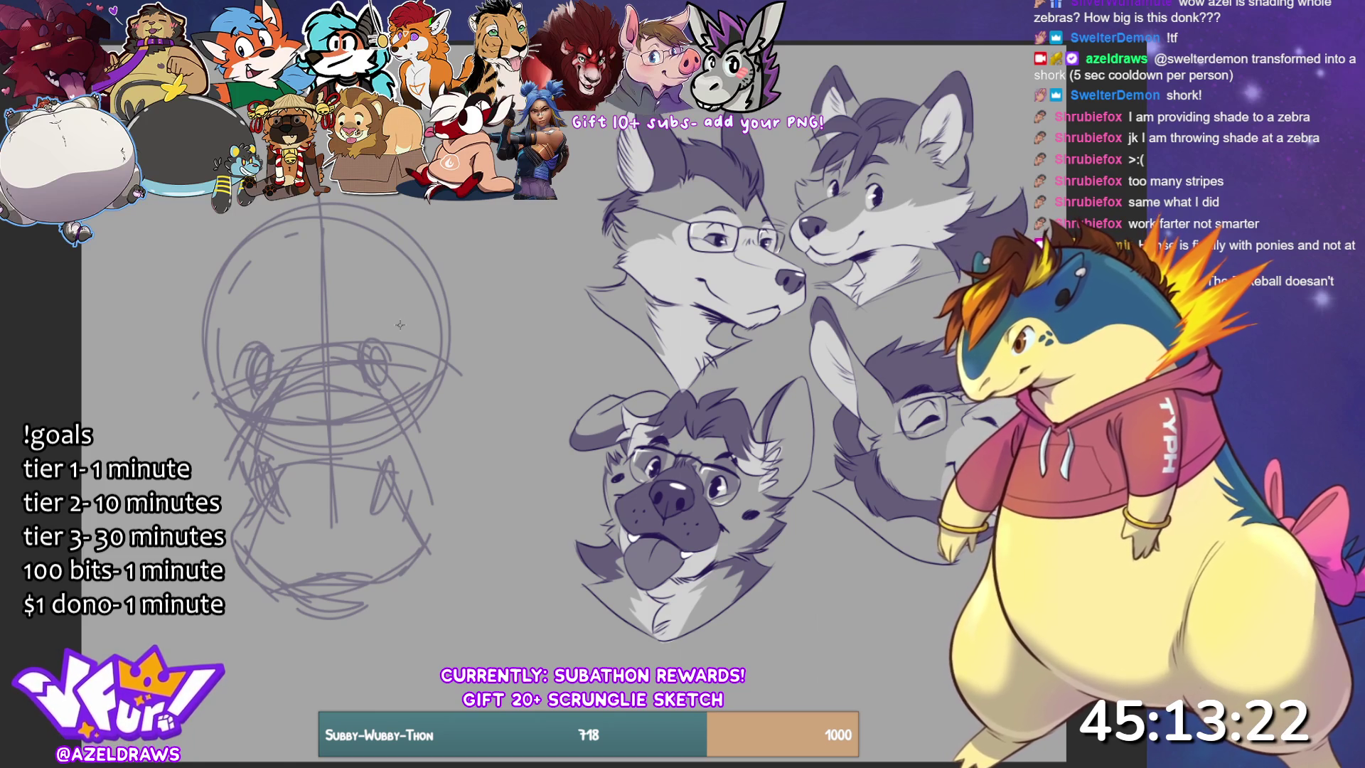
{"action": "mouse_move", "coordinate": [389, 359]}
{"action": "left_mouse_down"}
{"action": "mouse_move", "coordinate": [381, 335]}
{"action": "mouse_move", "coordinate": [398, 350]}
{"action": "left_mouse_up"}
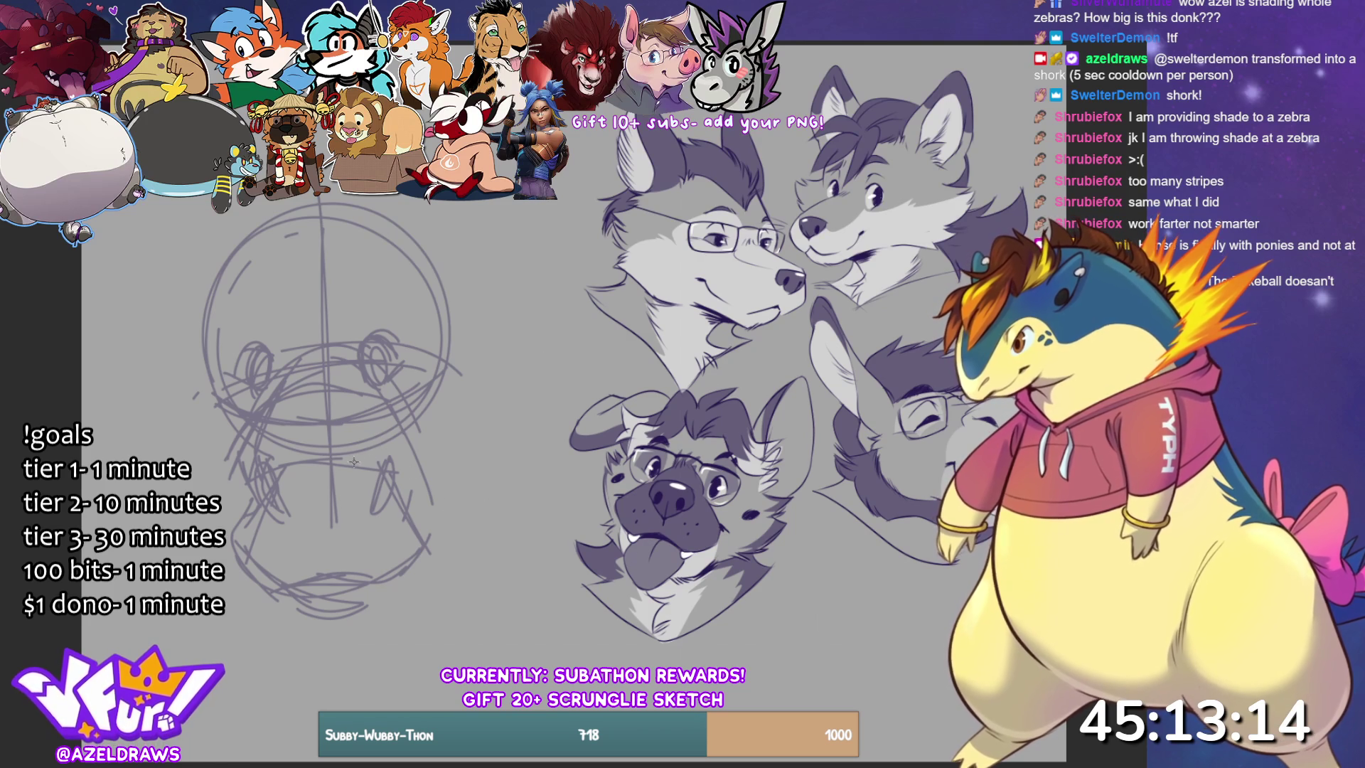
- Lasso the lower muzzle sketch and scale it up with Transform
{"action": "mouse_move", "coordinate": [332, 450]}
{"action": "left_mouse_down"}
{"action": "mouse_move", "coordinate": [281, 437]}
{"action": "mouse_move", "coordinate": [351, 626]}
{"action": "mouse_move", "coordinate": [334, 444]}
{"action": "mouse_move", "coordinate": [189, 590]}
{"action": "mouse_move", "coordinate": [462, 491]}
{"action": "mouse_move", "coordinate": [342, 431]}
{"action": "mouse_move", "coordinate": [294, 446]}
{"action": "left_mouse_up"}
{"action": "key", "text": "ctrl+z"}
{"action": "key", "text": "ctrl+t"}
{"action": "left_click_drag", "start_coordinate": [475, 542], "coordinate": [493, 541]}
{"action": "mouse_move", "coordinate": [398, 565]}
{"action": "left_mouse_down"}
{"action": "mouse_move", "coordinate": [386, 548]}
{"action": "mouse_move", "coordinate": [424, 532]}
{"action": "left_mouse_up"}
{"action": "left_click", "coordinate": [290, 665]}
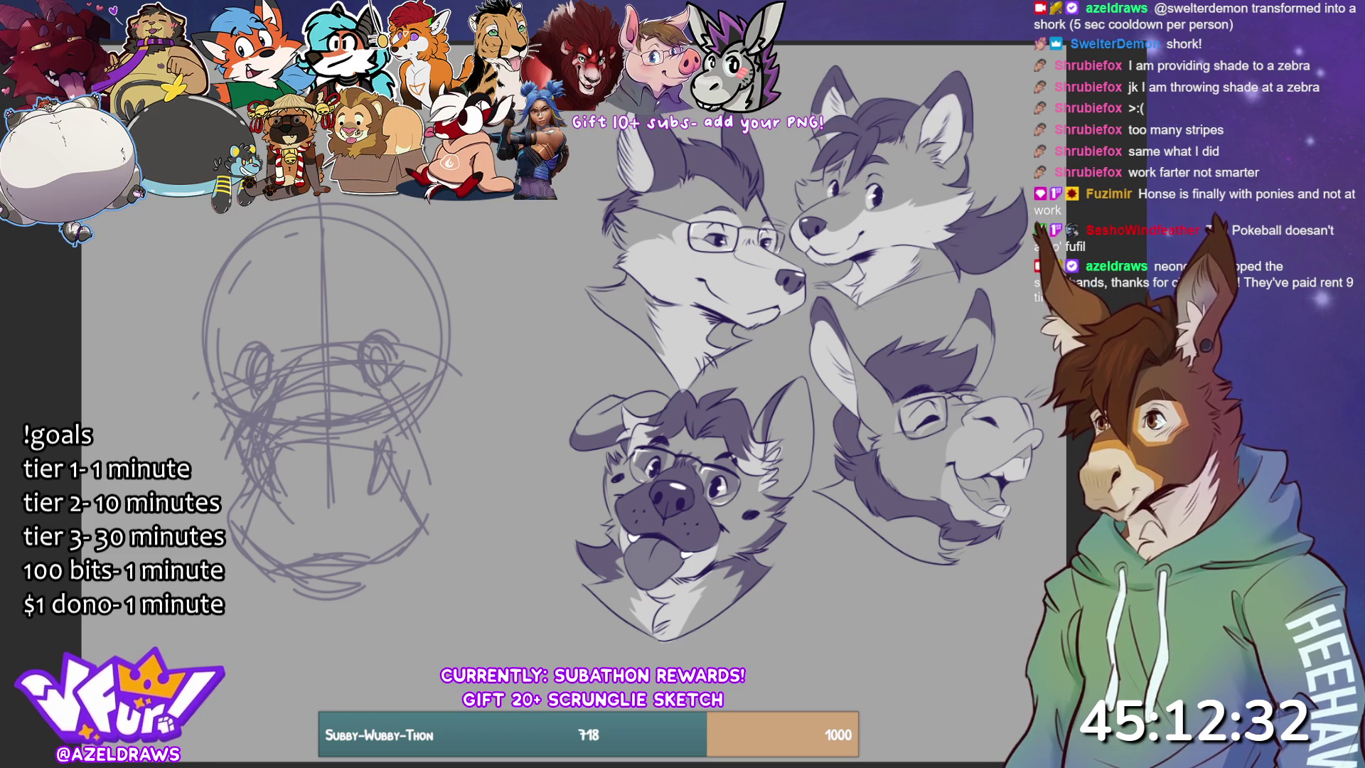
- Firm up the left and right edges of the head circle, then drag the sketch down-right
{"action": "mouse_move", "coordinate": [206, 320]}
{"action": "left_mouse_down"}
{"action": "mouse_move", "coordinate": [188, 397]}
{"action": "mouse_move", "coordinate": [242, 466]}
{"action": "left_mouse_up"}
{"action": "mouse_move", "coordinate": [426, 298]}
{"action": "left_mouse_down"}
{"action": "mouse_move", "coordinate": [455, 355]}
{"action": "mouse_move", "coordinate": [431, 455]}
{"action": "mouse_move", "coordinate": [455, 334]}
{"action": "left_mouse_up"}
{"action": "left_click_drag", "start_coordinate": [455, 398], "coordinate": [427, 461]}
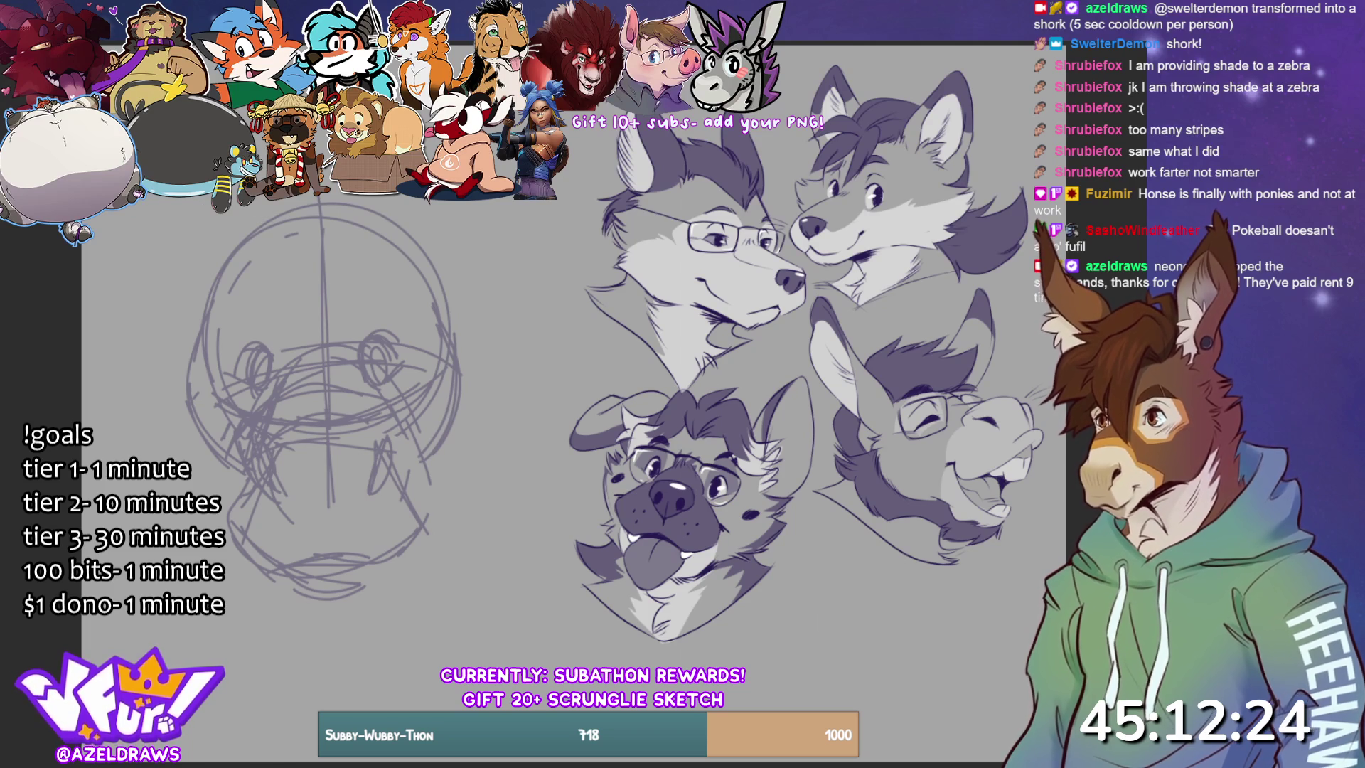
{"action": "key", "text": "ctrl+t"}
{"action": "mouse_move", "coordinate": [384, 311]}
{"action": "left_mouse_down"}
{"action": "mouse_move", "coordinate": [410, 384]}
{"action": "mouse_move", "coordinate": [425, 384]}
{"action": "left_mouse_up"}
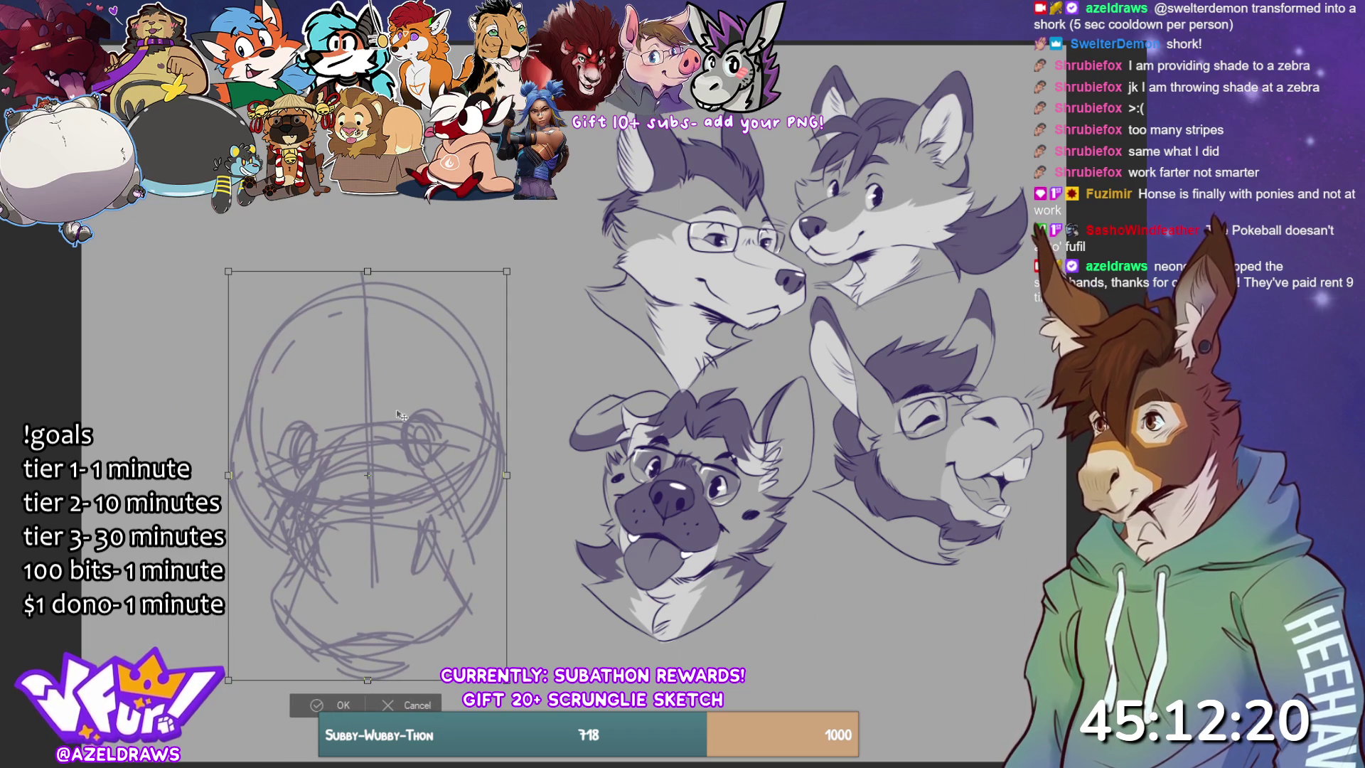
- Commit the moved head sketch and rough in a long ear rising from its upper left
{"action": "left_click", "coordinate": [320, 704]}
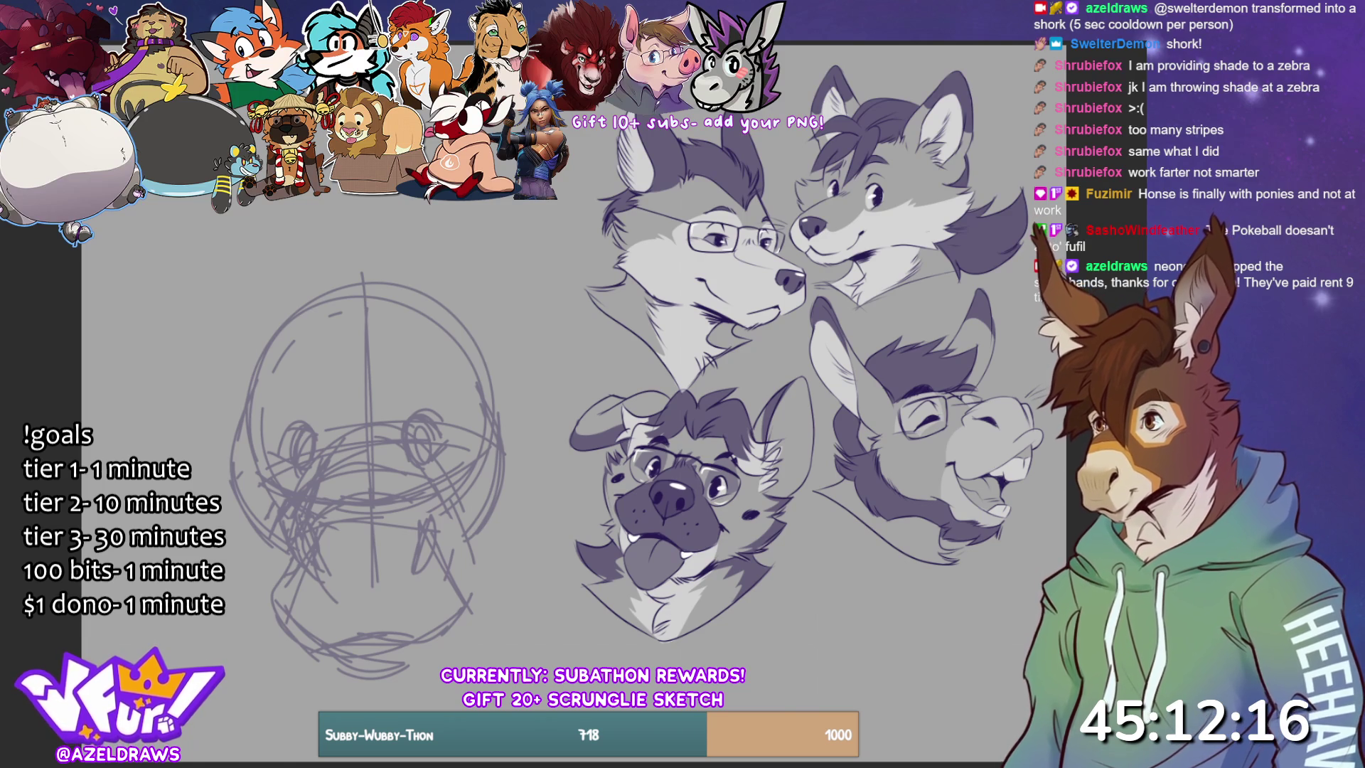
{"action": "mouse_move", "coordinate": [261, 196]}
{"action": "left_mouse_down"}
{"action": "mouse_move", "coordinate": [331, 323]}
{"action": "mouse_move", "coordinate": [290, 278]}
{"action": "left_mouse_up"}
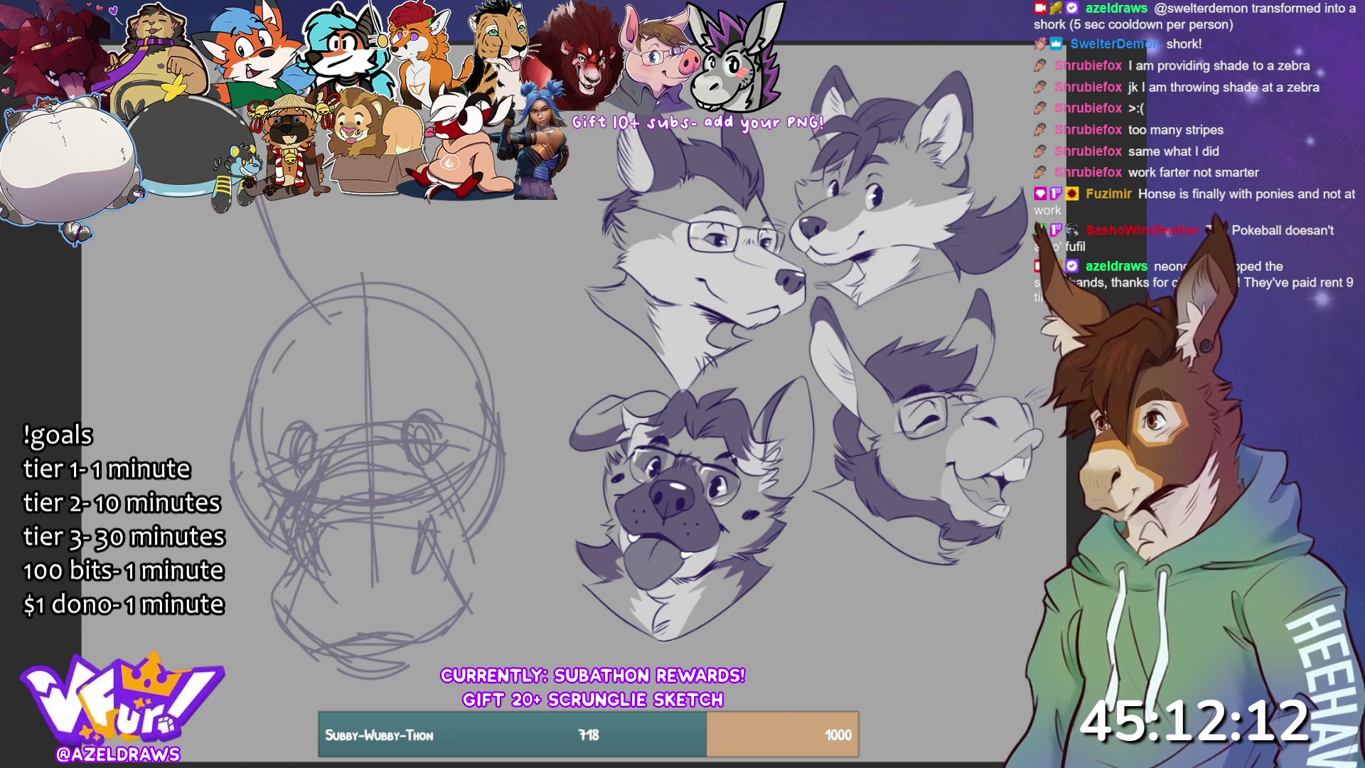
{"action": "mouse_move", "coordinate": [145, 195]}
{"action": "left_mouse_down"}
{"action": "mouse_move", "coordinate": [235, 324]}
{"action": "mouse_move", "coordinate": [281, 333]}
{"action": "left_mouse_up"}
- Outline both tall ears with their inner lines above the head
{"action": "left_click_drag", "start_coordinate": [267, 195], "coordinate": [270, 252]}
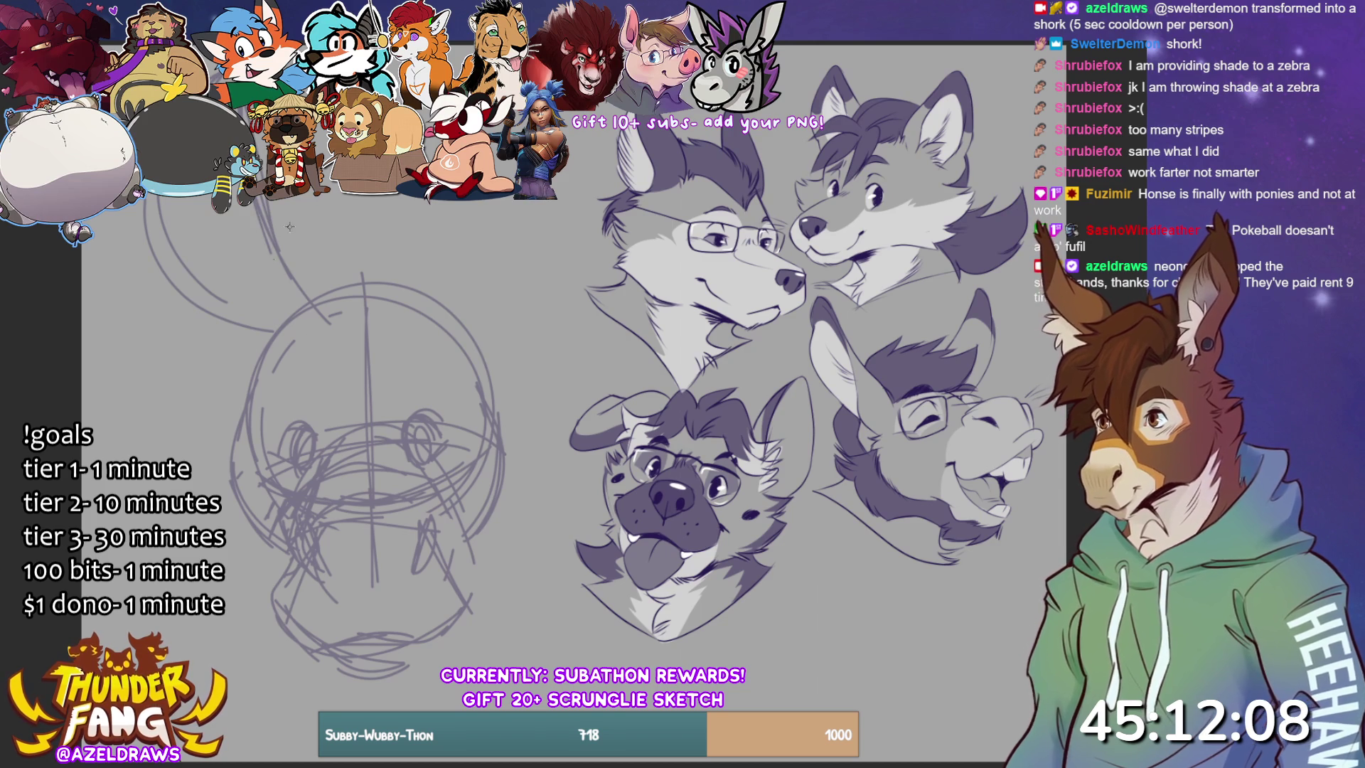
{"action": "left_click_drag", "start_coordinate": [209, 300], "coordinate": [261, 341]}
{"action": "left_click_drag", "start_coordinate": [431, 300], "coordinate": [439, 256]}
{"action": "mouse_move", "coordinate": [430, 302]}
{"action": "left_mouse_down"}
{"action": "mouse_move", "coordinate": [445, 203]}
{"action": "mouse_move", "coordinate": [441, 228]}
{"action": "left_mouse_up"}
{"action": "left_click_drag", "start_coordinate": [534, 206], "coordinate": [467, 328]}
{"action": "left_click_drag", "start_coordinate": [533, 240], "coordinate": [469, 337]}
{"action": "left_click_drag", "start_coordinate": [467, 202], "coordinate": [428, 357]}
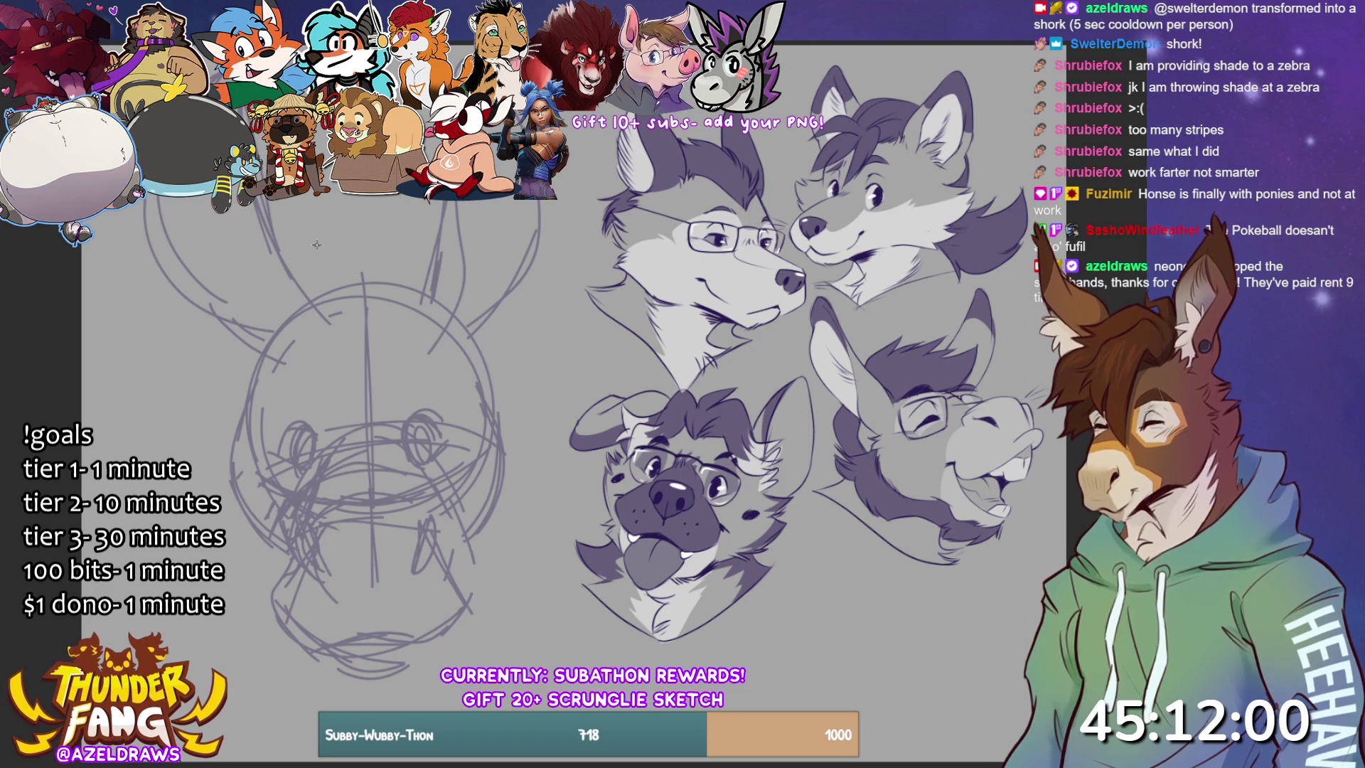
{"action": "left_click_drag", "start_coordinate": [219, 253], "coordinate": [224, 211]}
{"action": "left_click_drag", "start_coordinate": [228, 210], "coordinate": [295, 353]}
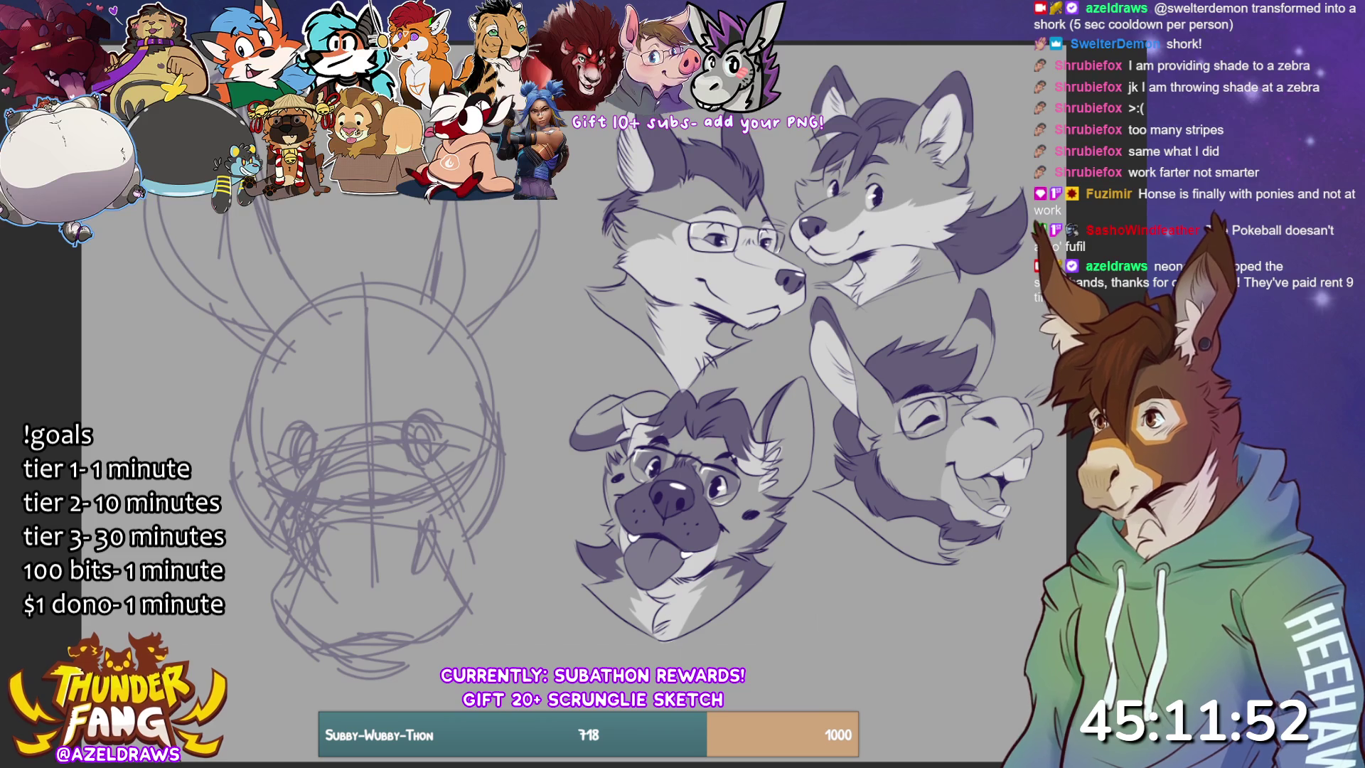
- Outline the left and right cheeks, the jaw and the bottom of the chin
{"action": "mouse_move", "coordinate": [259, 350]}
{"action": "left_mouse_down"}
{"action": "mouse_move", "coordinate": [215, 455]}
{"action": "mouse_move", "coordinate": [246, 529]}
{"action": "mouse_move", "coordinate": [289, 561]}
{"action": "left_mouse_up"}
{"action": "mouse_move", "coordinate": [475, 399]}
{"action": "left_mouse_down"}
{"action": "mouse_move", "coordinate": [479, 547]}
{"action": "mouse_move", "coordinate": [445, 571]}
{"action": "left_mouse_up"}
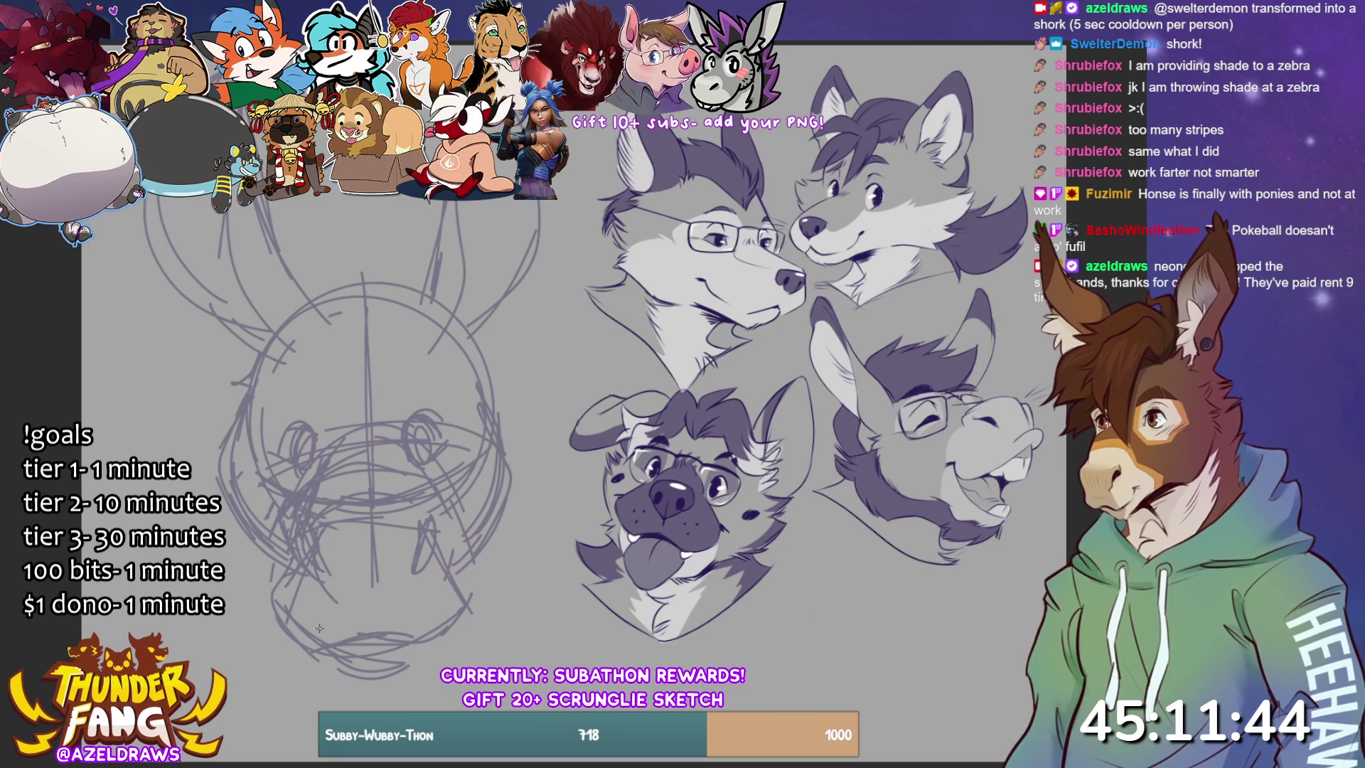
{"action": "left_click_drag", "start_coordinate": [268, 547], "coordinate": [262, 640]}
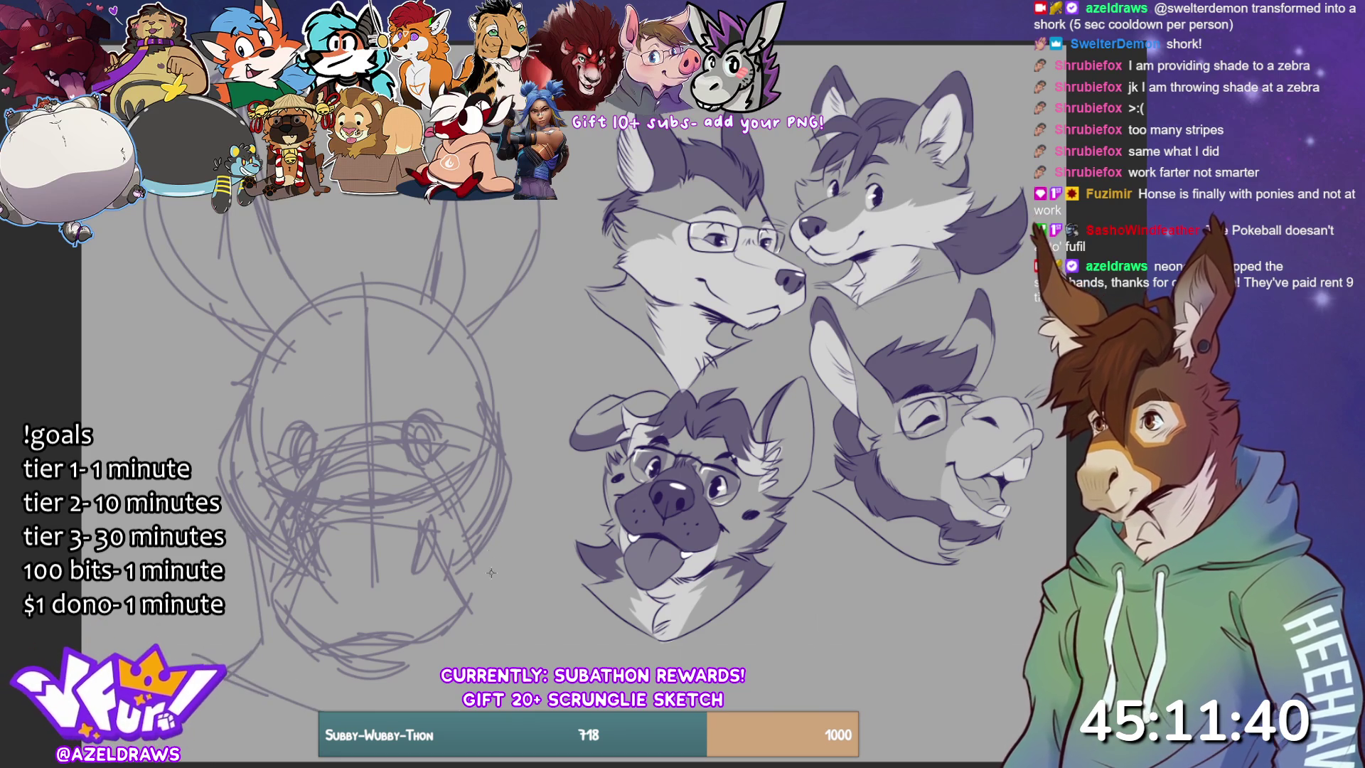
{"action": "left_click_drag", "start_coordinate": [494, 506], "coordinate": [503, 634]}
{"action": "mouse_move", "coordinate": [490, 543]}
{"action": "left_mouse_down"}
{"action": "mouse_move", "coordinate": [516, 666]}
{"action": "mouse_move", "coordinate": [532, 637]}
{"action": "left_mouse_up"}
{"action": "left_click_drag", "start_coordinate": [512, 664], "coordinate": [559, 620]}
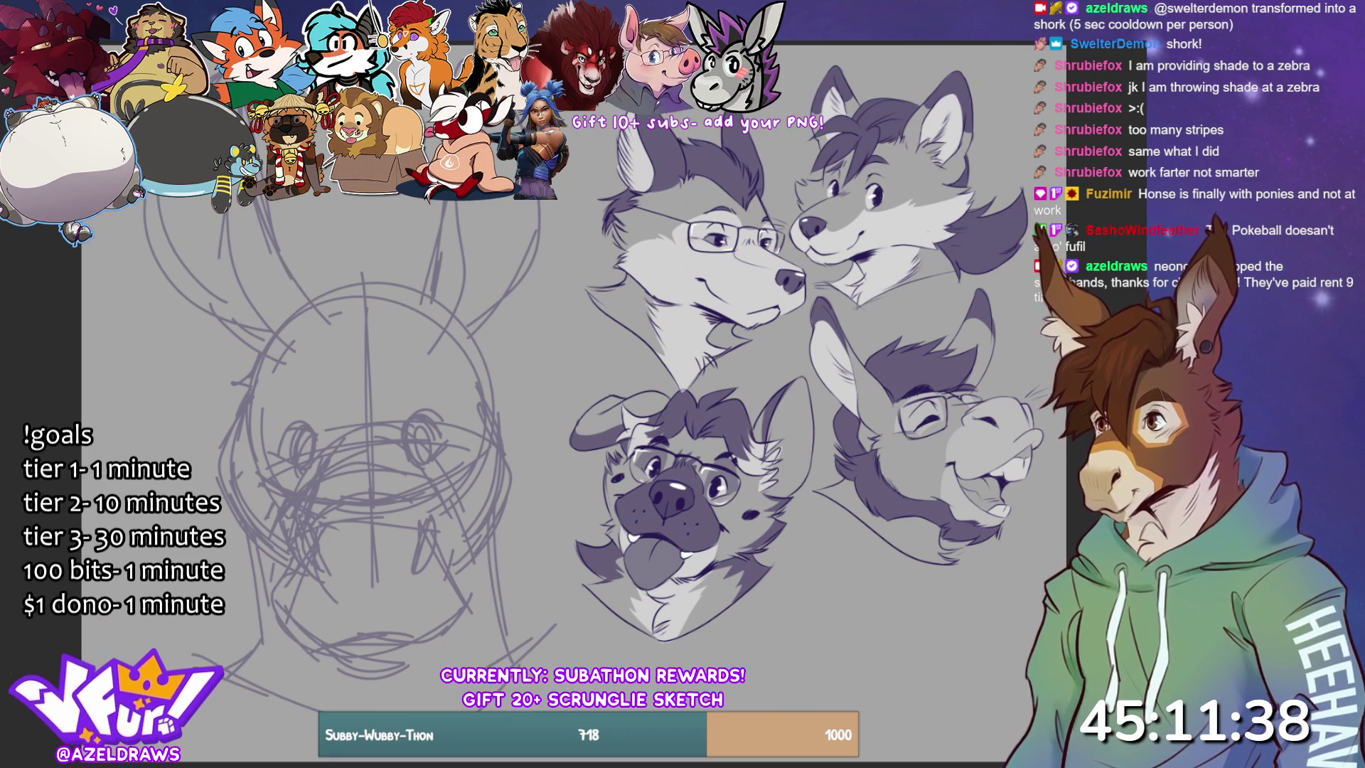
{"action": "left_click_drag", "start_coordinate": [360, 677], "coordinate": [411, 660]}
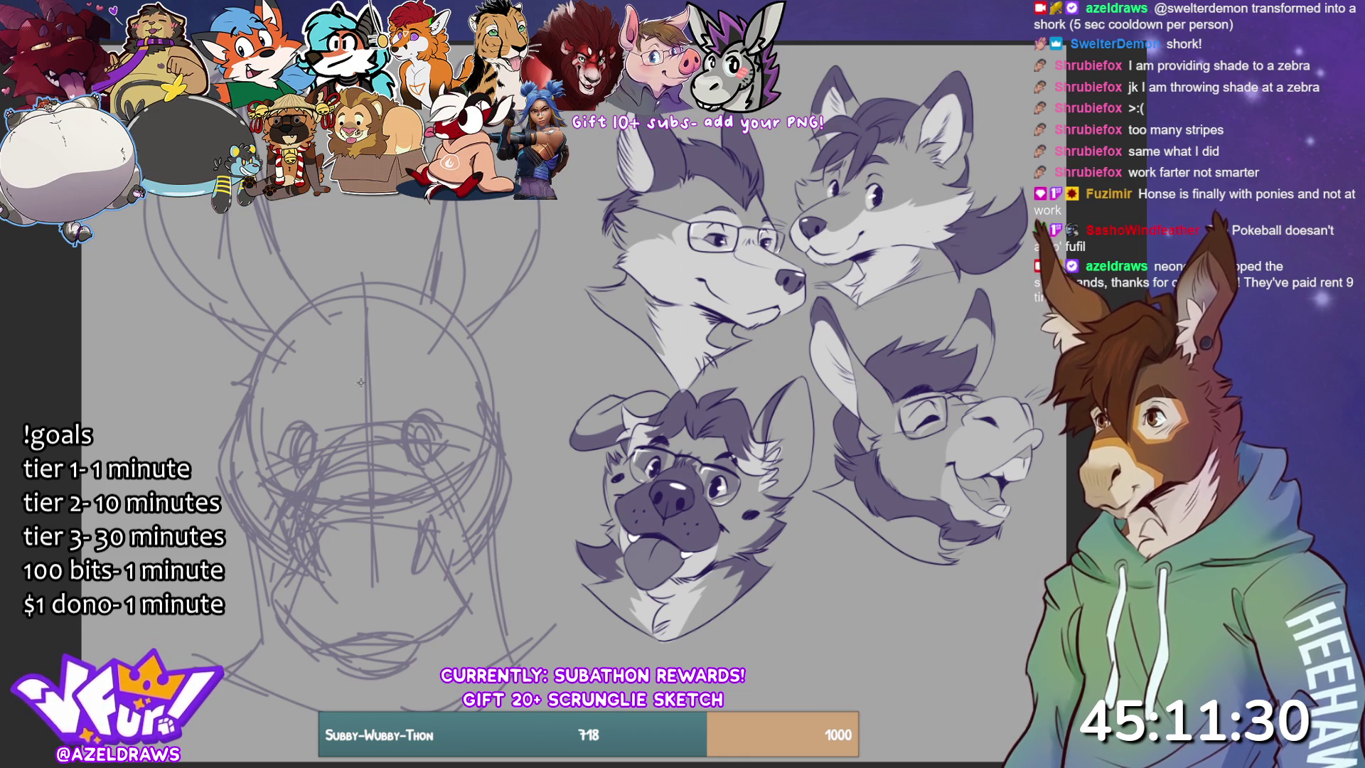
- Sketch spiky forelock tufts and hair strands between the ears
{"action": "mouse_move", "coordinate": [378, 357]}
{"action": "left_mouse_down"}
{"action": "mouse_move", "coordinate": [395, 292]}
{"action": "mouse_move", "coordinate": [376, 249]}
{"action": "mouse_move", "coordinate": [373, 341]}
{"action": "mouse_move", "coordinate": [365, 225]}
{"action": "mouse_move", "coordinate": [363, 359]}
{"action": "mouse_move", "coordinate": [408, 286]}
{"action": "left_mouse_up"}
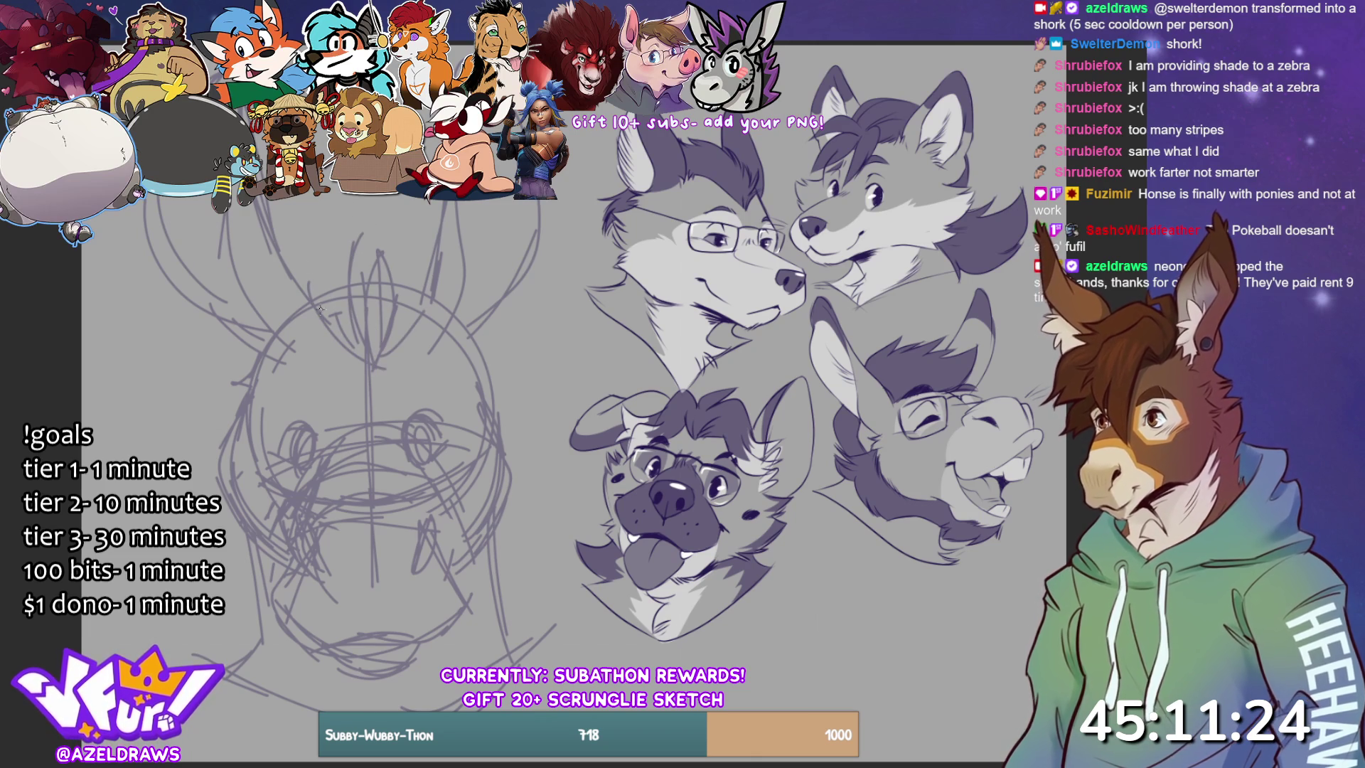
{"action": "mouse_move", "coordinate": [300, 288]}
{"action": "left_mouse_down"}
{"action": "mouse_move", "coordinate": [341, 195]}
{"action": "mouse_move", "coordinate": [396, 214]}
{"action": "mouse_move", "coordinate": [400, 201]}
{"action": "mouse_move", "coordinate": [425, 284]}
{"action": "left_mouse_up"}
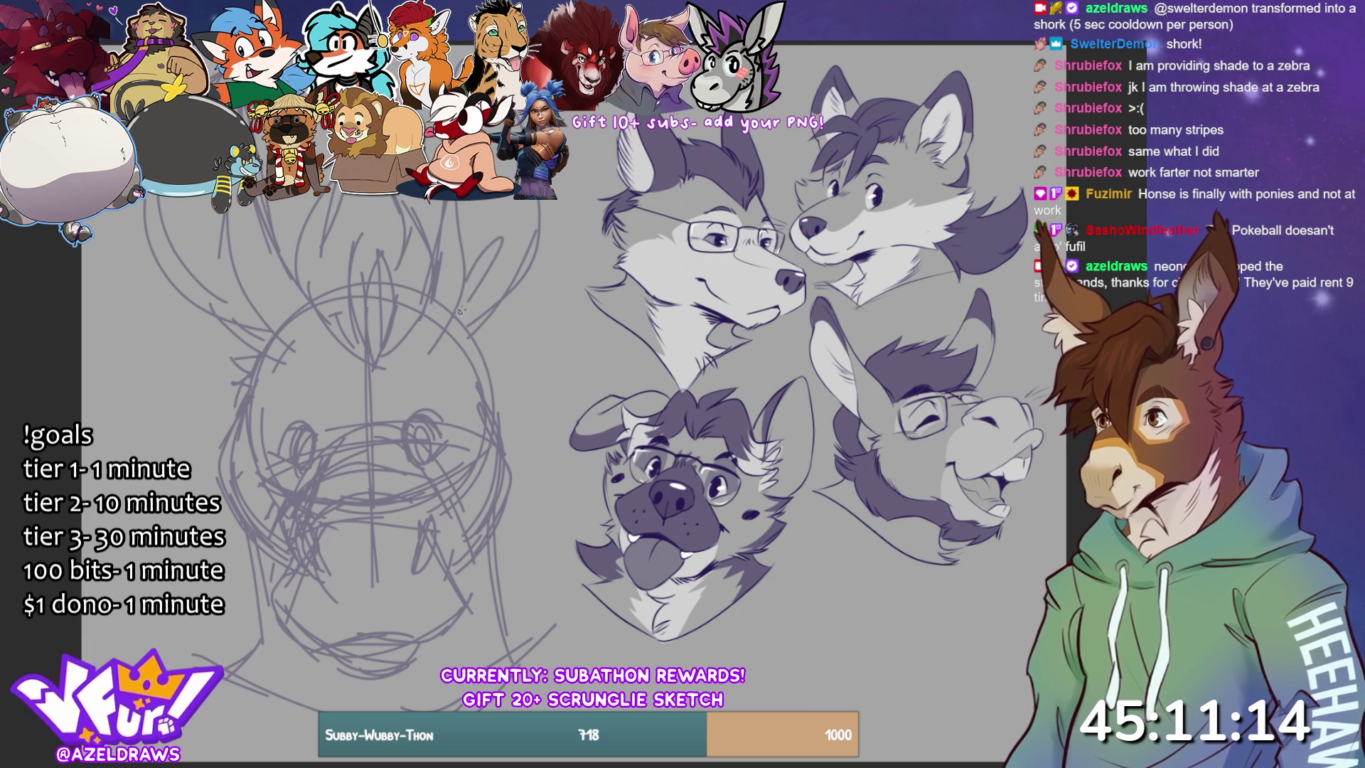
{"action": "left_click_drag", "start_coordinate": [211, 241], "coordinate": [300, 348]}
{"action": "left_click_drag", "start_coordinate": [464, 274], "coordinate": [497, 201]}
{"action": "left_click_drag", "start_coordinate": [206, 198], "coordinate": [196, 242]}
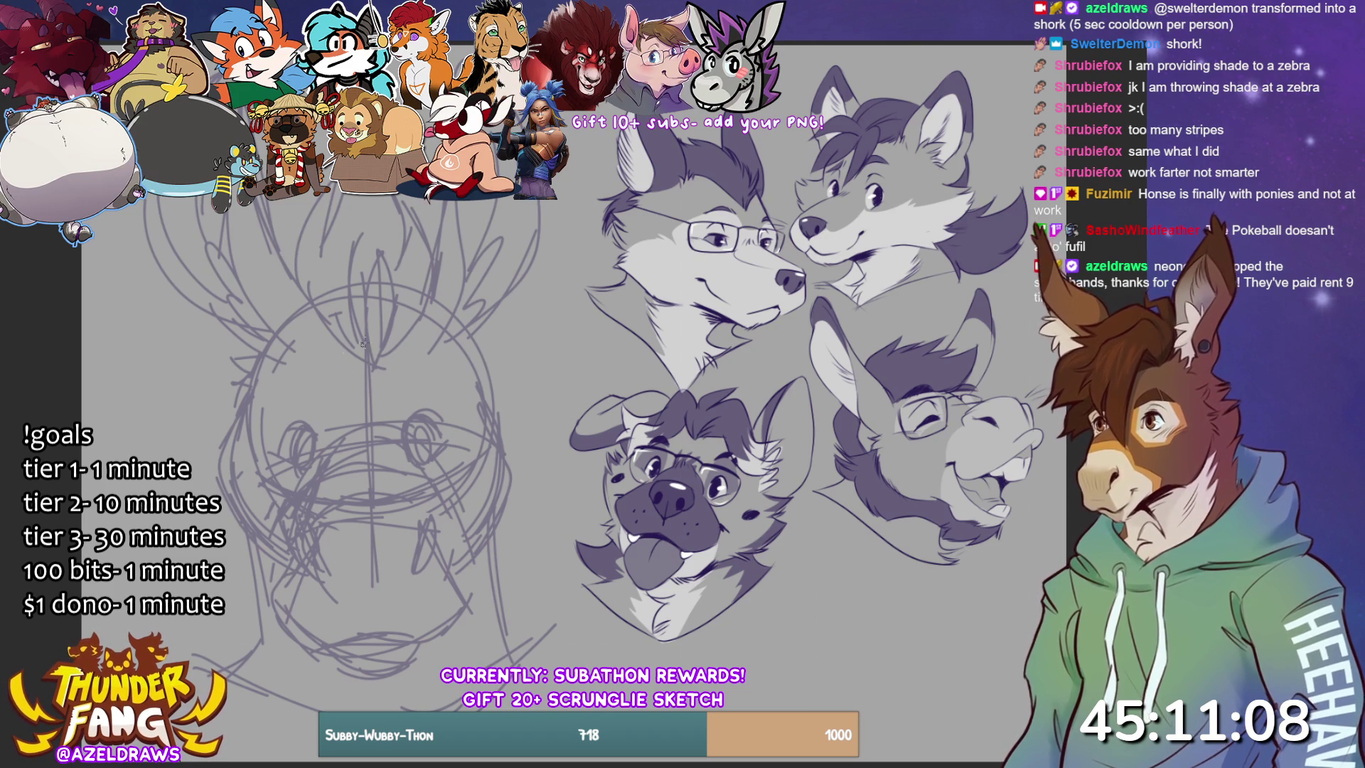
- Draw the left and right brows and eyes, redrawing them after an undo
{"action": "mouse_move", "coordinate": [285, 375]}
{"action": "left_mouse_down"}
{"action": "mouse_move", "coordinate": [276, 392]}
{"action": "mouse_move", "coordinate": [326, 367]}
{"action": "mouse_move", "coordinate": [310, 356]}
{"action": "left_mouse_up"}
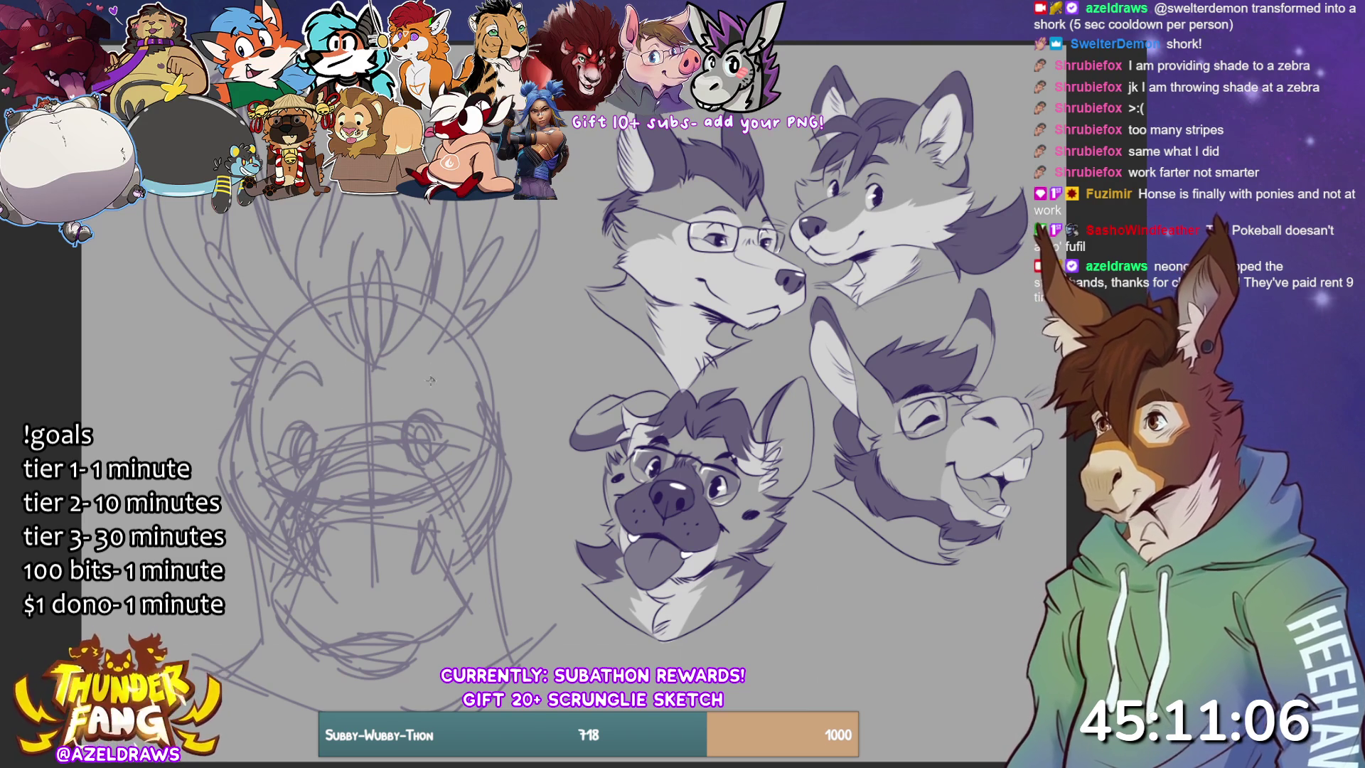
{"action": "mouse_move", "coordinate": [429, 364]}
{"action": "left_mouse_down"}
{"action": "mouse_move", "coordinate": [394, 397]}
{"action": "mouse_move", "coordinate": [407, 361]}
{"action": "left_mouse_up"}
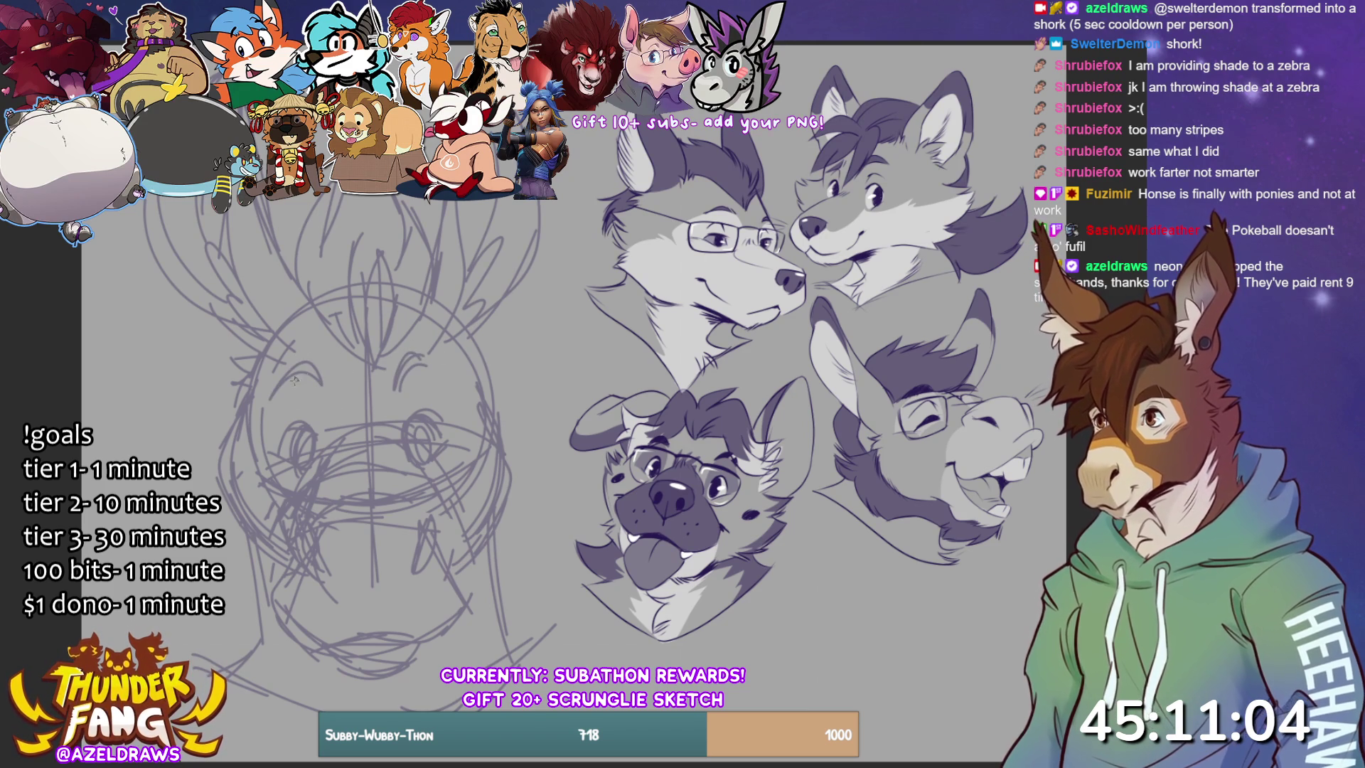
{"action": "key", "text": "ctrl+z"}
{"action": "key", "text": "ctrl+z"}
{"action": "key", "text": "ctrl+z"}
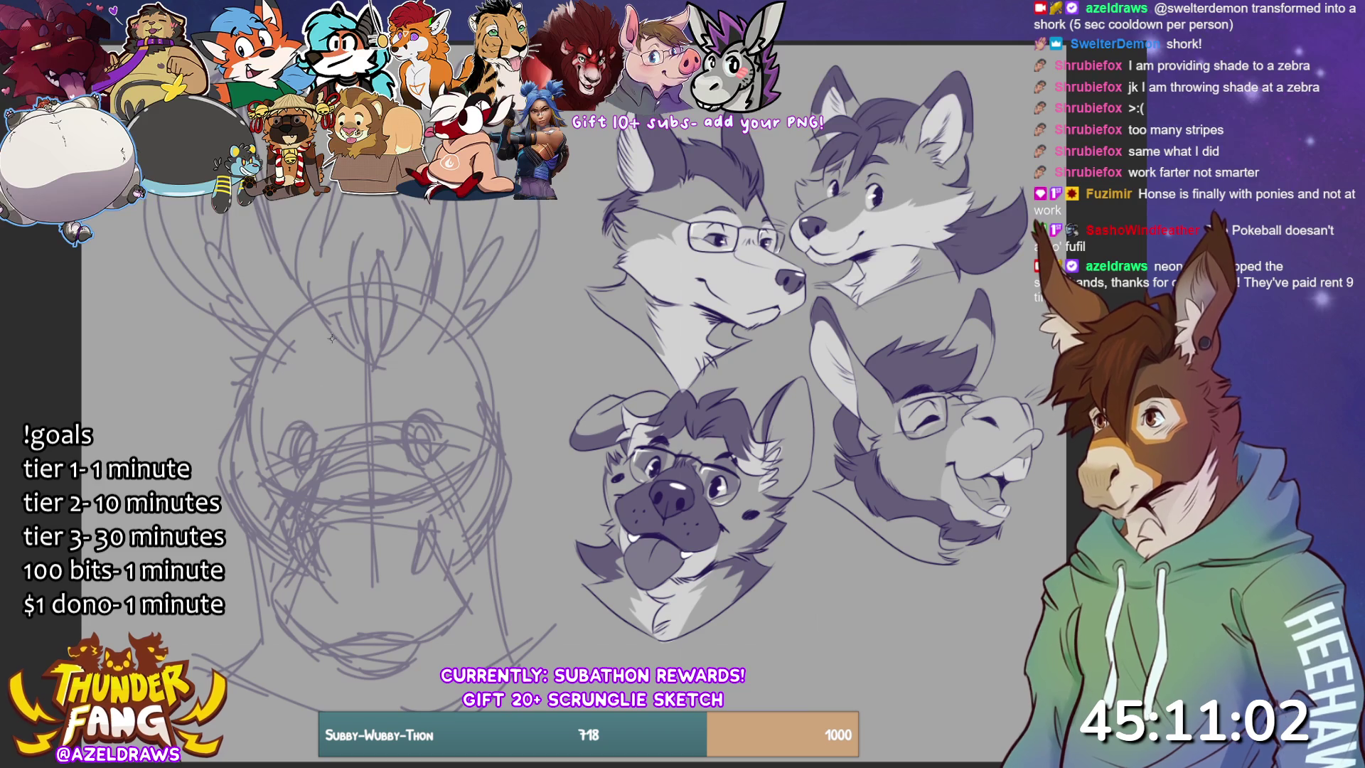
{"action": "mouse_move", "coordinate": [276, 383]}
{"action": "left_mouse_down"}
{"action": "mouse_move", "coordinate": [324, 359]}
{"action": "mouse_move", "coordinate": [314, 347]}
{"action": "left_mouse_up"}
{"action": "left_click_drag", "start_coordinate": [405, 384], "coordinate": [448, 352]}
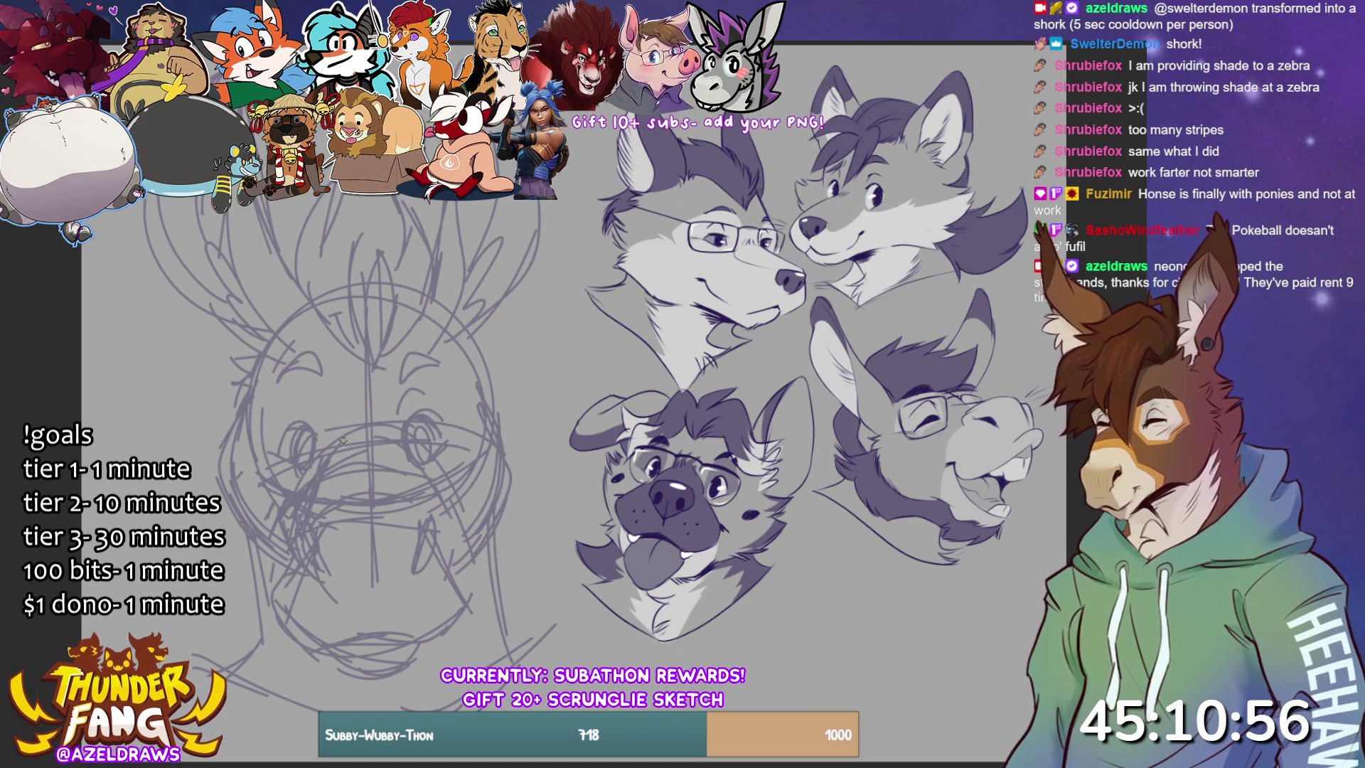
- Refine the eye shapes, left cheek and lines between the eyes, and start the left nostril
{"action": "left_click_drag", "start_coordinate": [321, 392], "coordinate": [281, 435]}
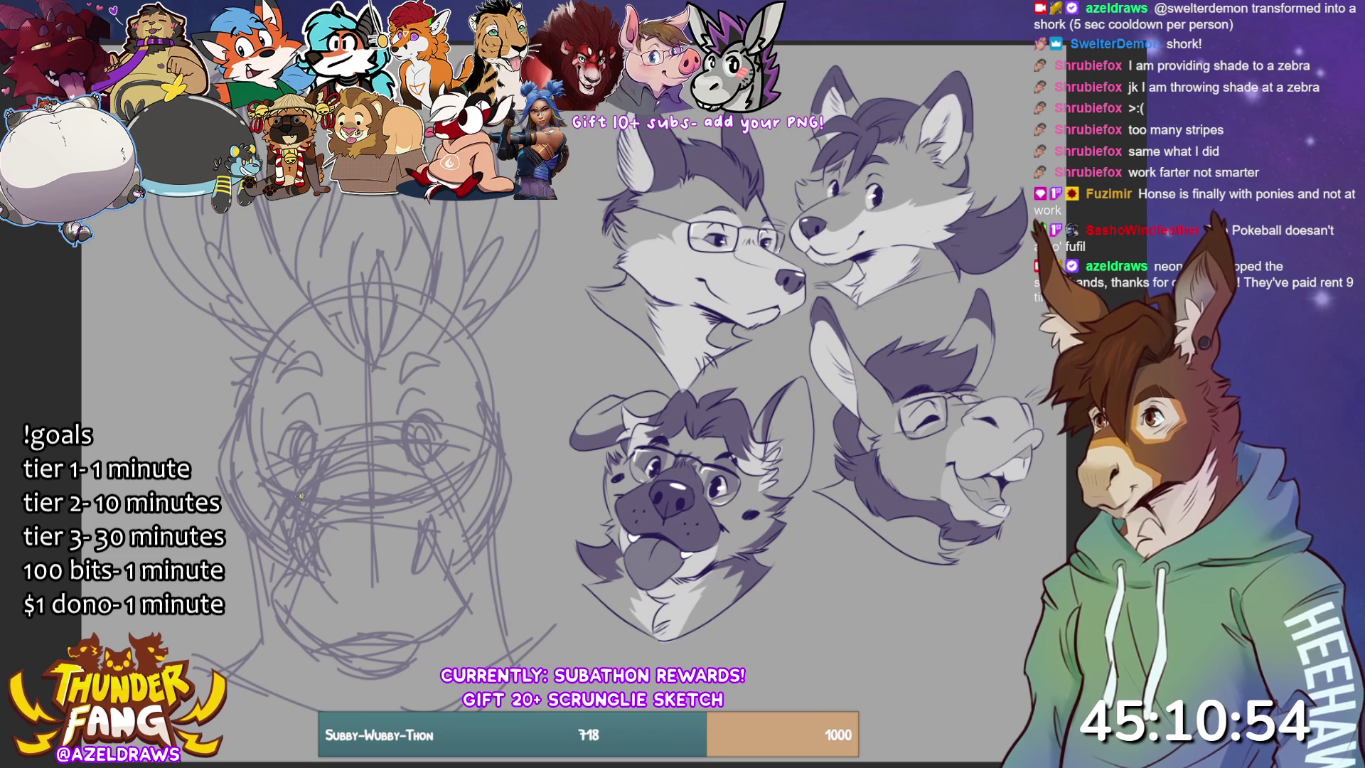
{"action": "left_click_drag", "start_coordinate": [320, 372], "coordinate": [314, 430]}
{"action": "left_click_drag", "start_coordinate": [275, 377], "coordinate": [276, 471]}
{"action": "mouse_move", "coordinate": [399, 379]}
{"action": "left_mouse_down"}
{"action": "mouse_move", "coordinate": [395, 419]}
{"action": "mouse_move", "coordinate": [482, 425]}
{"action": "mouse_move", "coordinate": [446, 464]}
{"action": "left_mouse_up"}
{"action": "left_click_drag", "start_coordinate": [335, 366], "coordinate": [334, 442]}
{"action": "left_click_drag", "start_coordinate": [395, 355], "coordinate": [393, 425]}
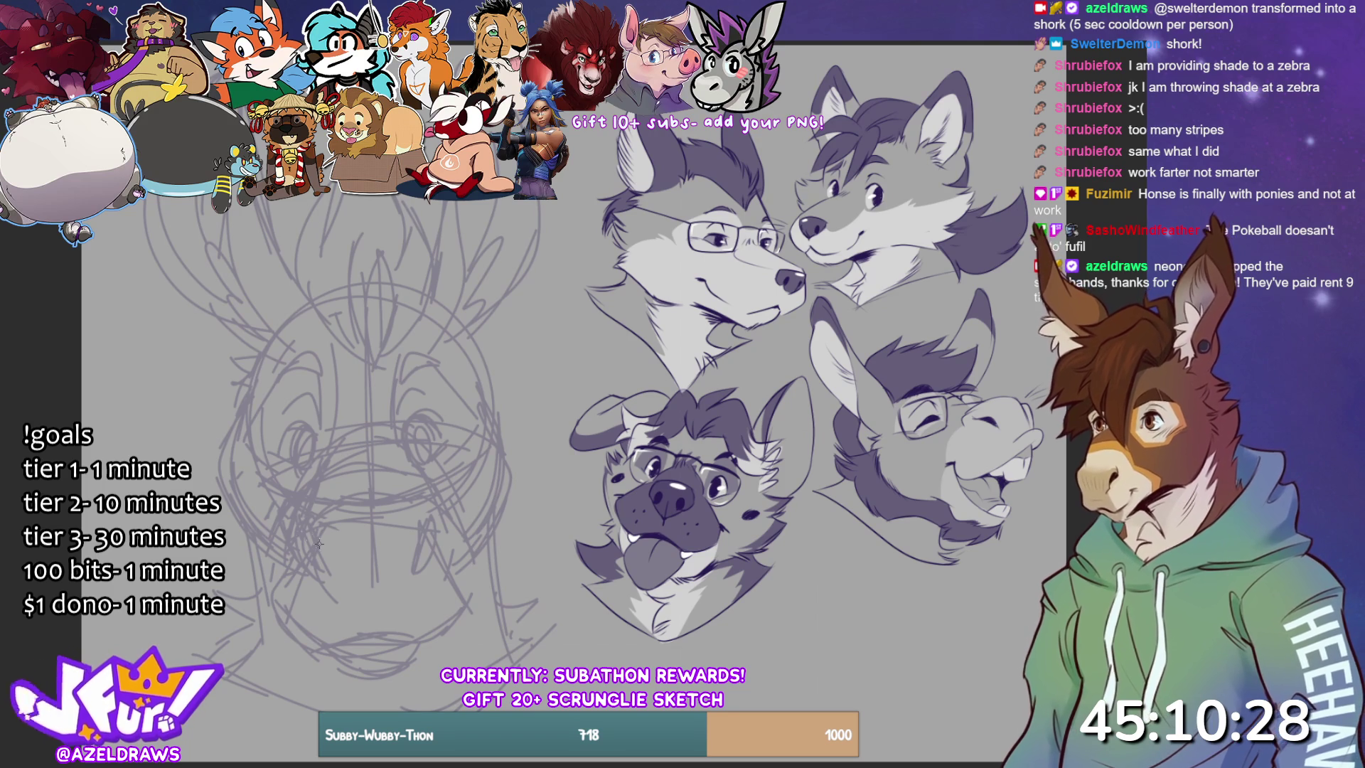
{"action": "left_click_drag", "start_coordinate": [302, 530], "coordinate": [312, 563]}
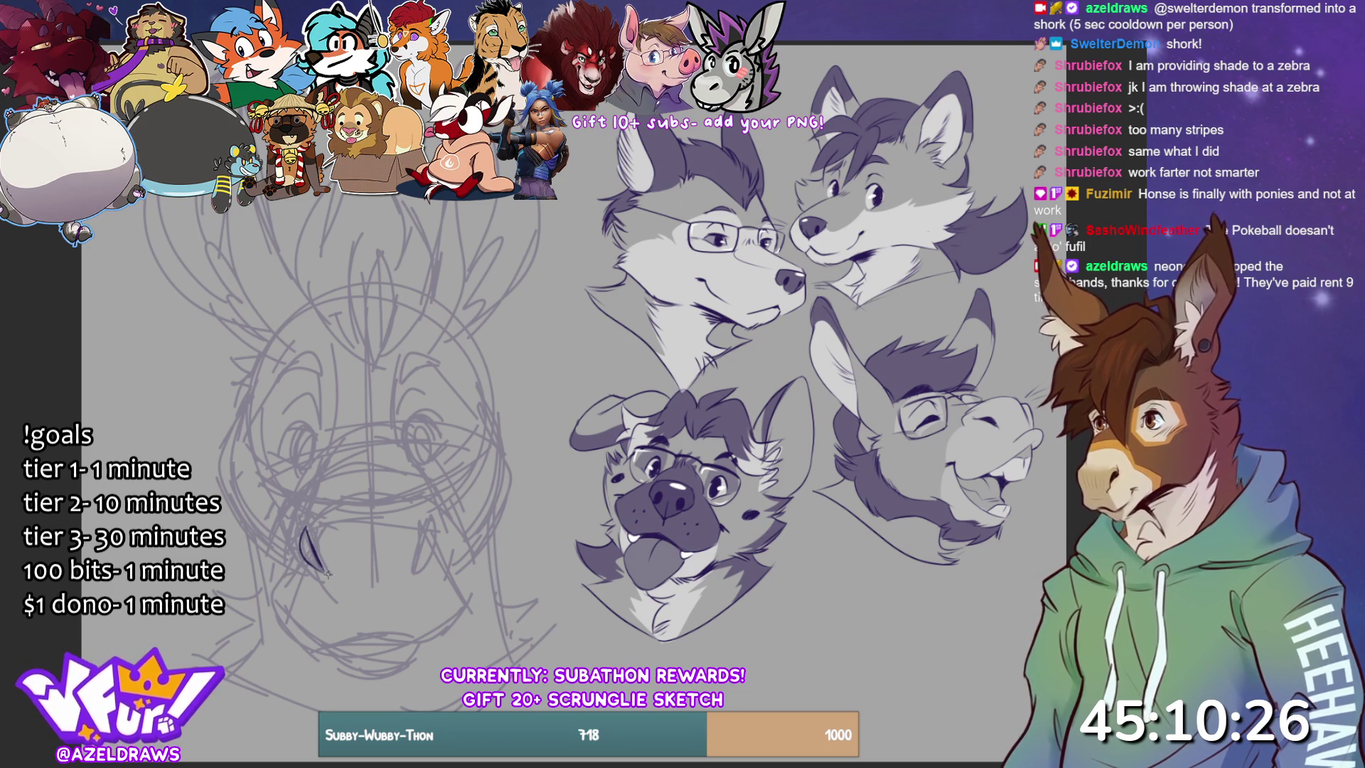
- Draw the right nostril and darken both nostrils
{"action": "left_click_drag", "start_coordinate": [424, 529], "coordinate": [413, 572]}
{"action": "left_click_drag", "start_coordinate": [428, 523], "coordinate": [422, 572]}
{"action": "mouse_move", "coordinate": [304, 532]}
{"action": "left_mouse_down"}
{"action": "mouse_move", "coordinate": [300, 548]}
{"action": "mouse_move", "coordinate": [307, 560]}
{"action": "mouse_move", "coordinate": [304, 530]}
{"action": "mouse_move", "coordinate": [308, 561]}
{"action": "mouse_move", "coordinate": [328, 576]}
{"action": "left_mouse_up"}
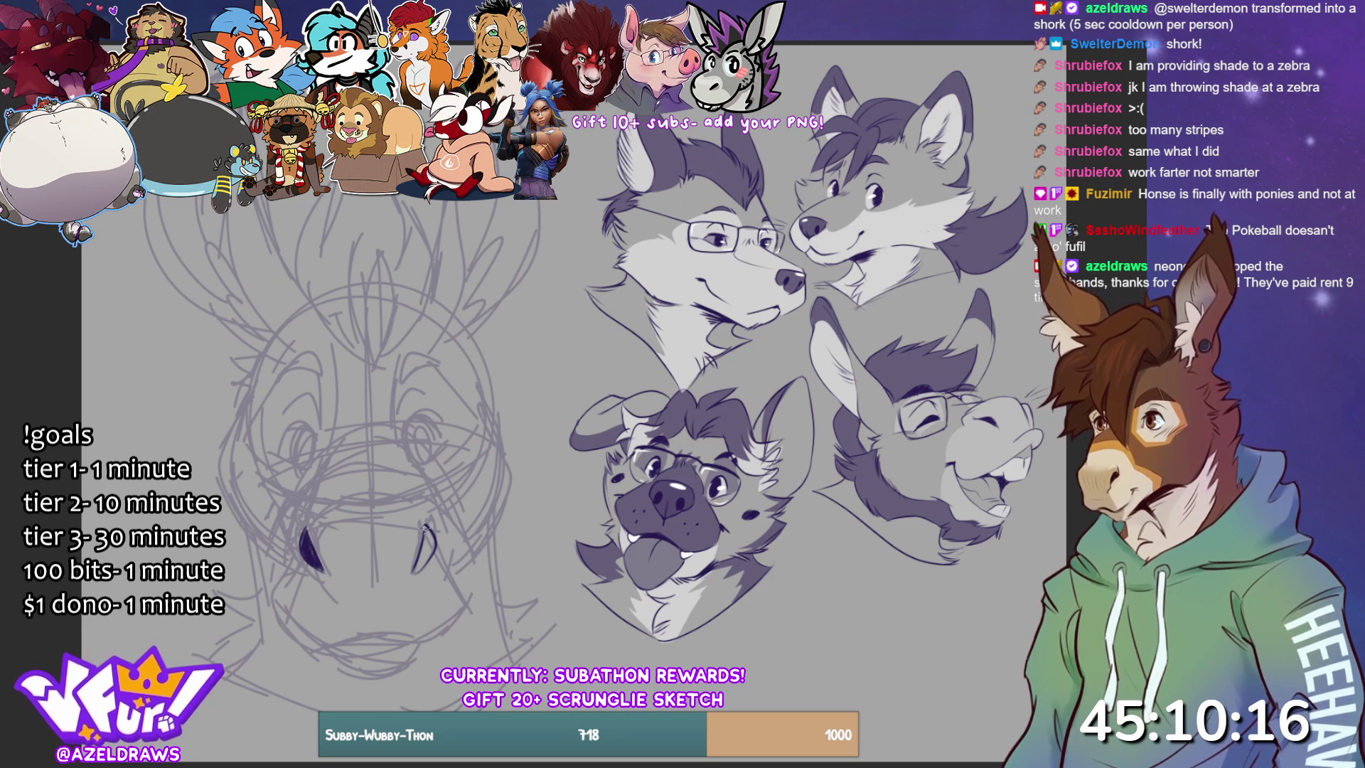
{"action": "left_click_drag", "start_coordinate": [426, 526], "coordinate": [415, 570]}
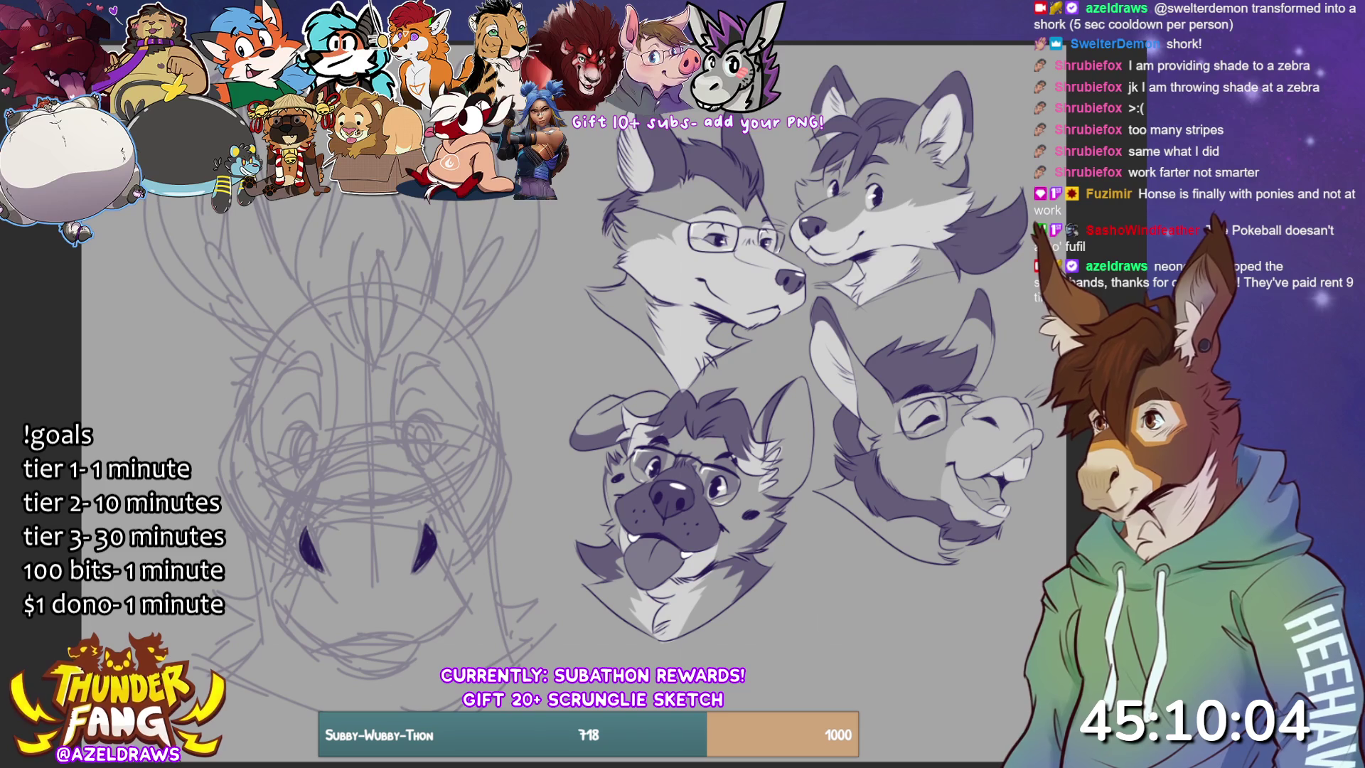
- Outline the muzzle around the nostrils, add the lower lip, and darken the lines between the eyes
{"action": "left_click_drag", "start_coordinate": [301, 486], "coordinate": [297, 581]}
{"action": "key", "text": "ctrl+z"}
{"action": "left_click_drag", "start_coordinate": [305, 490], "coordinate": [286, 550]}
{"action": "mouse_move", "coordinate": [432, 499]}
{"action": "left_mouse_down"}
{"action": "mouse_move", "coordinate": [449, 534]}
{"action": "mouse_move", "coordinate": [441, 570]}
{"action": "mouse_move", "coordinate": [464, 598]}
{"action": "left_mouse_up"}
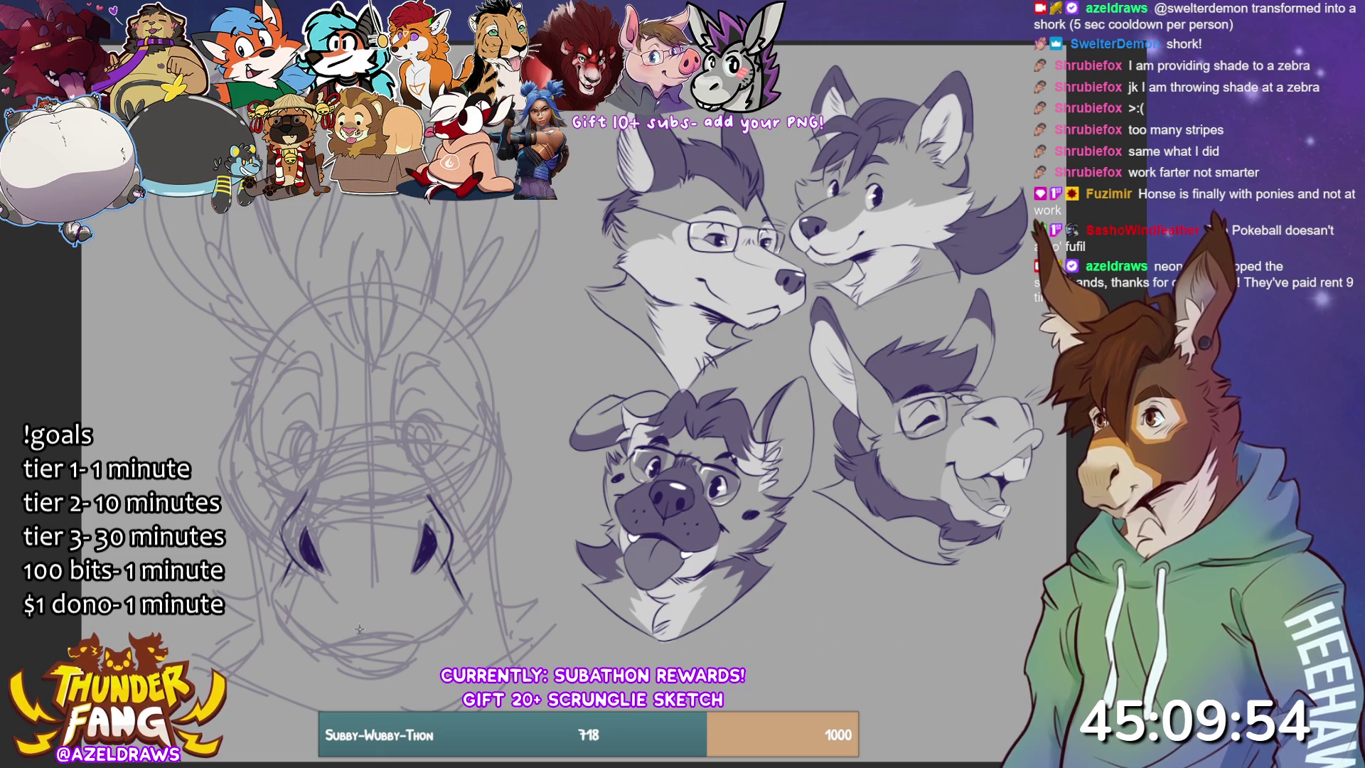
{"action": "mouse_move", "coordinate": [291, 560]}
{"action": "left_mouse_down"}
{"action": "mouse_move", "coordinate": [277, 595]}
{"action": "mouse_move", "coordinate": [331, 653]}
{"action": "left_mouse_up"}
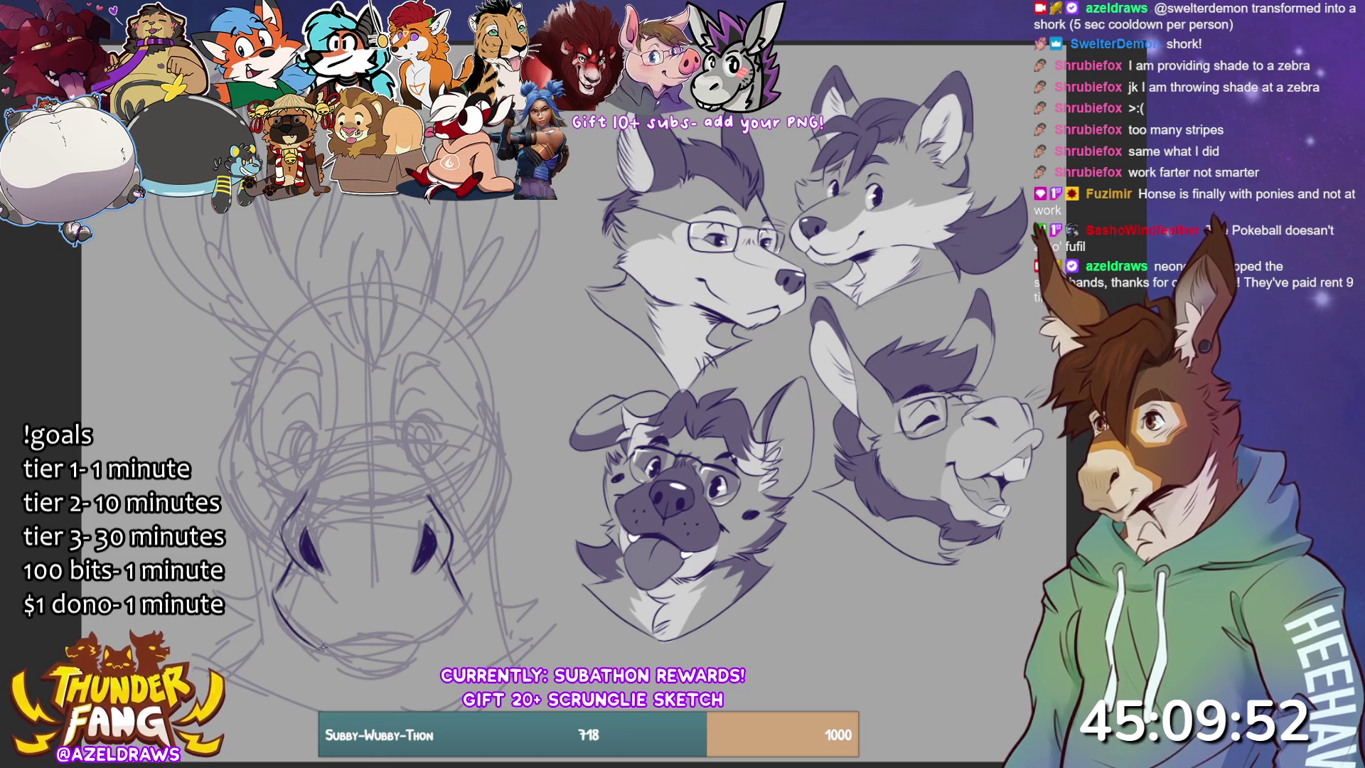
{"action": "mouse_move", "coordinate": [276, 586]}
{"action": "left_mouse_down"}
{"action": "mouse_move", "coordinate": [285, 618]}
{"action": "mouse_move", "coordinate": [324, 646]}
{"action": "mouse_move", "coordinate": [407, 641]}
{"action": "mouse_move", "coordinate": [463, 599]}
{"action": "left_mouse_up"}
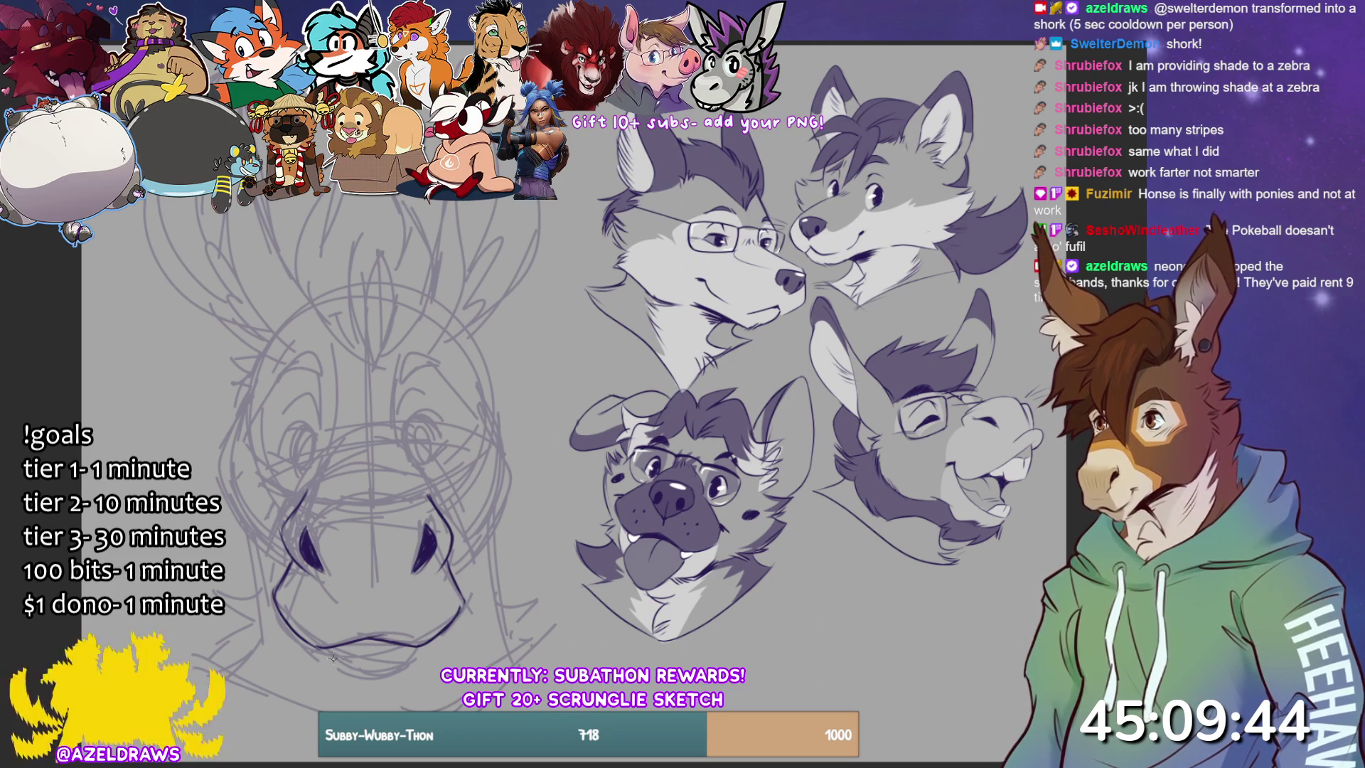
{"action": "mouse_move", "coordinate": [326, 652]}
{"action": "left_mouse_down"}
{"action": "mouse_move", "coordinate": [359, 670]}
{"action": "mouse_move", "coordinate": [423, 643]}
{"action": "mouse_move", "coordinate": [373, 673]}
{"action": "mouse_move", "coordinate": [392, 669]}
{"action": "left_mouse_up"}
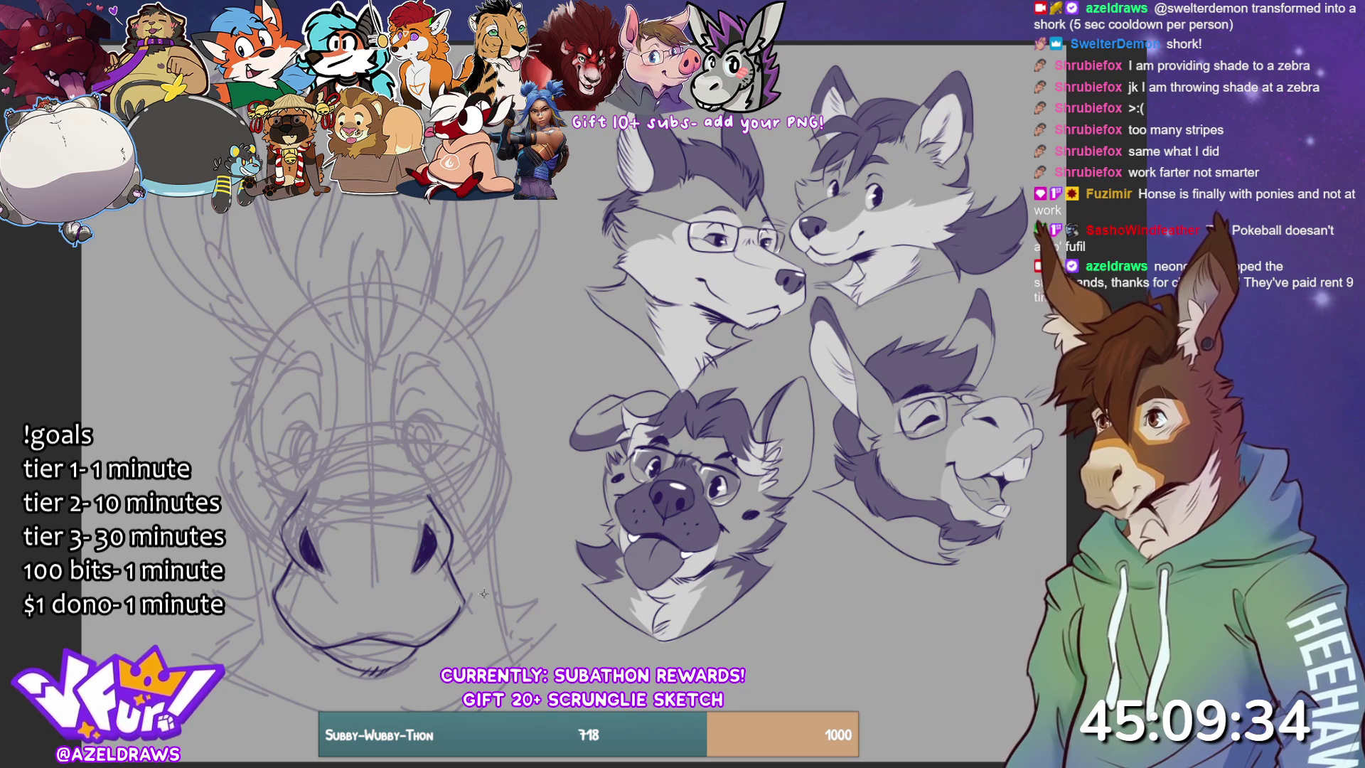
{"action": "mouse_move", "coordinate": [318, 454]}
{"action": "left_mouse_down"}
{"action": "mouse_move", "coordinate": [395, 431]}
{"action": "mouse_move", "coordinate": [367, 426]}
{"action": "mouse_move", "coordinate": [412, 431]}
{"action": "left_mouse_up"}
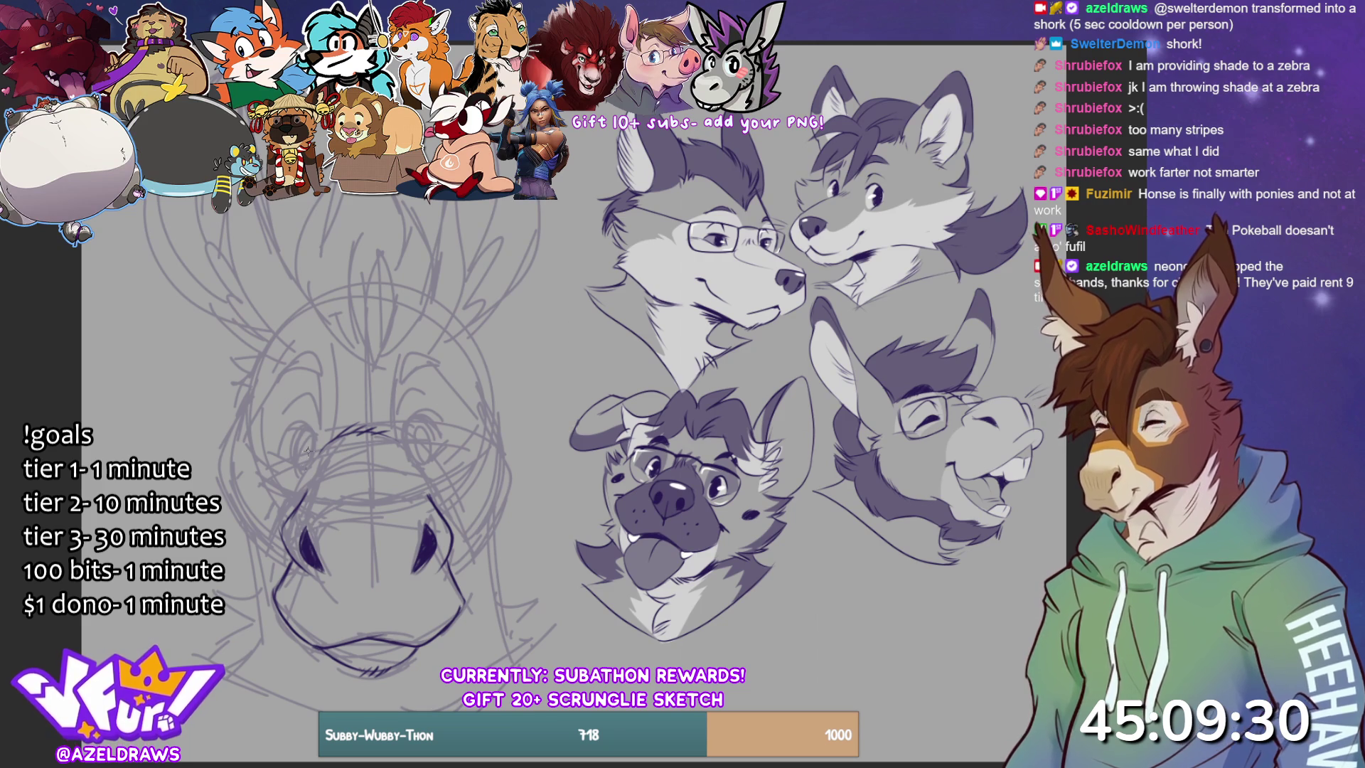
- Draw oval outlines for the left and right eyes and fill both in dark
{"action": "mouse_move", "coordinate": [313, 462]}
{"action": "left_mouse_down"}
{"action": "mouse_move", "coordinate": [303, 425]}
{"action": "mouse_move", "coordinate": [305, 467]}
{"action": "left_mouse_up"}
{"action": "mouse_move", "coordinate": [427, 453]}
{"action": "left_mouse_down"}
{"action": "mouse_move", "coordinate": [409, 426]}
{"action": "mouse_move", "coordinate": [432, 448]}
{"action": "left_mouse_up"}
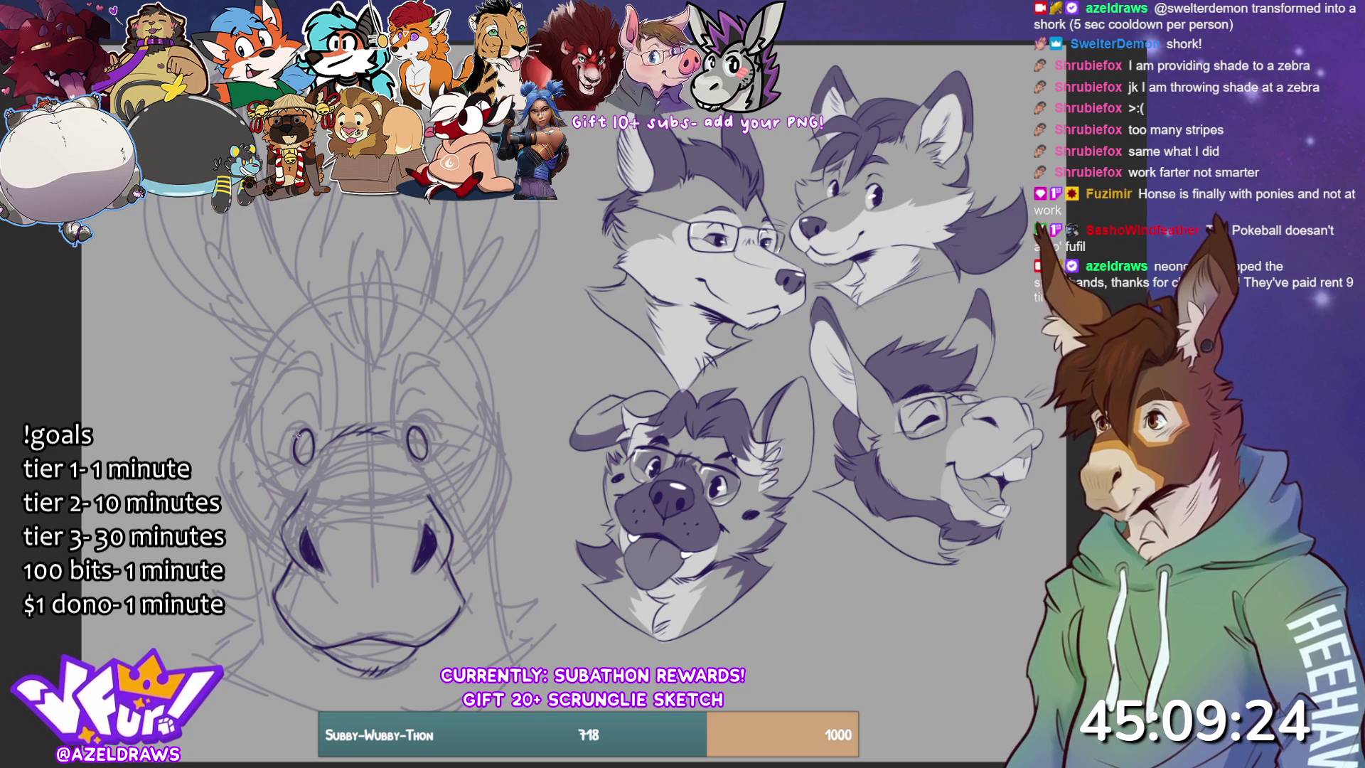
{"action": "mouse_move", "coordinate": [296, 442]}
{"action": "left_mouse_down"}
{"action": "mouse_move", "coordinate": [309, 437]}
{"action": "mouse_move", "coordinate": [307, 459]}
{"action": "left_mouse_up"}
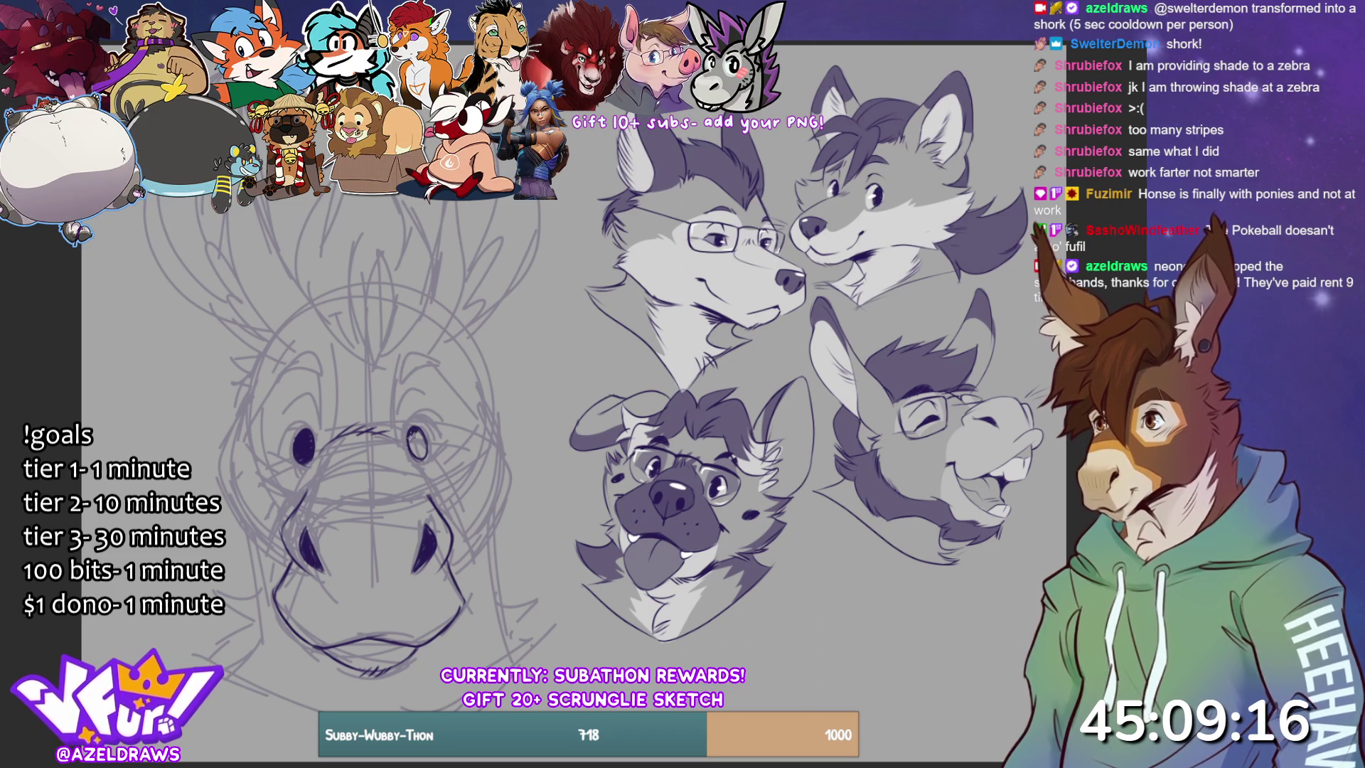
{"action": "left_click_drag", "start_coordinate": [418, 432], "coordinate": [426, 452]}
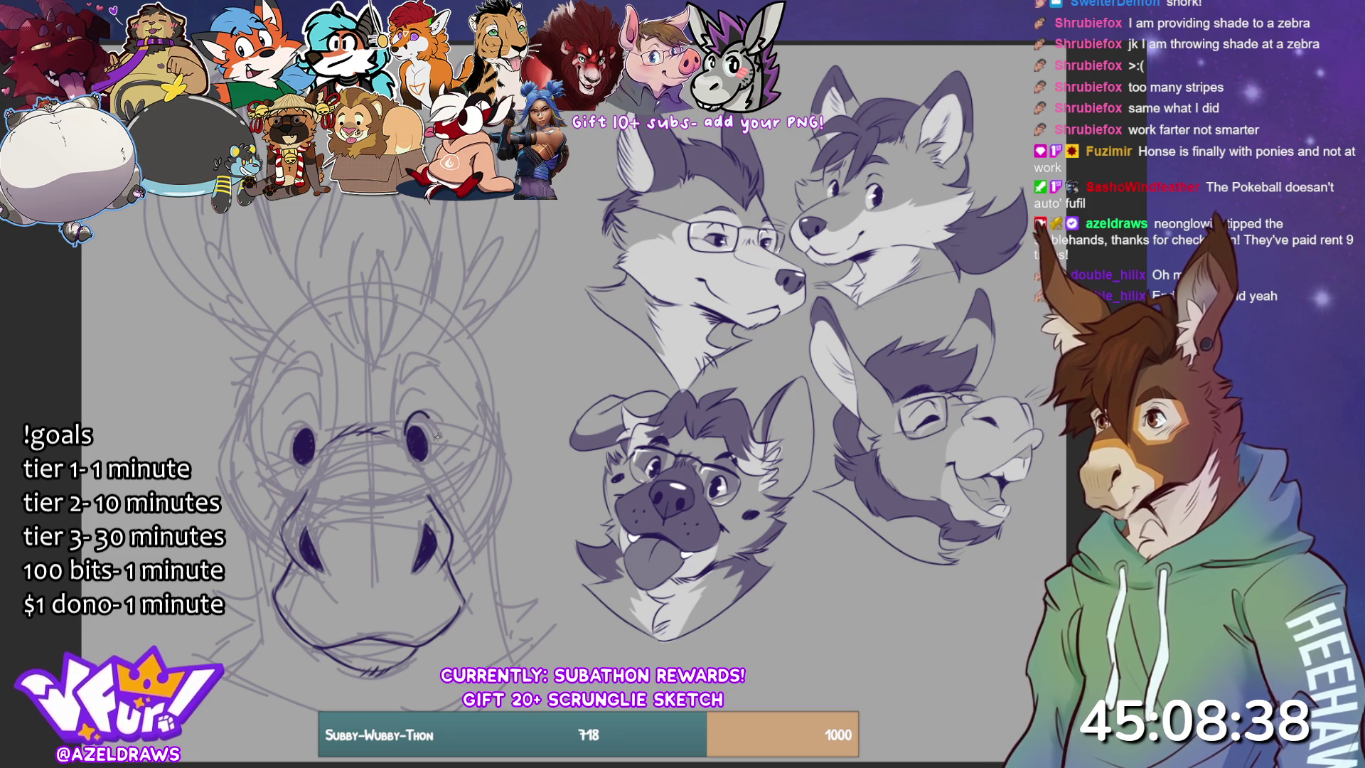
- Try lid arcs over the right and left eyes, undoing and redrawing them repeatedly
{"action": "left_click_drag", "start_coordinate": [405, 425], "coordinate": [436, 418]}
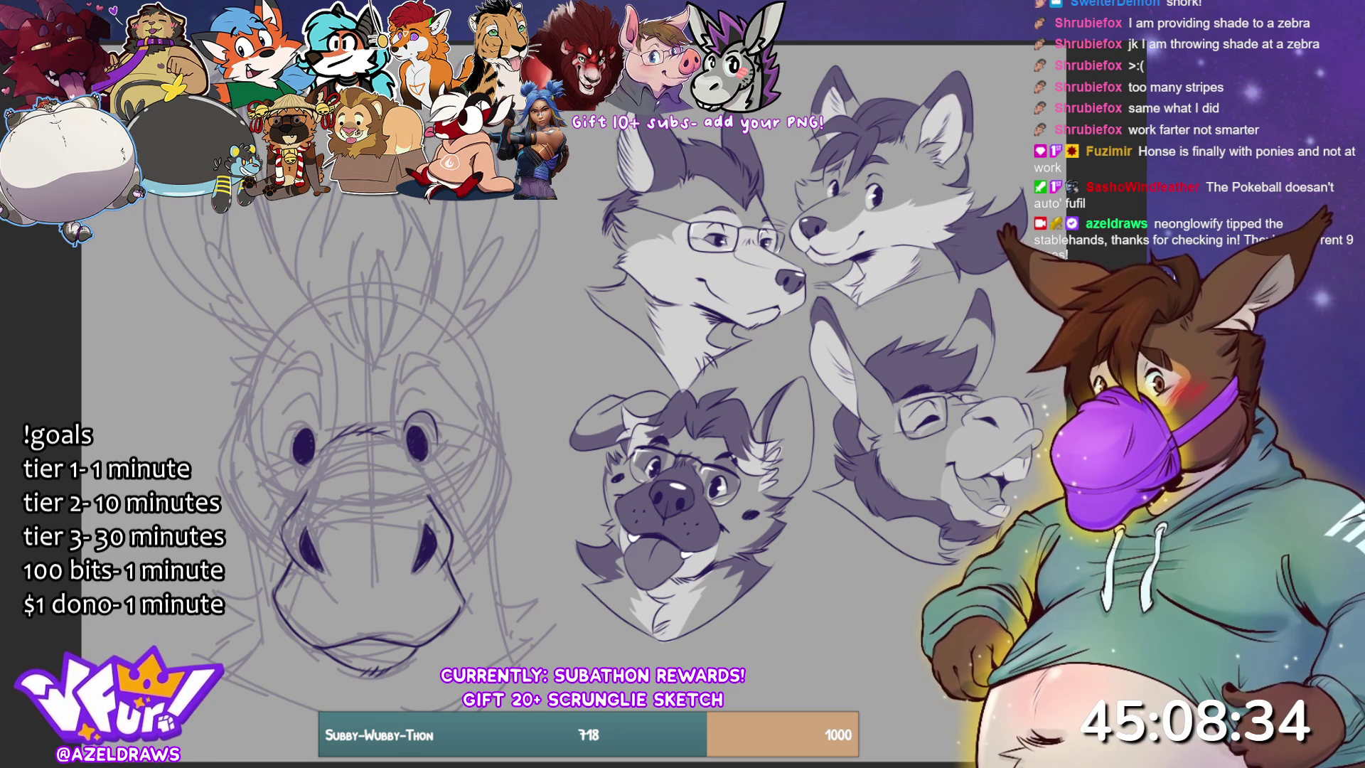
{"action": "left_click_drag", "start_coordinate": [402, 428], "coordinate": [430, 414]}
{"action": "key", "text": "ctrl+z"}
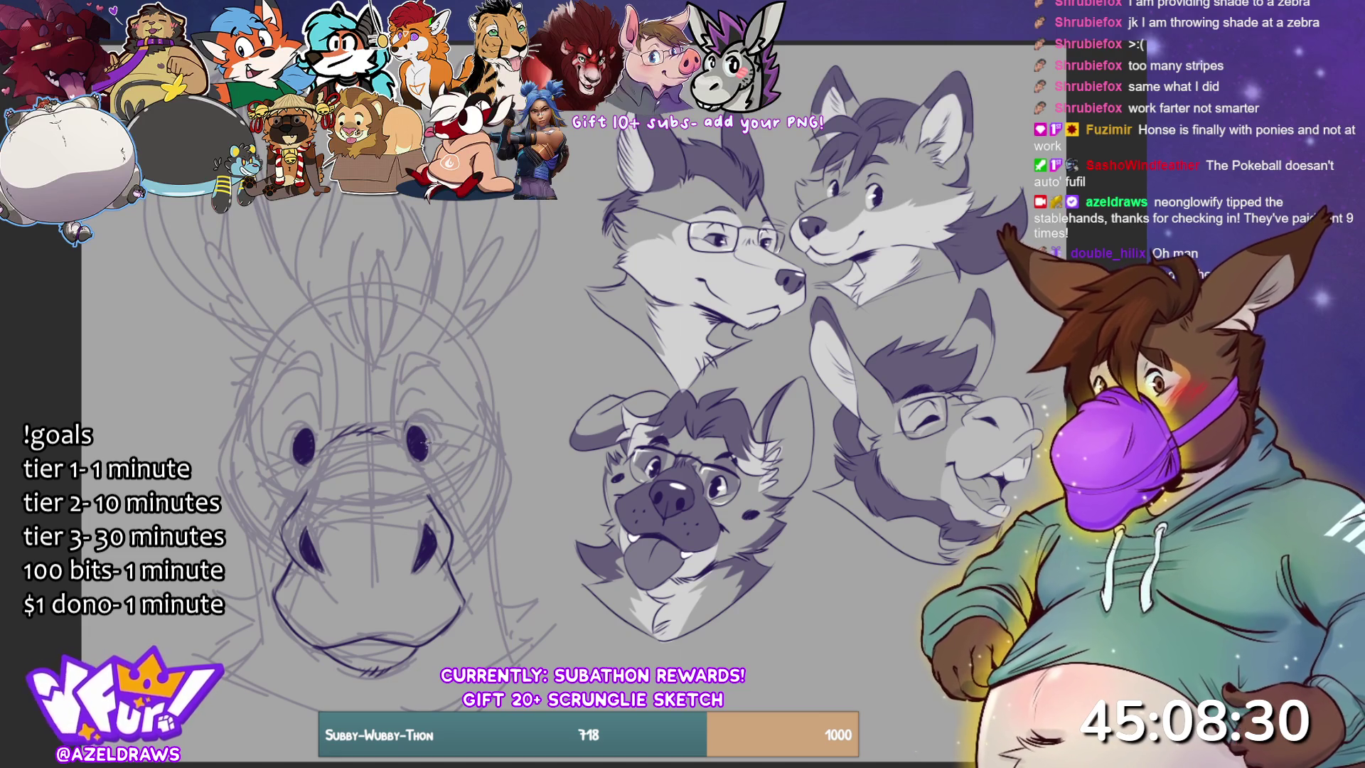
{"action": "mouse_move", "coordinate": [403, 427]}
{"action": "left_mouse_down"}
{"action": "mouse_move", "coordinate": [422, 412]}
{"action": "mouse_move", "coordinate": [435, 450]}
{"action": "left_mouse_up"}
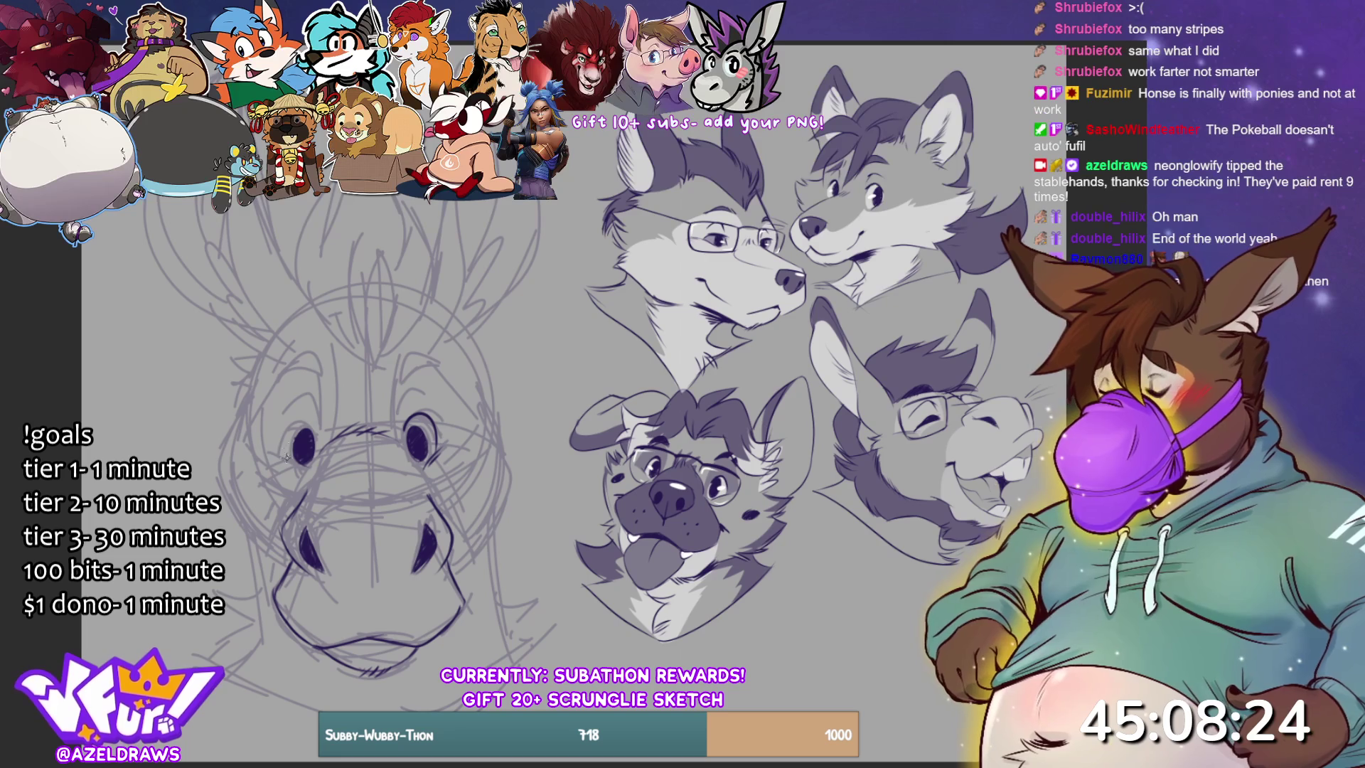
{"action": "left_click_drag", "start_coordinate": [282, 429], "coordinate": [310, 433]}
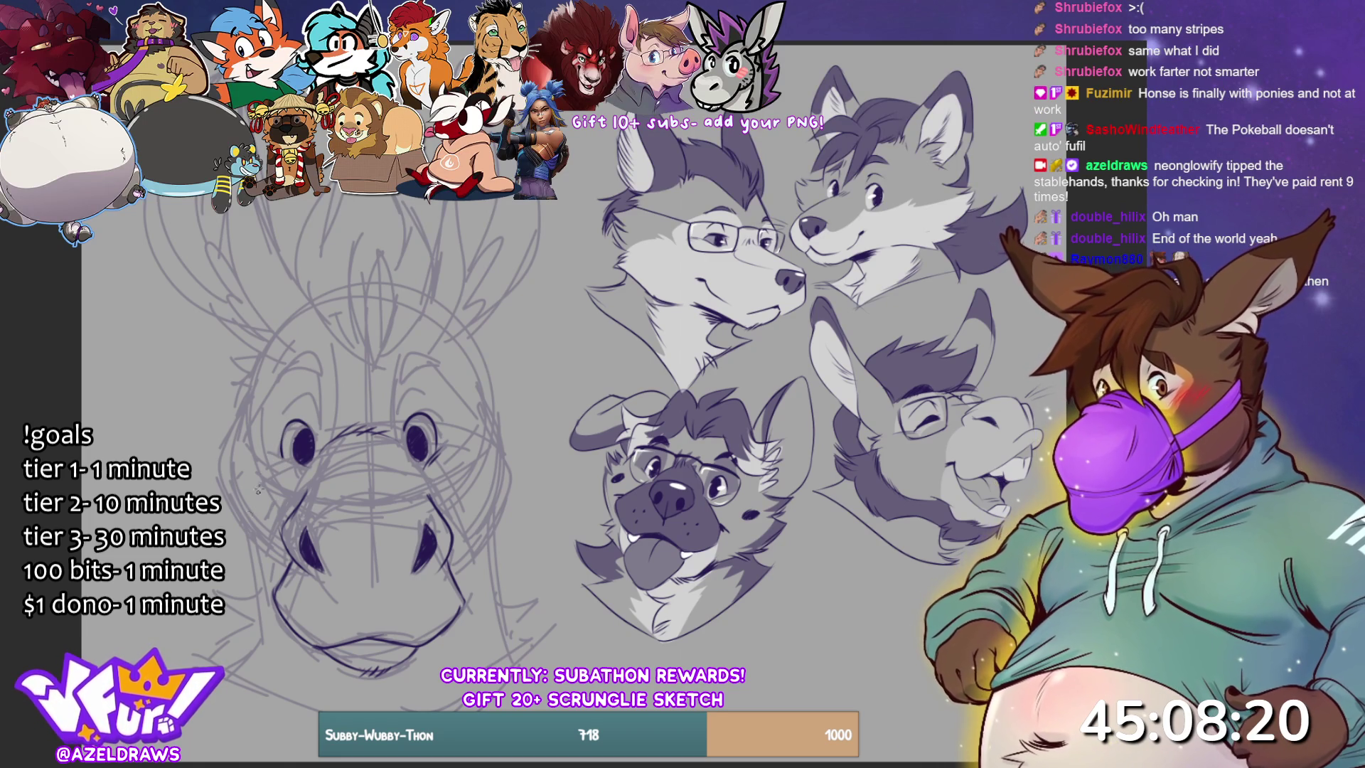
{"action": "key", "text": "ctrl+z"}
{"action": "mouse_move", "coordinate": [282, 458]}
{"action": "left_mouse_down"}
{"action": "mouse_move", "coordinate": [302, 414]}
{"action": "mouse_move", "coordinate": [308, 445]}
{"action": "mouse_move", "coordinate": [299, 413]}
{"action": "mouse_move", "coordinate": [277, 455]}
{"action": "mouse_move", "coordinate": [305, 442]}
{"action": "mouse_move", "coordinate": [288, 416]}
{"action": "mouse_move", "coordinate": [286, 458]}
{"action": "mouse_move", "coordinate": [271, 459]}
{"action": "left_mouse_up"}
{"action": "key", "text": "ctrl+z"}
{"action": "key", "text": "ctrl+z"}
{"action": "key", "text": "ctrl+z"}
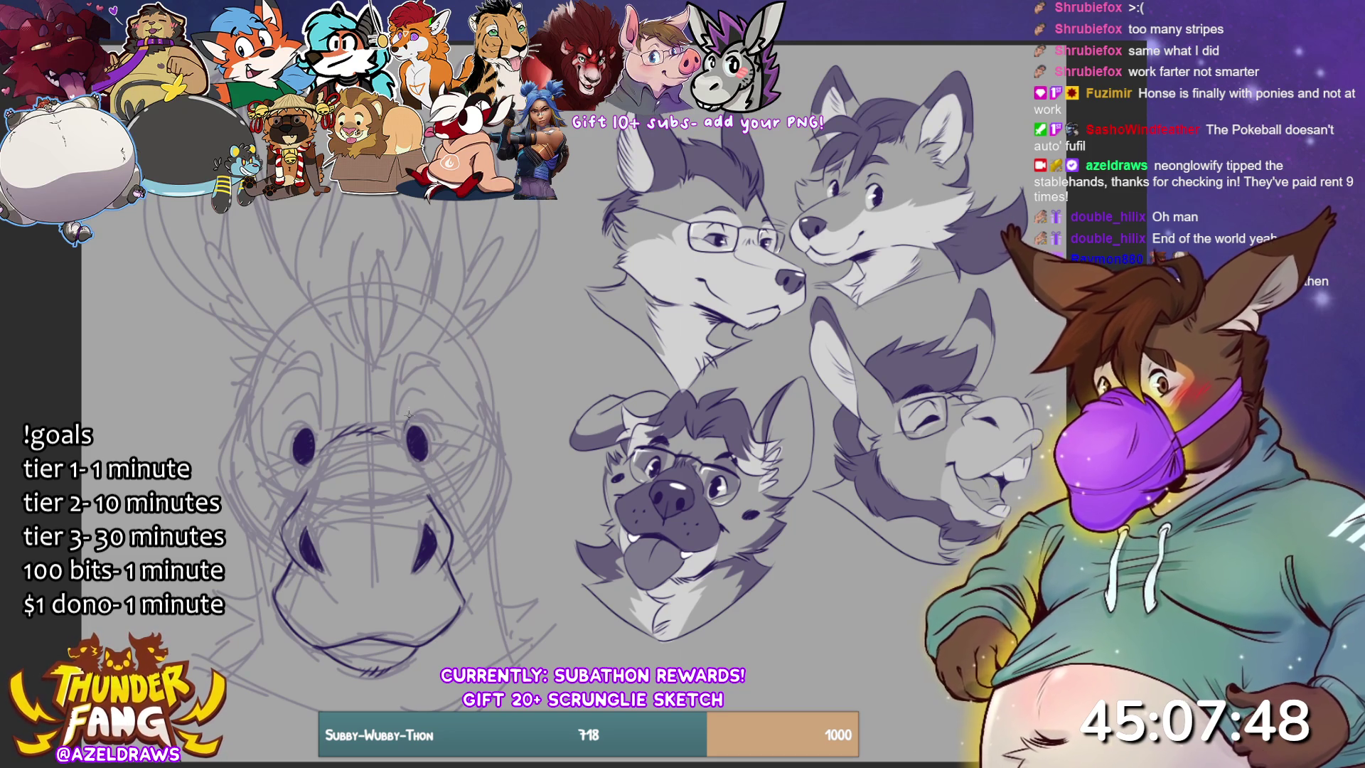
{"action": "mouse_move", "coordinate": [402, 425]}
{"action": "left_mouse_down"}
{"action": "mouse_move", "coordinate": [432, 413]}
{"action": "mouse_move", "coordinate": [436, 447]}
{"action": "mouse_move", "coordinate": [416, 412]}
{"action": "mouse_move", "coordinate": [441, 448]}
{"action": "left_mouse_up"}
{"action": "key", "text": "ctrl+z"}
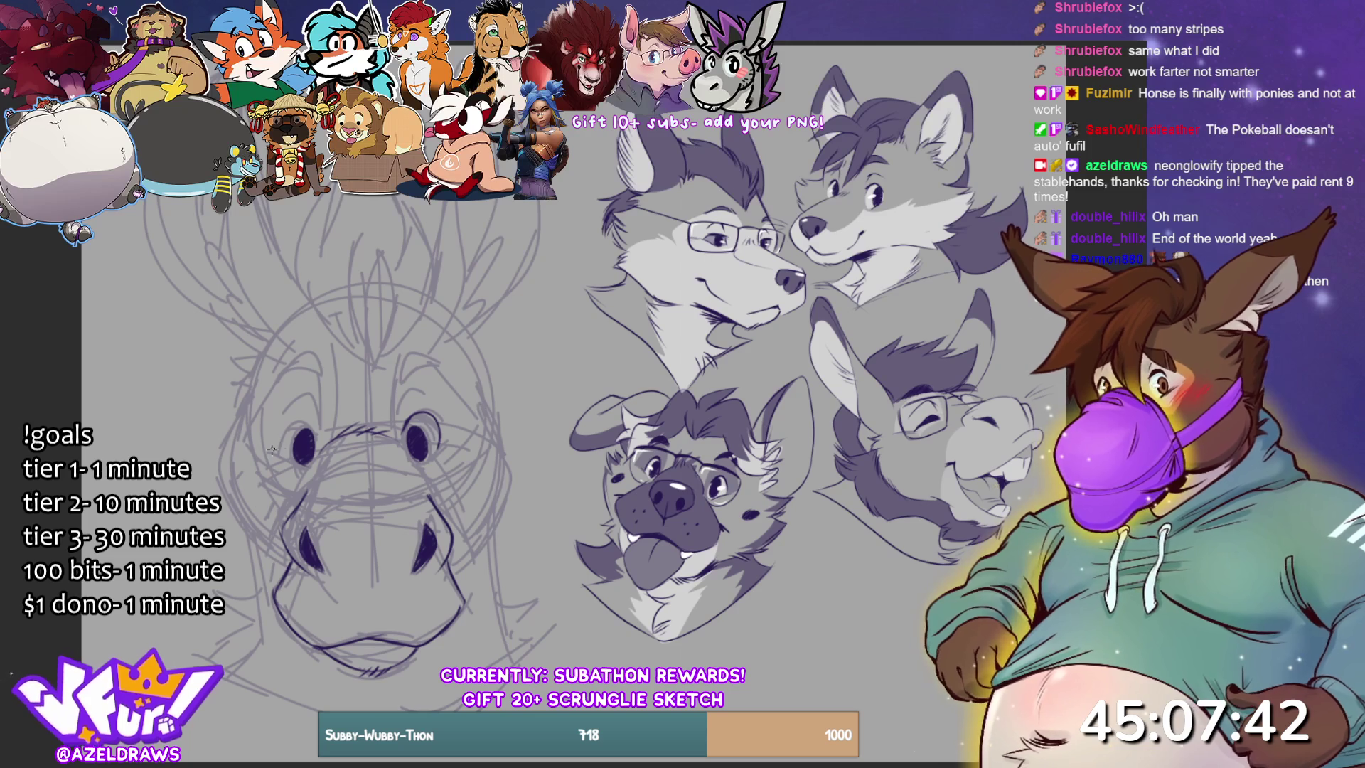
{"action": "mouse_move", "coordinate": [278, 450]}
{"action": "left_mouse_down"}
{"action": "mouse_move", "coordinate": [278, 430]}
{"action": "mouse_move", "coordinate": [306, 414]}
{"action": "mouse_move", "coordinate": [277, 432]}
{"action": "mouse_move", "coordinate": [307, 424]}
{"action": "mouse_move", "coordinate": [282, 460]}
{"action": "left_mouse_up"}
{"action": "key", "text": "ctrl+z"}
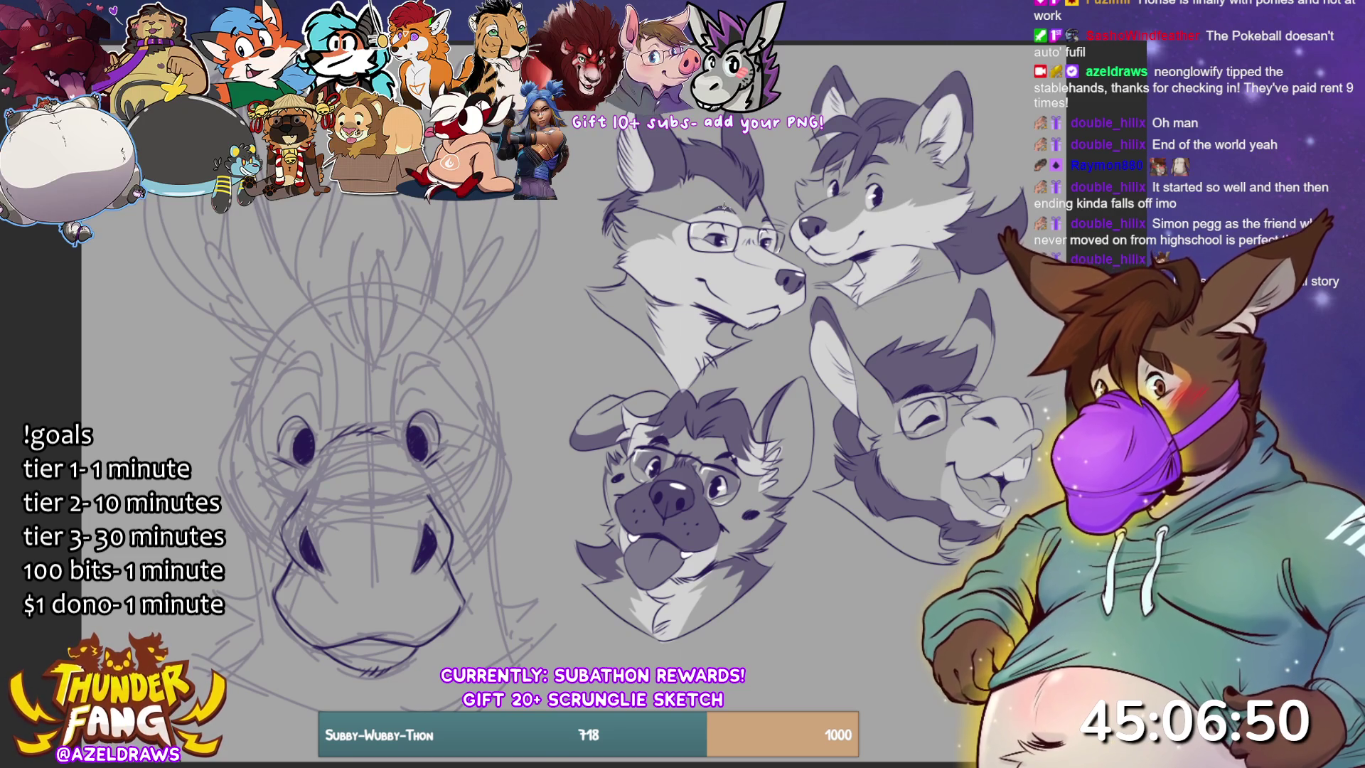
- Stroke arched eyebrows above both eyes and darken the upper muzzle line
{"action": "mouse_move", "coordinate": [398, 420]}
{"action": "left_mouse_down"}
{"action": "mouse_move", "coordinate": [404, 391]}
{"action": "mouse_move", "coordinate": [427, 395]}
{"action": "left_mouse_up"}
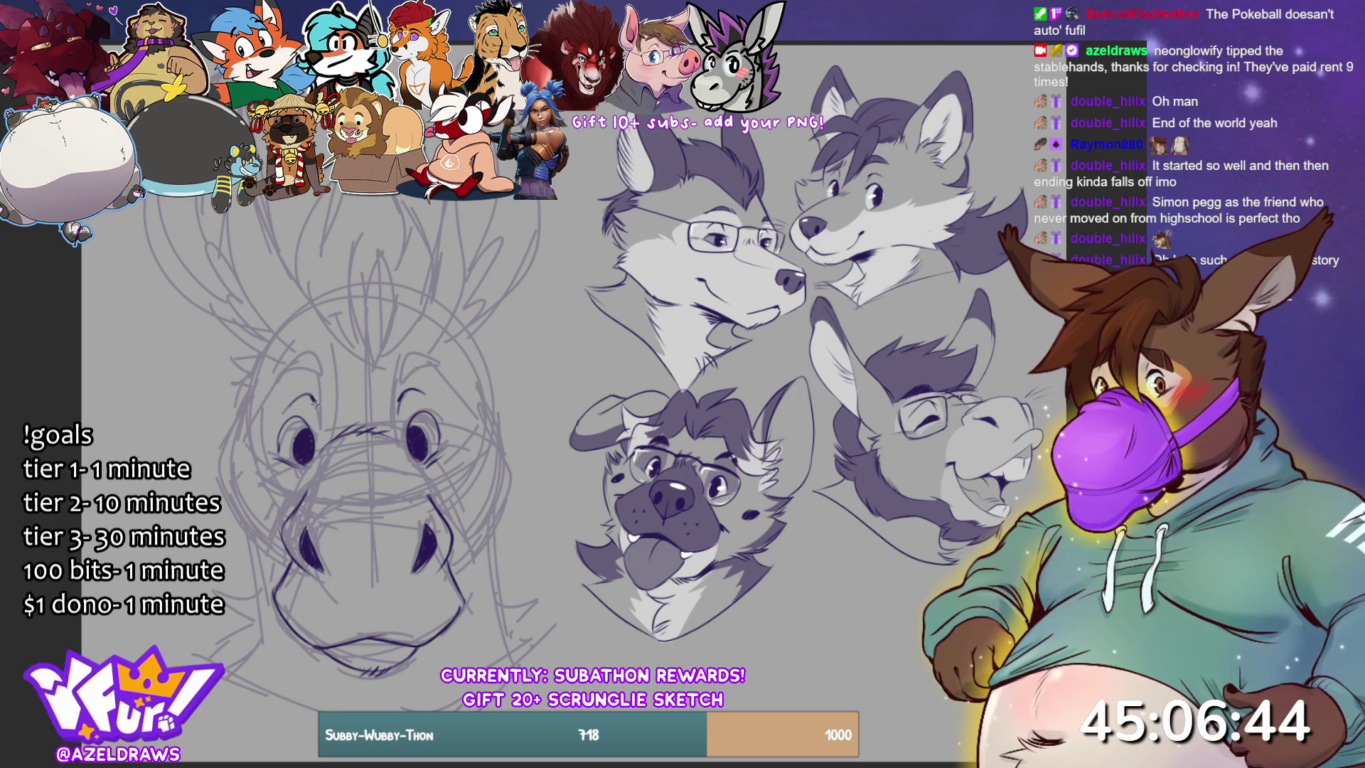
{"action": "left_click_drag", "start_coordinate": [314, 405], "coordinate": [317, 430]}
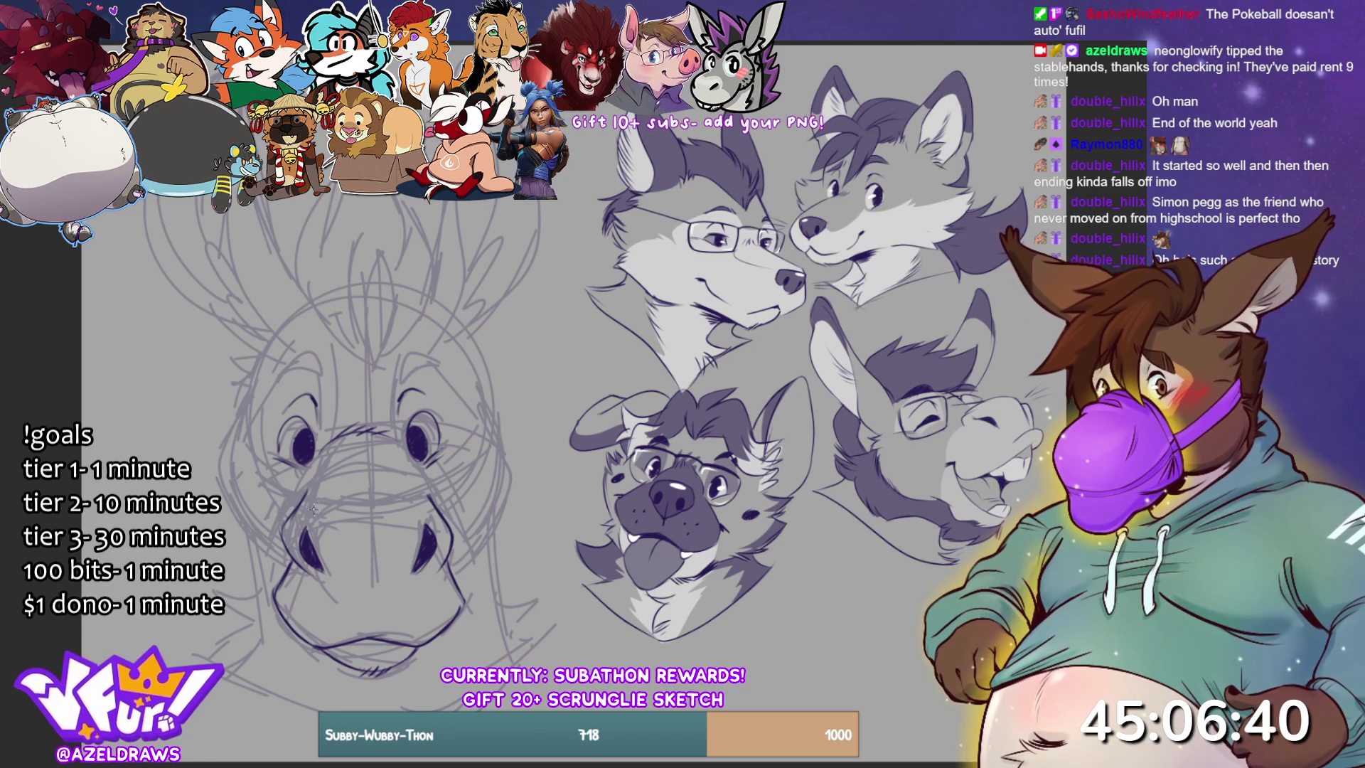
{"action": "left_click_drag", "start_coordinate": [402, 486], "coordinate": [299, 516]}
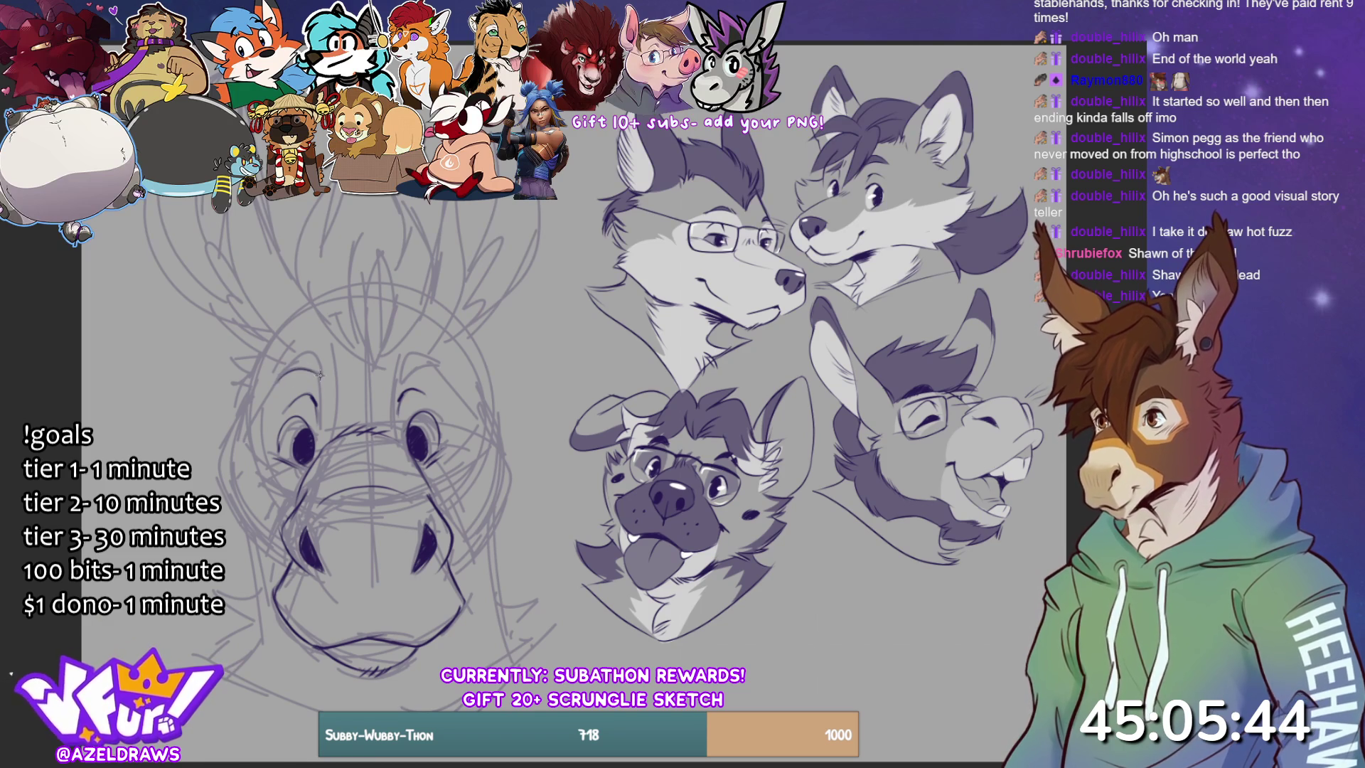
{"action": "mouse_move", "coordinate": [278, 380]}
{"action": "left_mouse_down"}
{"action": "mouse_move", "coordinate": [306, 355]}
{"action": "mouse_move", "coordinate": [318, 377]}
{"action": "left_mouse_up"}
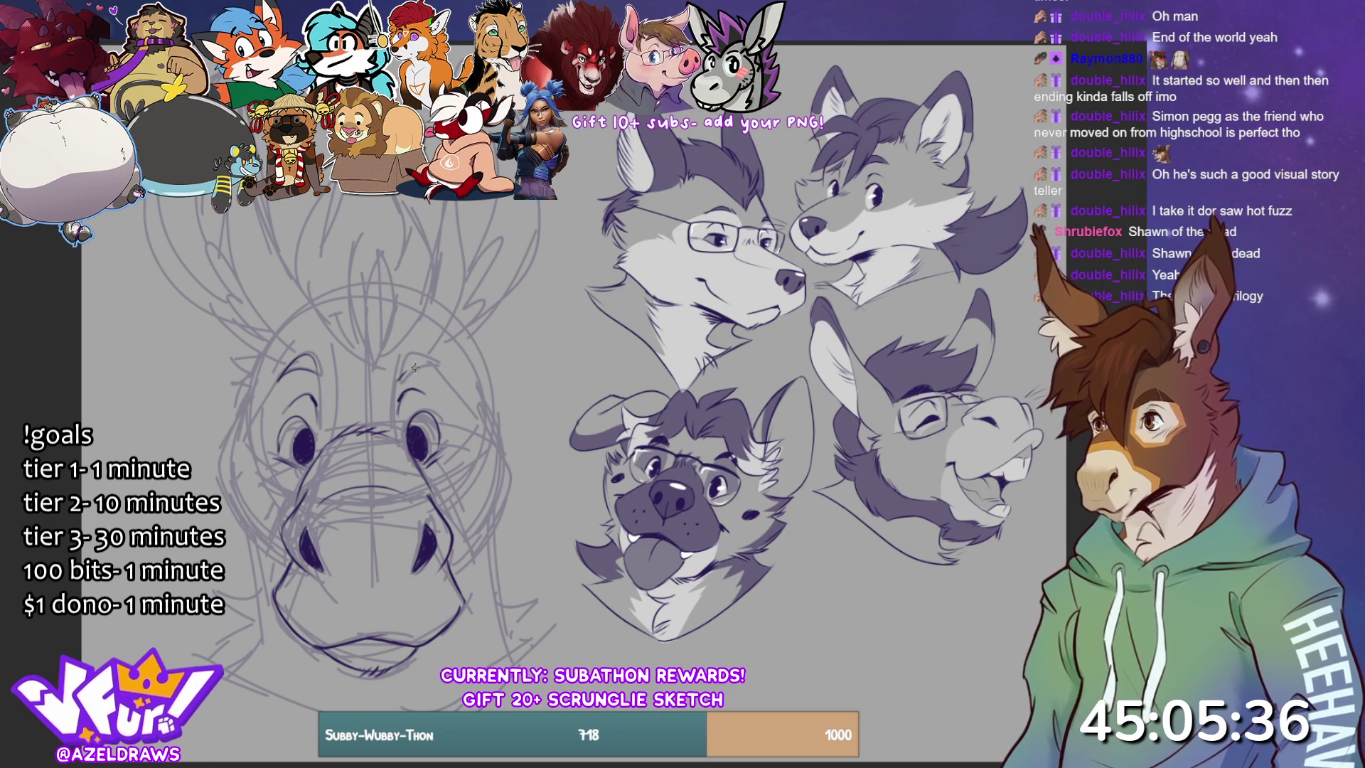
- Thicken and darken both eyebrows, then sketch over the left and right cheek outlines
{"action": "mouse_move", "coordinate": [400, 383]}
{"action": "left_mouse_down"}
{"action": "mouse_move", "coordinate": [427, 354]}
{"action": "mouse_move", "coordinate": [443, 367]}
{"action": "left_mouse_up"}
{"action": "mouse_move", "coordinate": [282, 371]}
{"action": "left_mouse_down"}
{"action": "mouse_move", "coordinate": [307, 354]}
{"action": "mouse_move", "coordinate": [299, 364]}
{"action": "mouse_move", "coordinate": [314, 364]}
{"action": "left_mouse_up"}
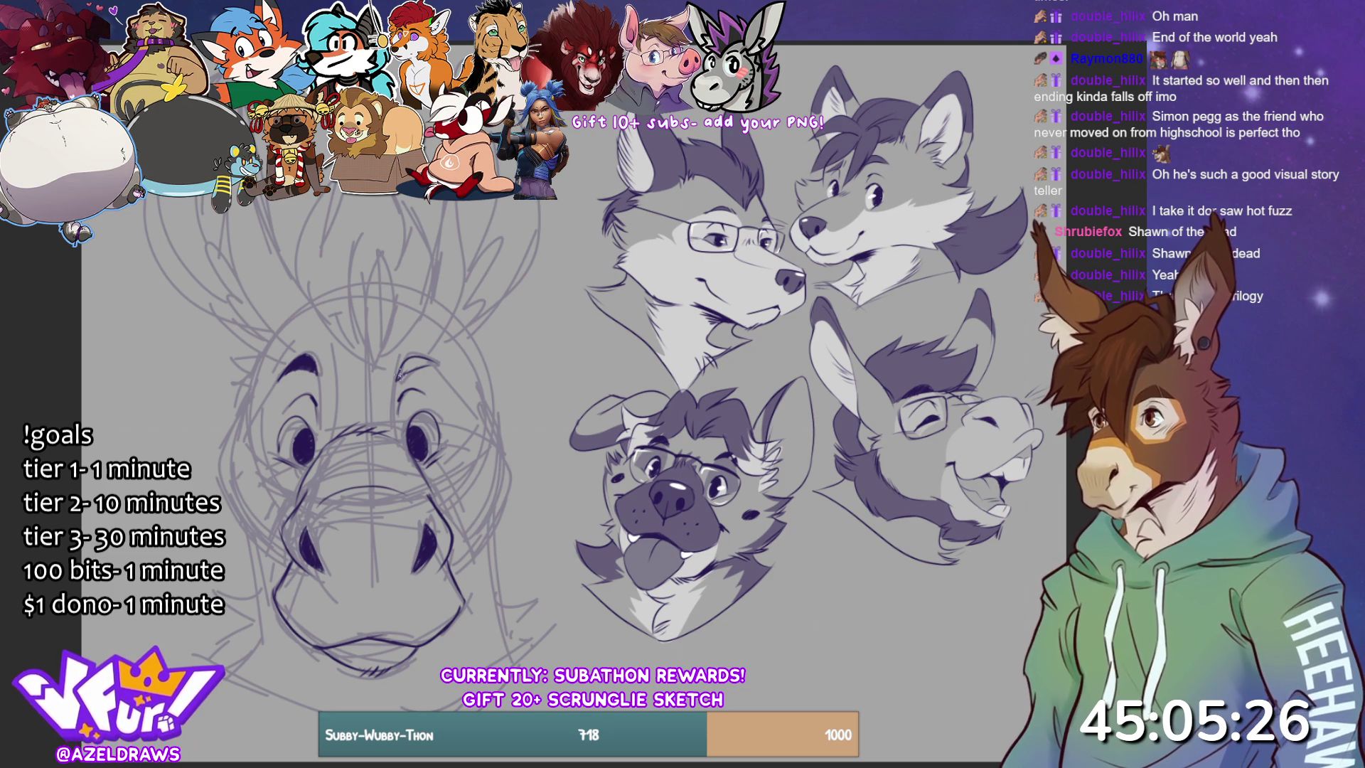
{"action": "left_click_drag", "start_coordinate": [400, 369], "coordinate": [436, 363]}
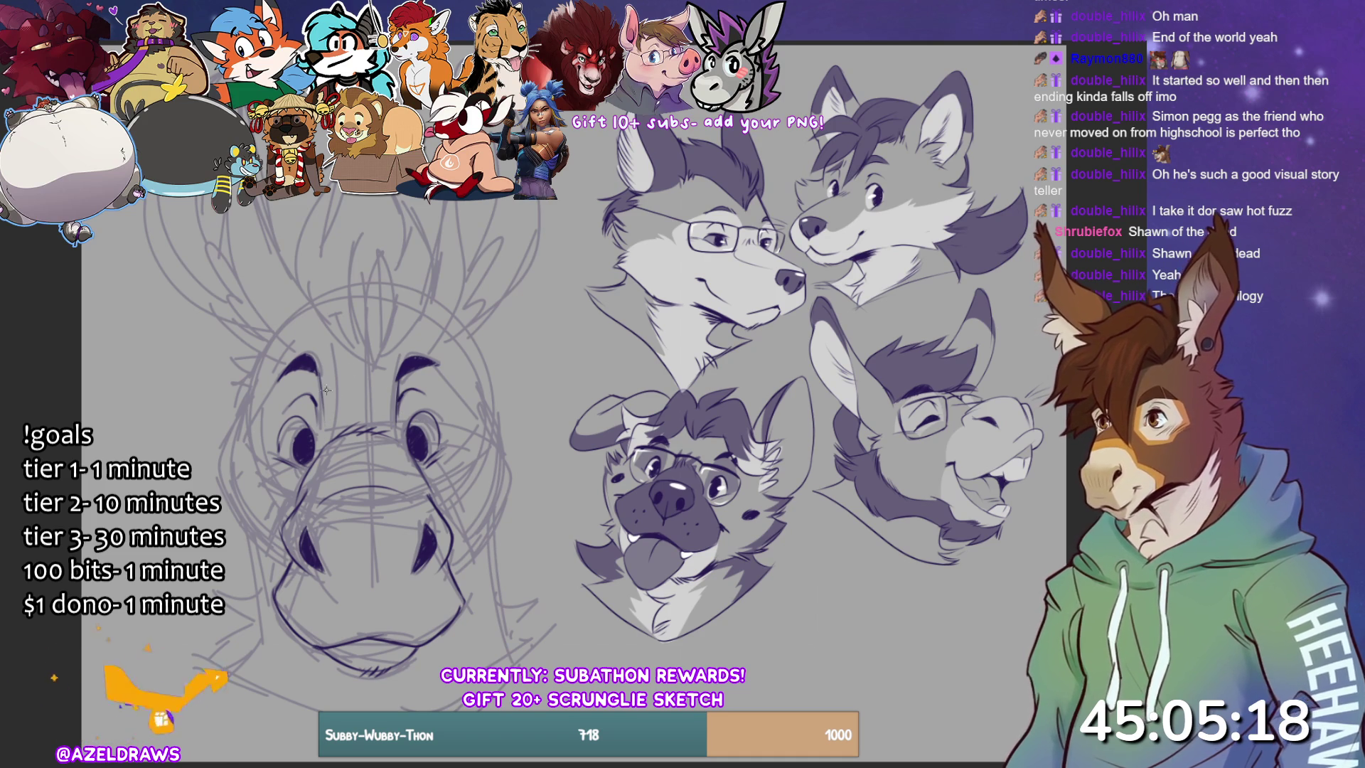
{"action": "mouse_move", "coordinate": [252, 391]}
{"action": "left_mouse_down"}
{"action": "mouse_move", "coordinate": [229, 407]}
{"action": "mouse_move", "coordinate": [247, 411]}
{"action": "mouse_move", "coordinate": [220, 452]}
{"action": "mouse_move", "coordinate": [241, 533]}
{"action": "mouse_move", "coordinate": [295, 569]}
{"action": "left_mouse_up"}
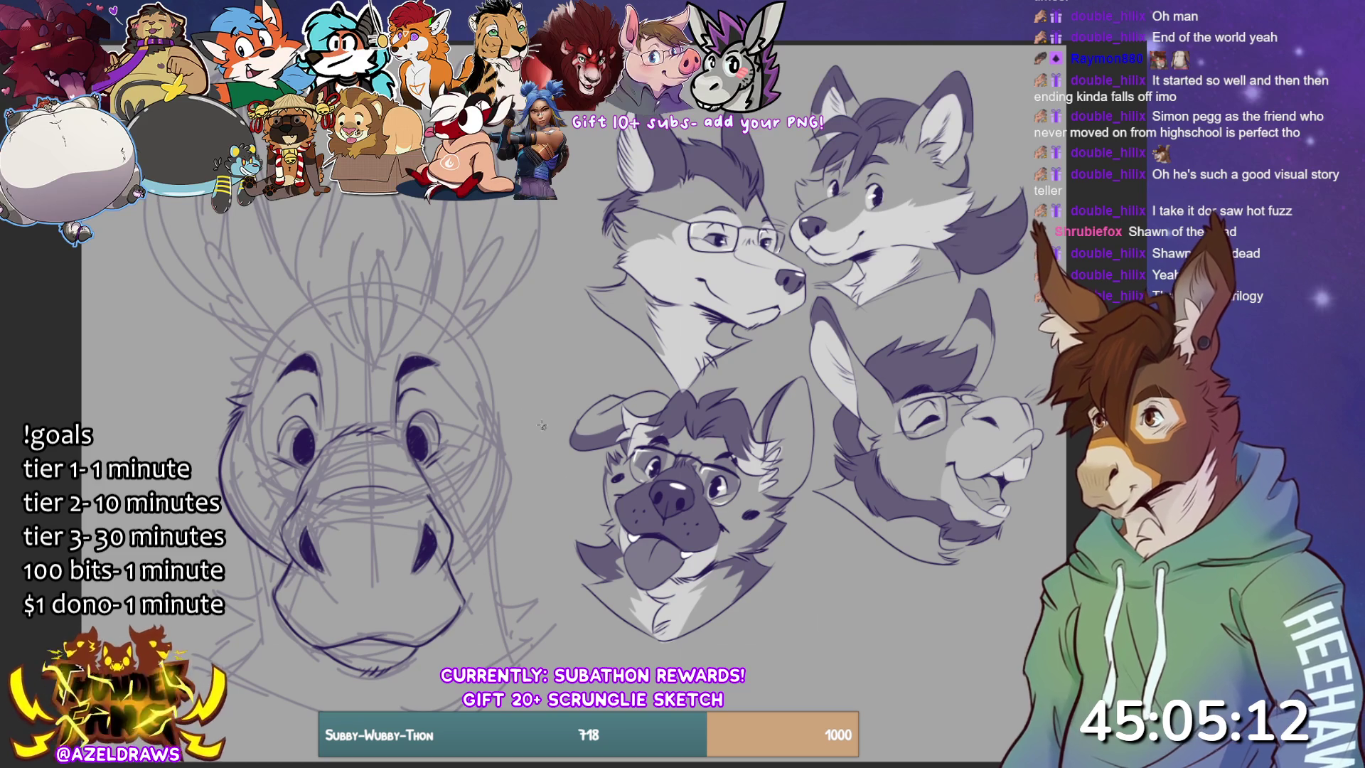
{"action": "mouse_move", "coordinate": [486, 409]}
{"action": "left_mouse_down"}
{"action": "mouse_move", "coordinate": [501, 396]}
{"action": "mouse_move", "coordinate": [486, 415]}
{"action": "mouse_move", "coordinate": [504, 451]}
{"action": "mouse_move", "coordinate": [459, 575]}
{"action": "left_mouse_up"}
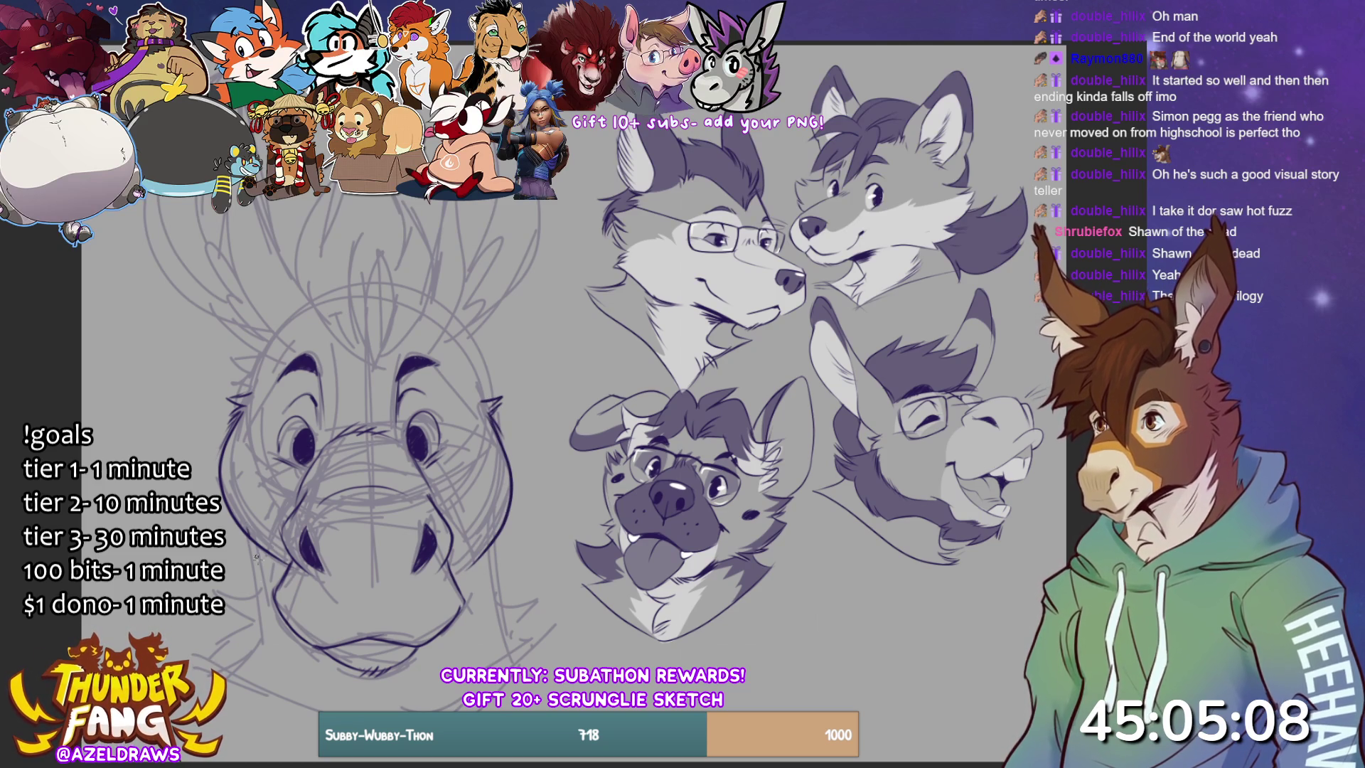
- Redraw the left jaw darker, add the lower jaw and chin line, and darken the right cheek
{"action": "left_click_drag", "start_coordinate": [248, 534], "coordinate": [265, 604]}
{"action": "left_click_drag", "start_coordinate": [254, 552], "coordinate": [265, 613]}
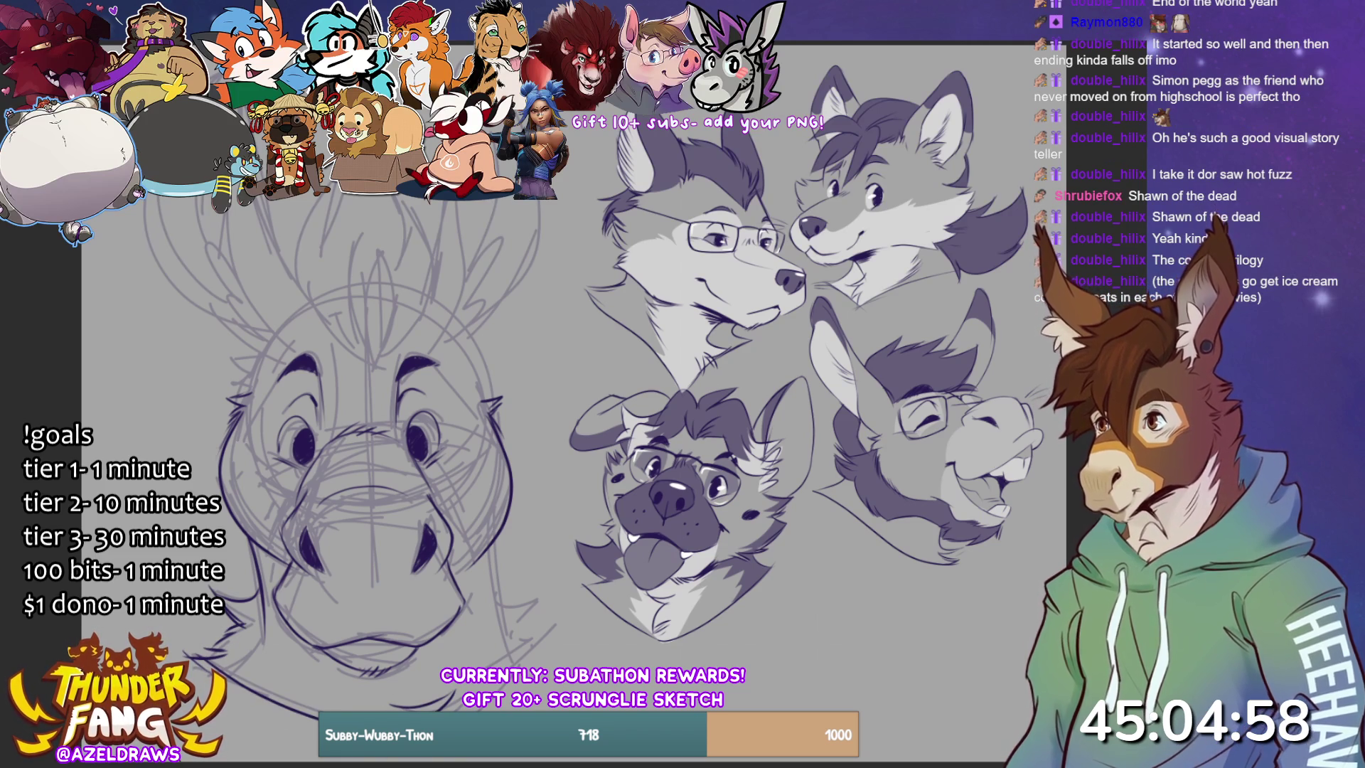
{"action": "mouse_move", "coordinate": [498, 600]}
{"action": "left_mouse_down"}
{"action": "mouse_move", "coordinate": [486, 608]}
{"action": "mouse_move", "coordinate": [548, 612]}
{"action": "mouse_move", "coordinate": [509, 634]}
{"action": "mouse_move", "coordinate": [530, 636]}
{"action": "mouse_move", "coordinate": [513, 644]}
{"action": "mouse_move", "coordinate": [526, 663]}
{"action": "left_mouse_up"}
{"action": "left_click_drag", "start_coordinate": [499, 527], "coordinate": [501, 601]}
{"action": "left_click_drag", "start_coordinate": [503, 538], "coordinate": [510, 627]}
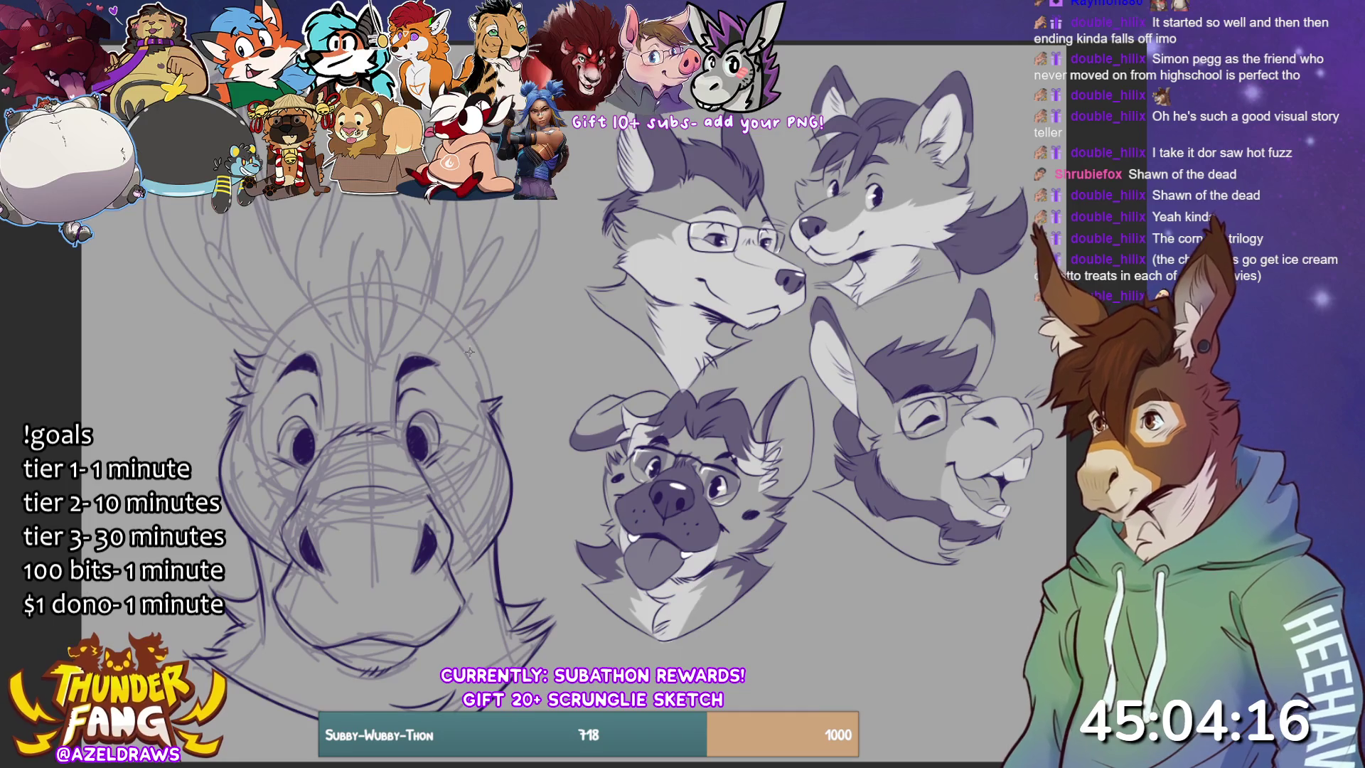
- Draw the right ear's base, inner and outer edges, plus a faint line beside the left ear
{"action": "mouse_move", "coordinate": [460, 353]}
{"action": "left_mouse_down"}
{"action": "mouse_move", "coordinate": [497, 337]}
{"action": "mouse_move", "coordinate": [482, 403]}
{"action": "left_mouse_up"}
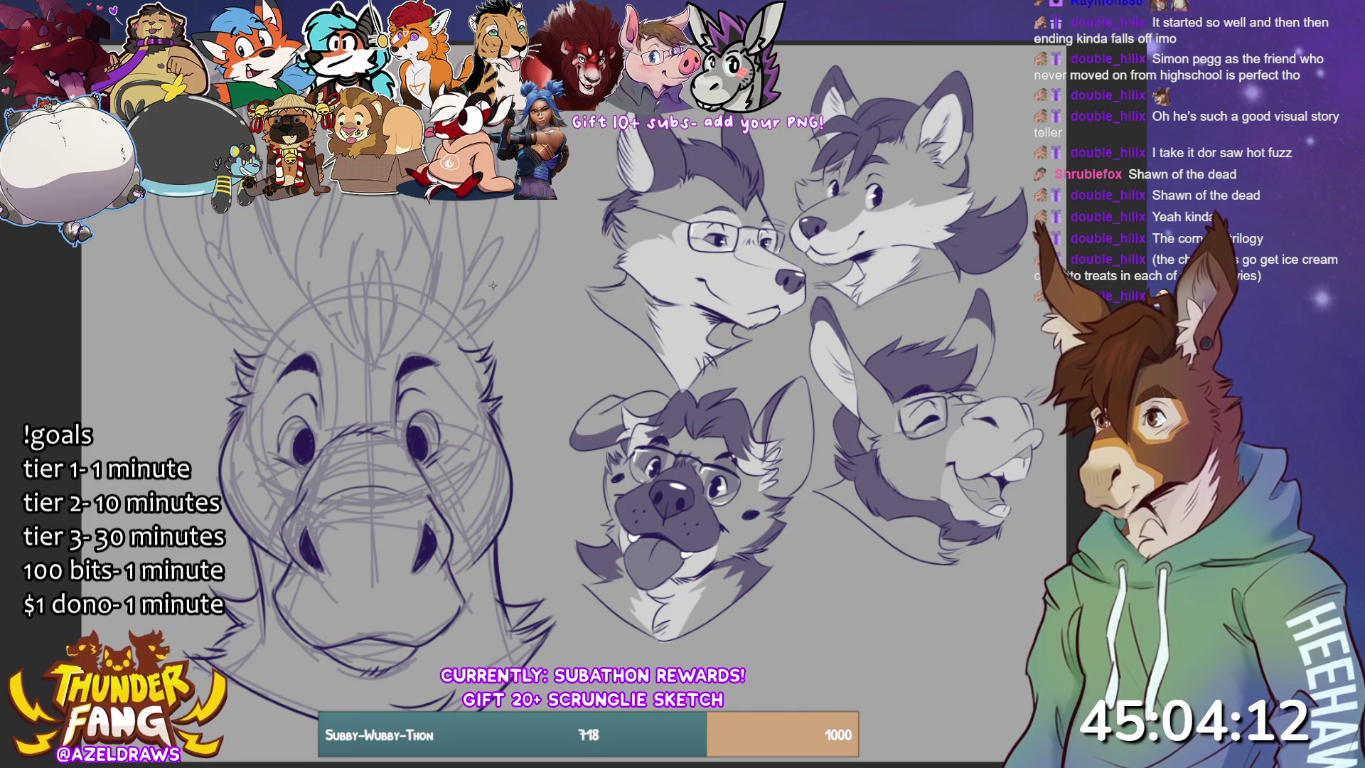
{"action": "left_click_drag", "start_coordinate": [423, 309], "coordinate": [450, 202]}
{"action": "mouse_move", "coordinate": [546, 202]}
{"action": "left_mouse_down"}
{"action": "mouse_move", "coordinate": [466, 334]}
{"action": "mouse_move", "coordinate": [475, 202]}
{"action": "left_mouse_up"}
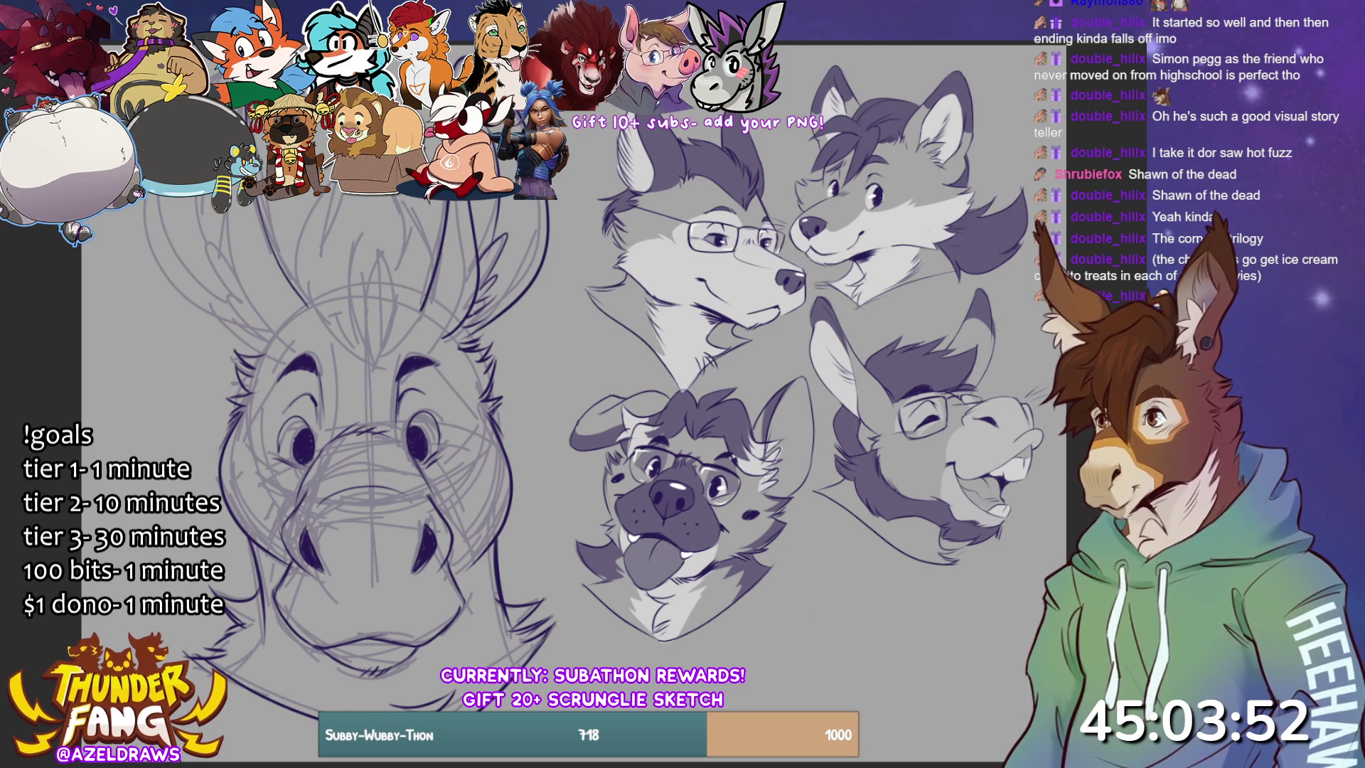
{"action": "left_click_drag", "start_coordinate": [153, 193], "coordinate": [152, 263]}
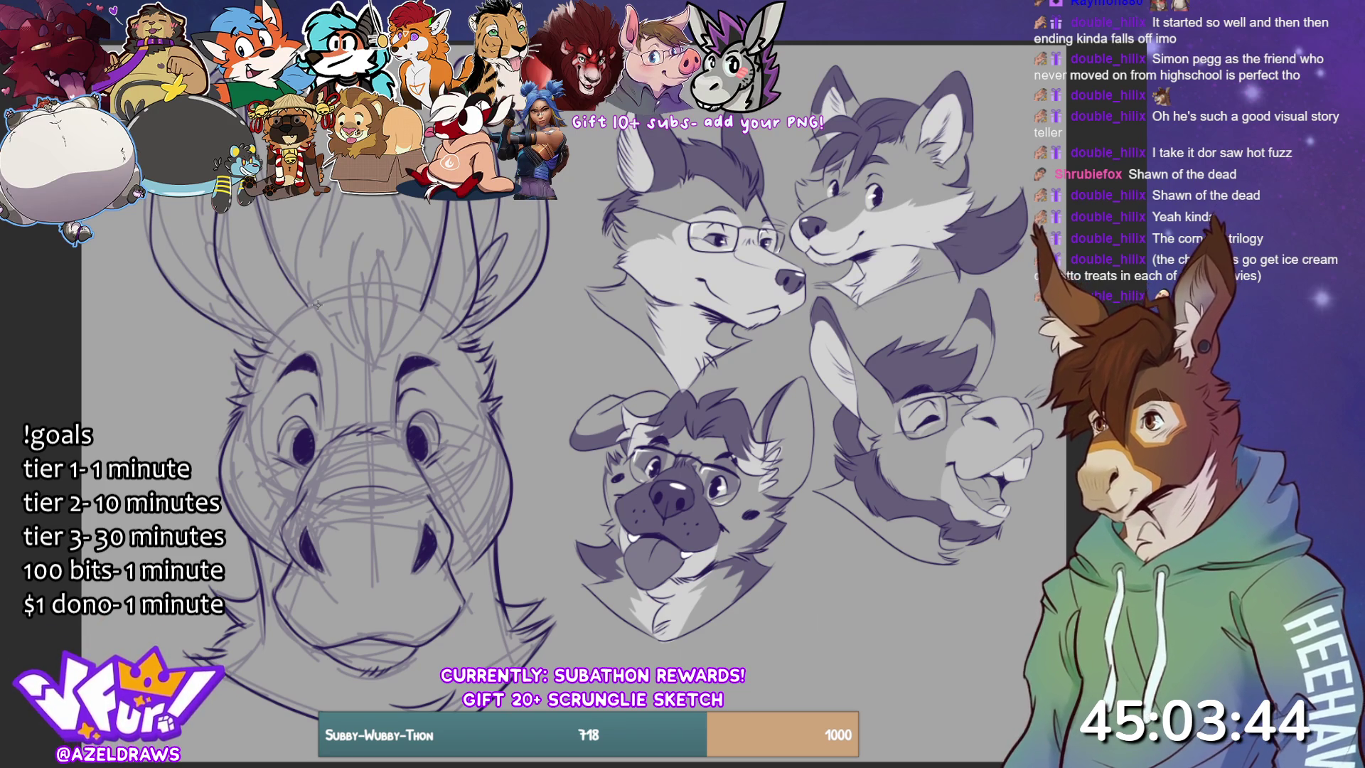
- Ink the central forelock strokes down the donkey's forehead, undoing and redrawing unwanted strokes
{"action": "left_click_drag", "start_coordinate": [375, 361], "coordinate": [390, 300]}
{"action": "mouse_move", "coordinate": [380, 252]}
{"action": "left_mouse_down"}
{"action": "mouse_move", "coordinate": [389, 300]}
{"action": "mouse_move", "coordinate": [370, 281]}
{"action": "mouse_move", "coordinate": [360, 340]}
{"action": "mouse_move", "coordinate": [341, 330]}
{"action": "left_mouse_up"}
{"action": "key", "text": "ctrl+z"}
{"action": "key", "text": "ctrl+z"}
{"action": "left_click_drag", "start_coordinate": [385, 247], "coordinate": [364, 339]}
{"action": "key", "text": "ctrl+z"}
{"action": "key", "text": "ctrl+z"}
{"action": "key", "text": "ctrl+z"}
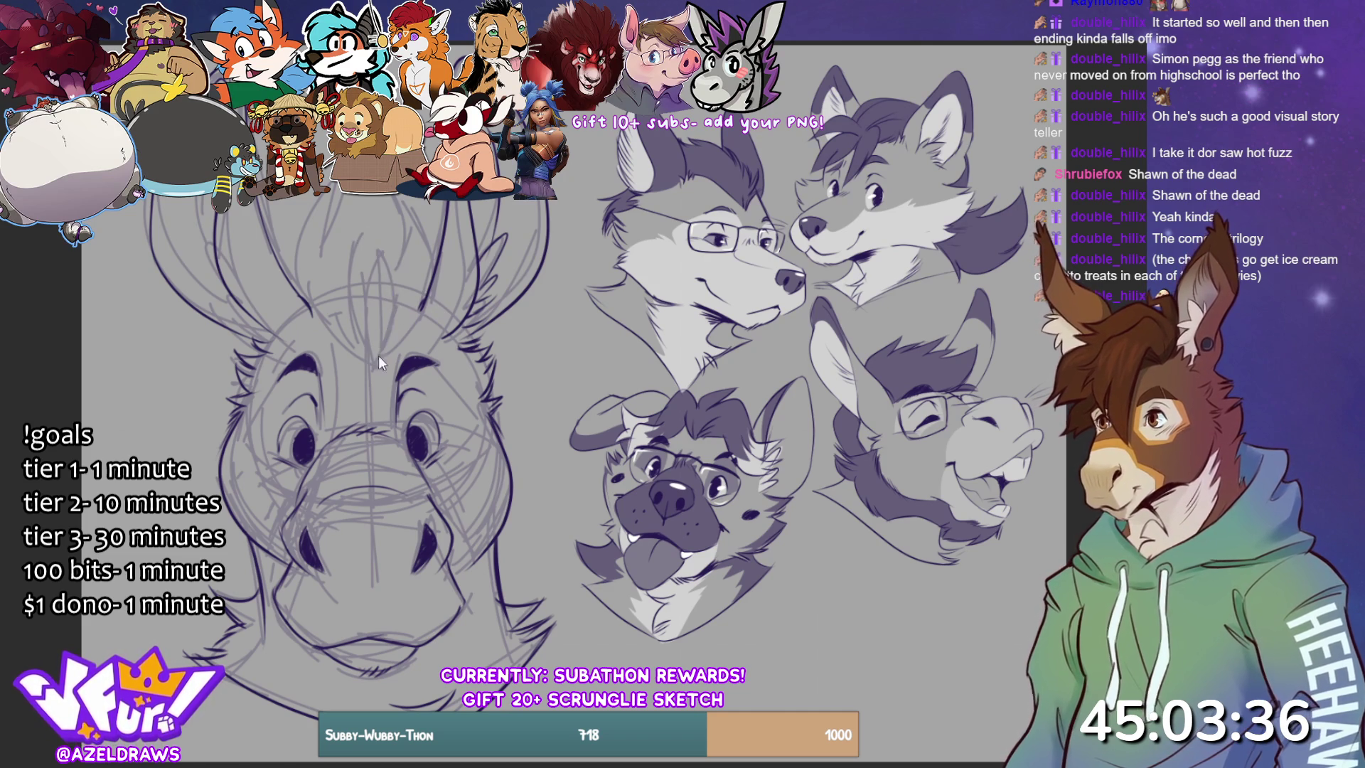
{"action": "left_click_drag", "start_coordinate": [377, 245], "coordinate": [381, 347]}
{"action": "left_click_drag", "start_coordinate": [379, 247], "coordinate": [361, 327]}
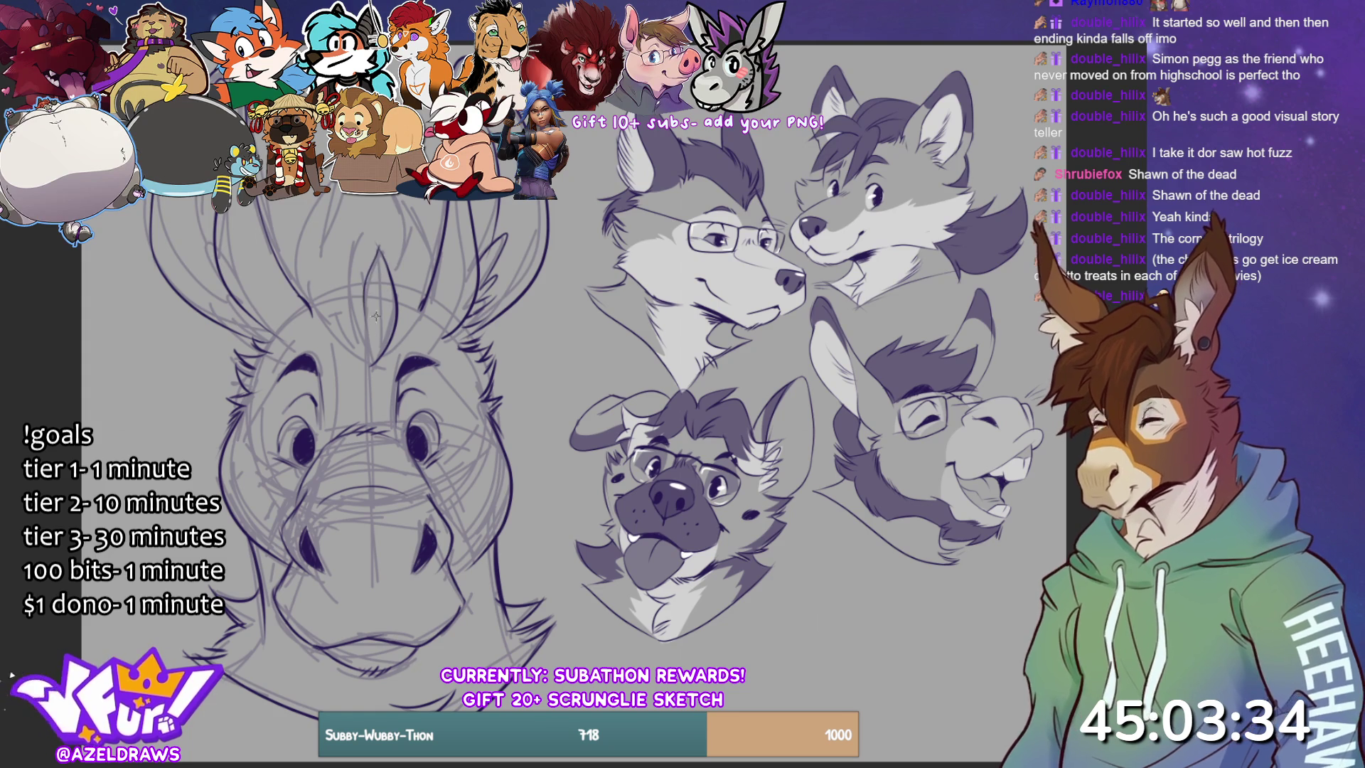
{"action": "key", "text": "ctrl+z"}
{"action": "mouse_move", "coordinate": [375, 245]}
{"action": "left_mouse_down"}
{"action": "mouse_move", "coordinate": [378, 337]}
{"action": "mouse_move", "coordinate": [359, 239]}
{"action": "mouse_move", "coordinate": [333, 328]}
{"action": "mouse_move", "coordinate": [366, 356]}
{"action": "mouse_move", "coordinate": [411, 318]}
{"action": "mouse_move", "coordinate": [427, 278]}
{"action": "mouse_move", "coordinate": [407, 205]}
{"action": "mouse_move", "coordinate": [398, 229]}
{"action": "mouse_move", "coordinate": [338, 190]}
{"action": "left_mouse_up"}
- Add short spiky hair strokes on both sides of the forelock
{"action": "left_click_drag", "start_coordinate": [320, 244], "coordinate": [334, 201]}
{"action": "left_click_drag", "start_coordinate": [327, 223], "coordinate": [339, 182]}
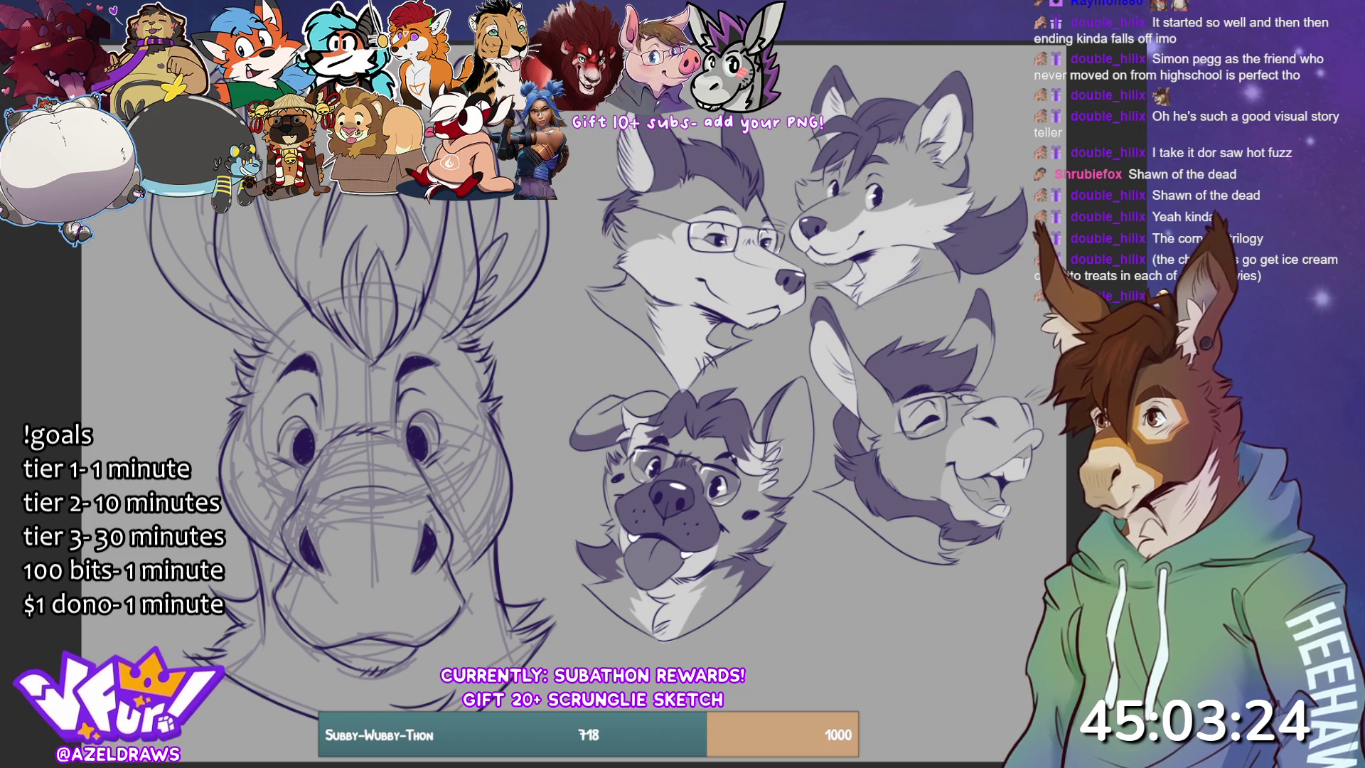
{"action": "mouse_move", "coordinate": [292, 283]}
{"action": "left_mouse_down"}
{"action": "mouse_move", "coordinate": [298, 212]}
{"action": "mouse_move", "coordinate": [293, 222]}
{"action": "mouse_move", "coordinate": [326, 194]}
{"action": "left_mouse_up"}
{"action": "left_click_drag", "start_coordinate": [402, 249], "coordinate": [423, 195]}
{"action": "left_click_drag", "start_coordinate": [409, 274], "coordinate": [425, 218]}
{"action": "mouse_move", "coordinate": [411, 250]}
{"action": "left_mouse_down"}
{"action": "mouse_move", "coordinate": [433, 204]}
{"action": "mouse_move", "coordinate": [438, 219]}
{"action": "left_mouse_up"}
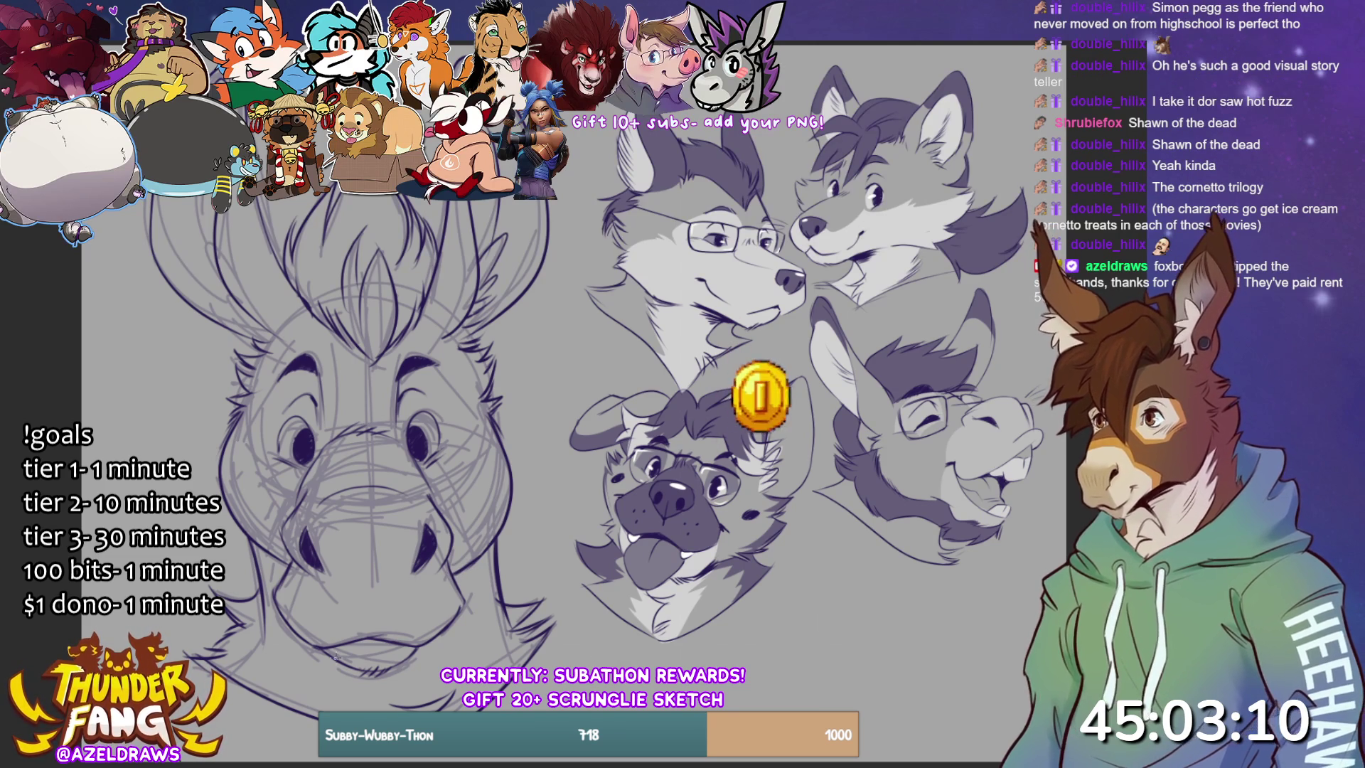
- Re-ink the lower lip and chin line, then hide the rough sketch layer
{"action": "mouse_move", "coordinate": [322, 654]}
{"action": "left_mouse_down"}
{"action": "mouse_move", "coordinate": [413, 671]}
{"action": "mouse_move", "coordinate": [389, 664]}
{"action": "mouse_move", "coordinate": [399, 675]}
{"action": "left_mouse_up"}
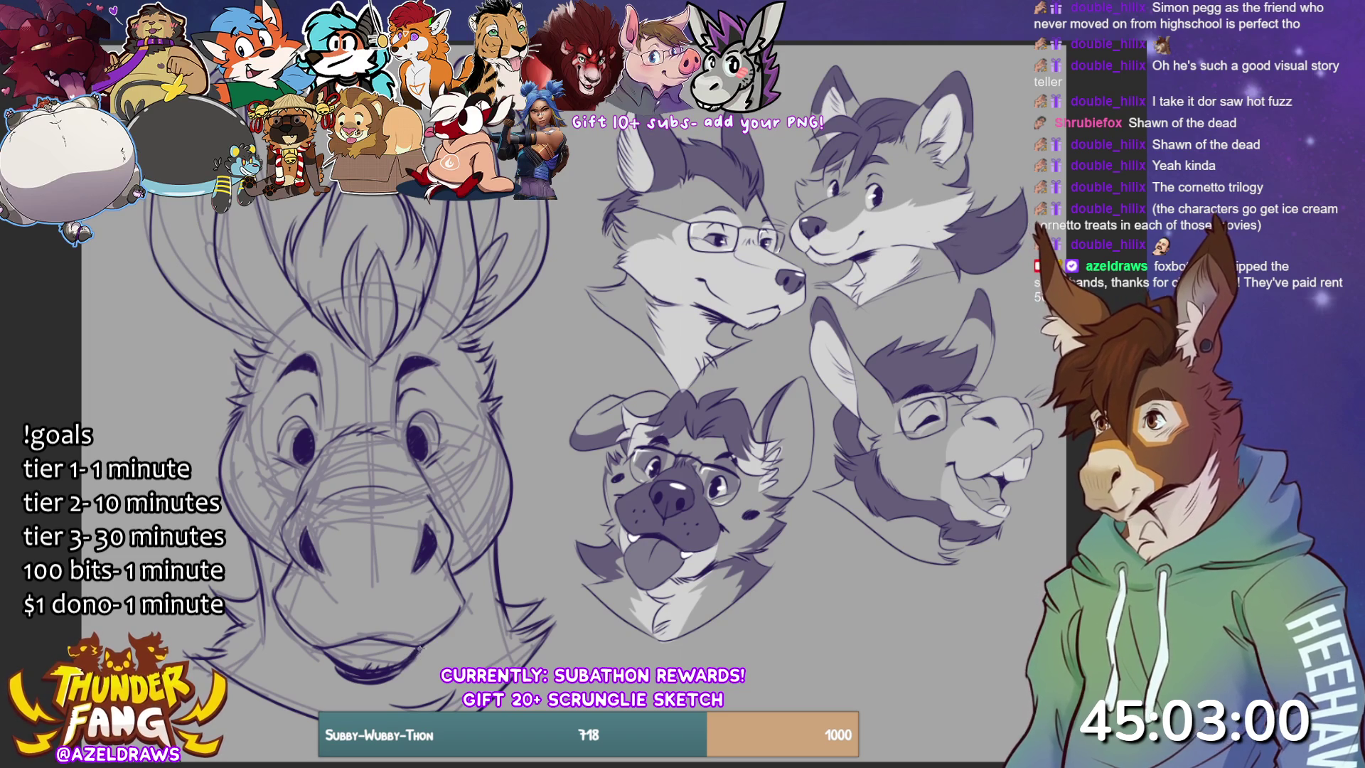
{"action": "left_click_drag", "start_coordinate": [305, 645], "coordinate": [334, 666]}
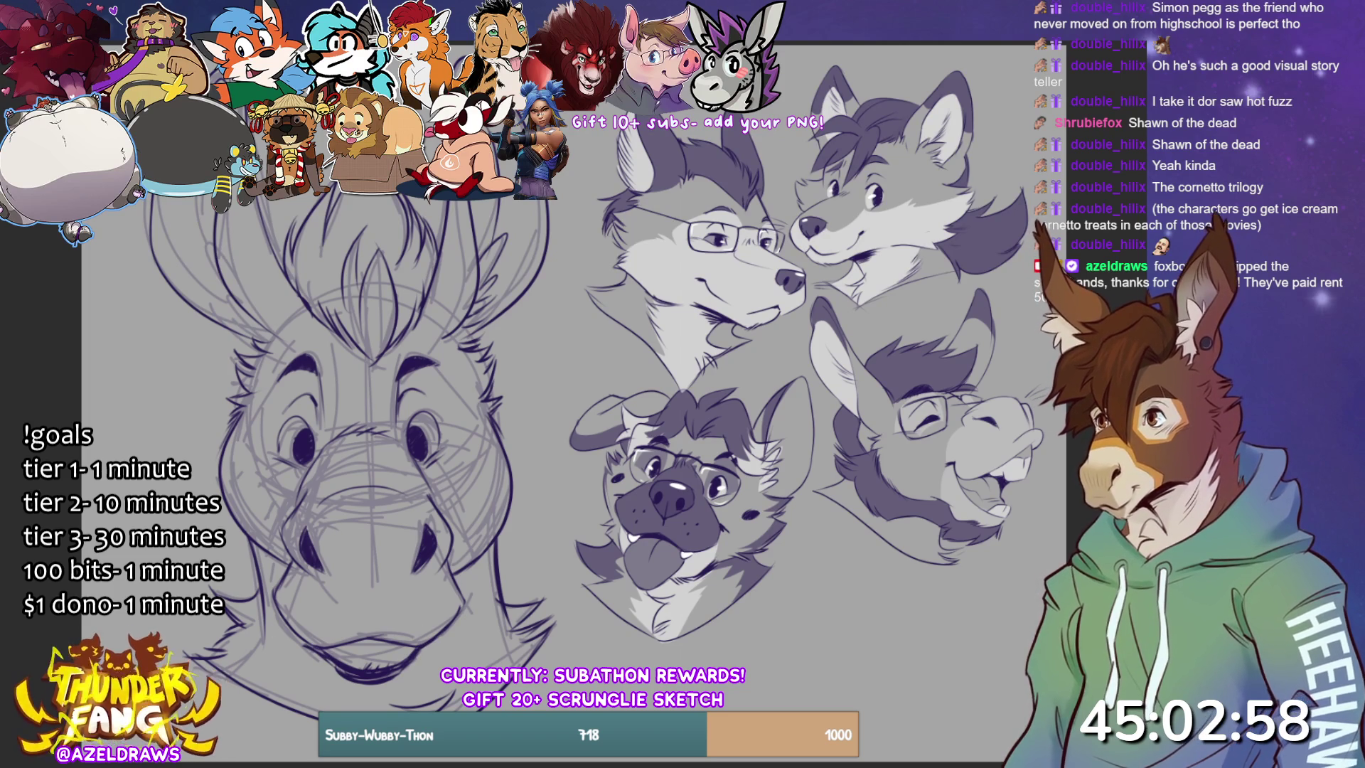
{"action": "left_click_drag", "start_coordinate": [304, 645], "coordinate": [435, 669]}
{"action": "left_click_drag", "start_coordinate": [308, 653], "coordinate": [445, 645]}
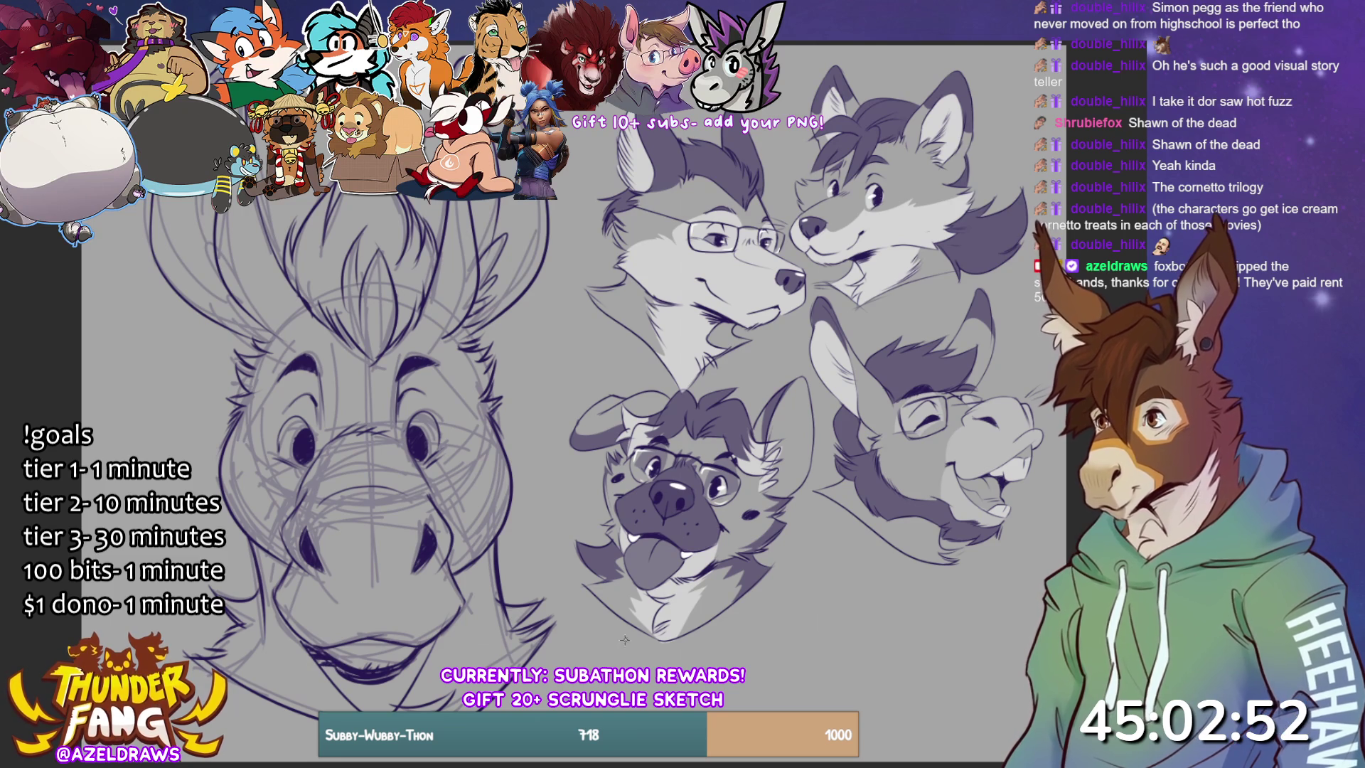
{"action": "key", "text": "ctrl+z"}
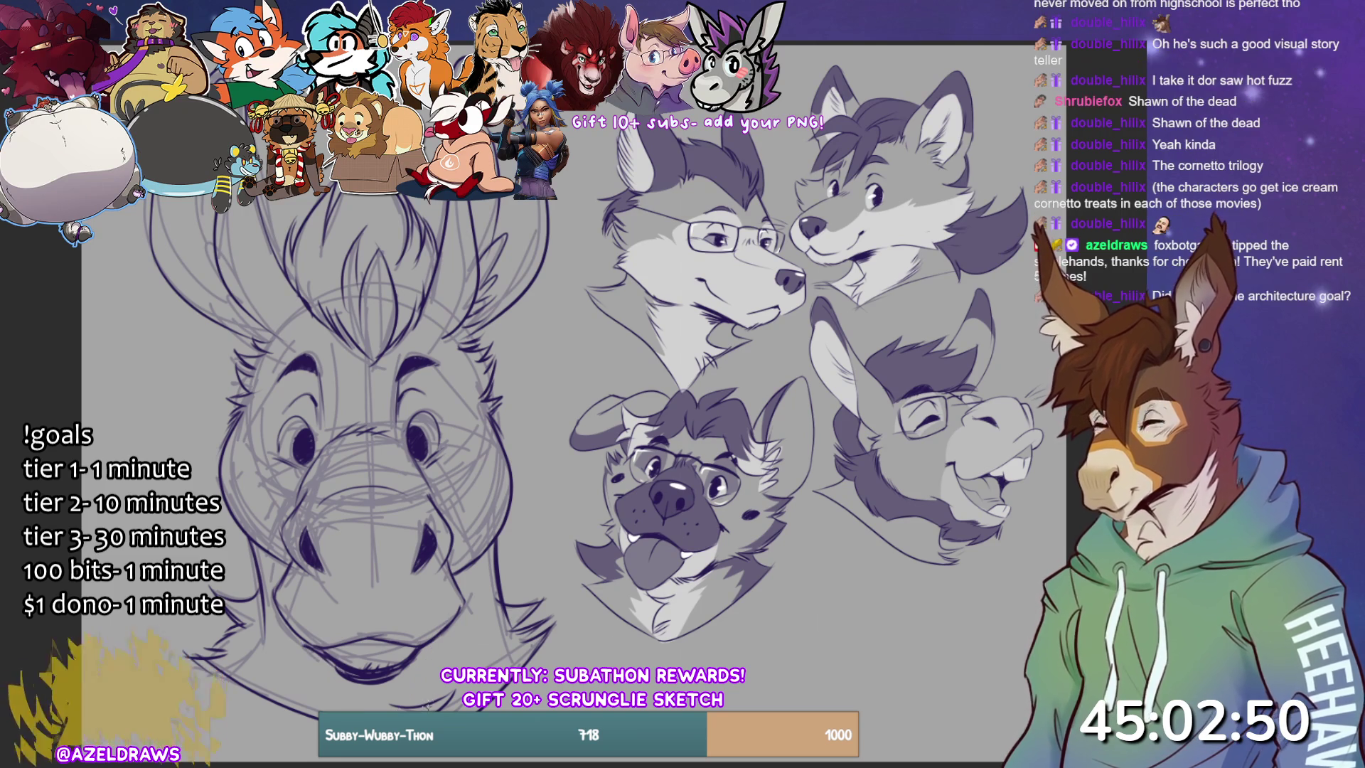
{"action": "key", "text": "ctrl+z"}
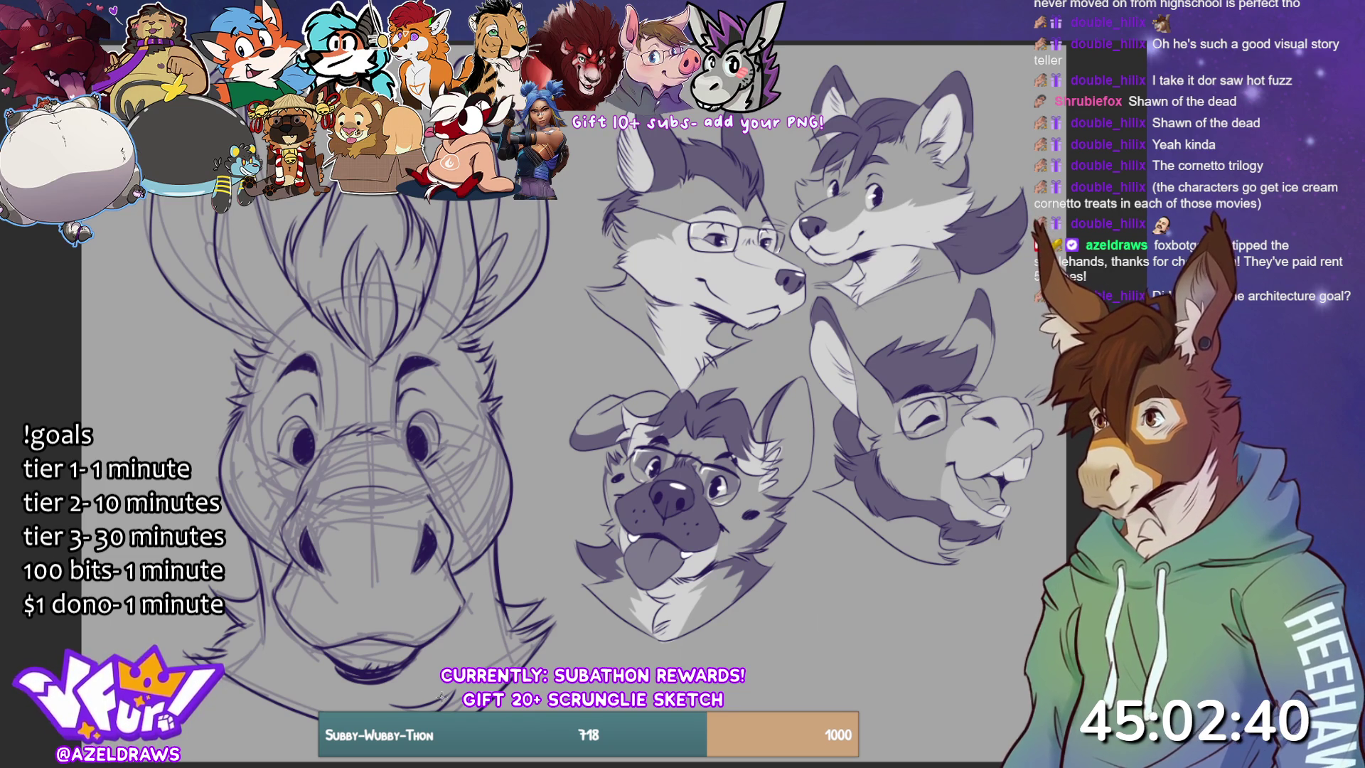
{"action": "key", "text": "ctrl+comma"}
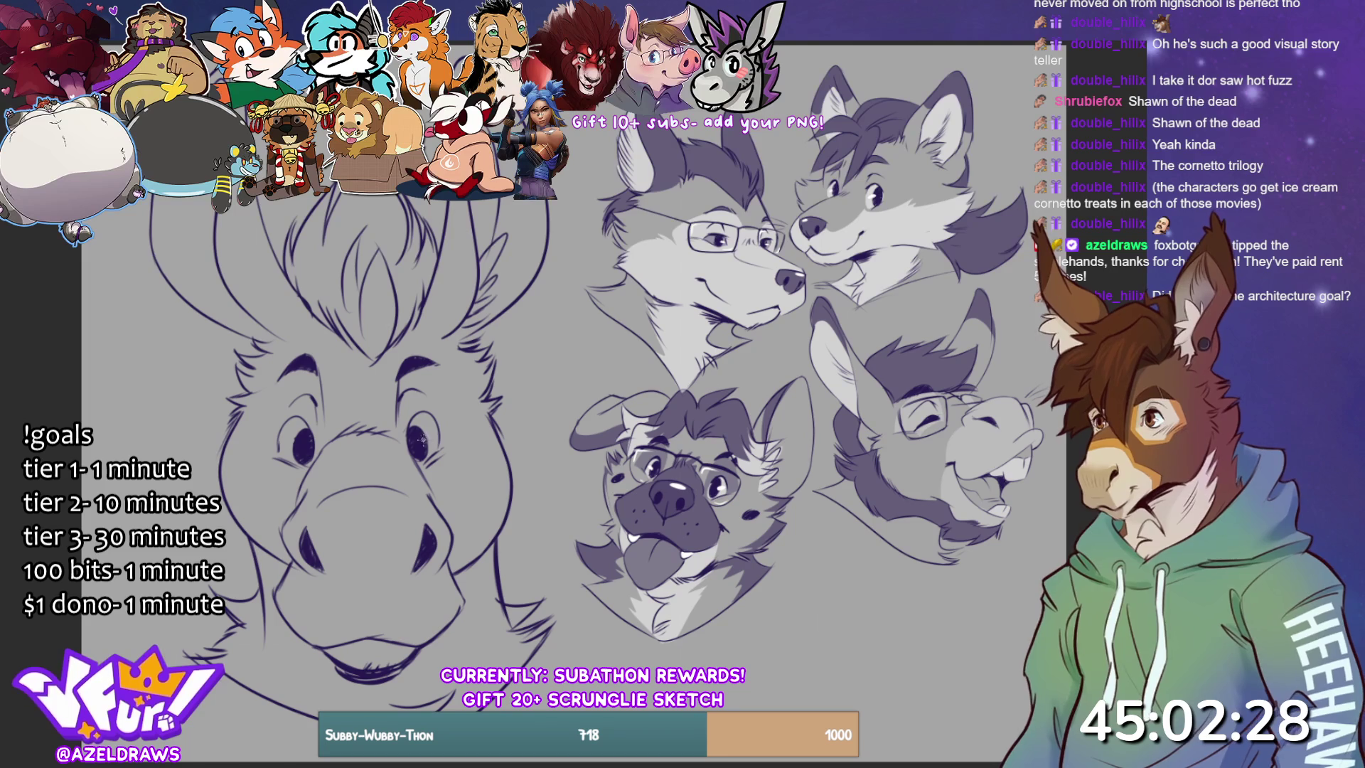
- Paint small white catchlights into the right and left eyes
{"action": "left_click_drag", "start_coordinate": [425, 434], "coordinate": [429, 439]}
{"action": "left_click_drag", "start_coordinate": [301, 437], "coordinate": [294, 444]}
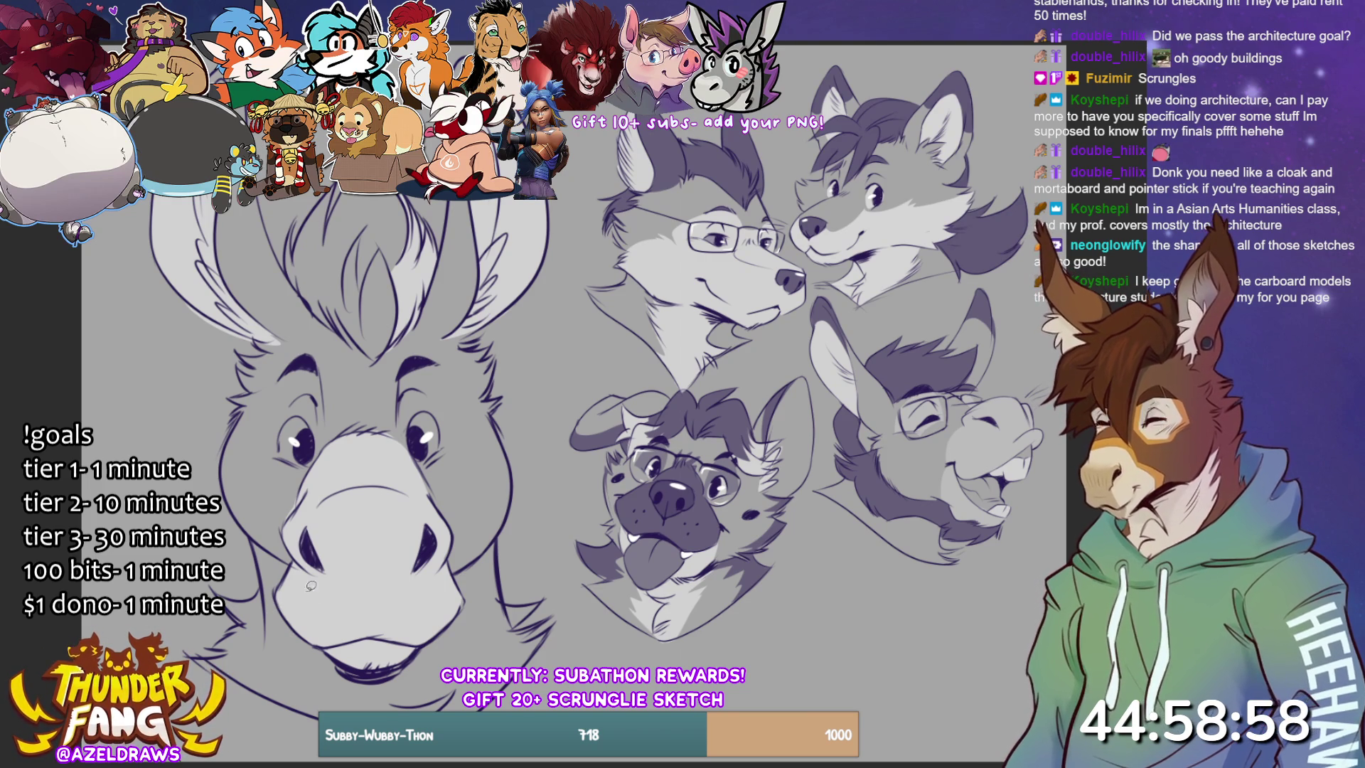
- Mark the cheek-to-eye curve and outline both eyes' iris areas for filling
{"action": "mouse_move", "coordinate": [269, 542]}
{"action": "left_mouse_down"}
{"action": "mouse_move", "coordinate": [260, 513]}
{"action": "mouse_move", "coordinate": [324, 447]}
{"action": "mouse_move", "coordinate": [329, 405]}
{"action": "mouse_move", "coordinate": [298, 364]}
{"action": "mouse_move", "coordinate": [237, 489]}
{"action": "mouse_move", "coordinate": [277, 541]}
{"action": "left_mouse_up"}
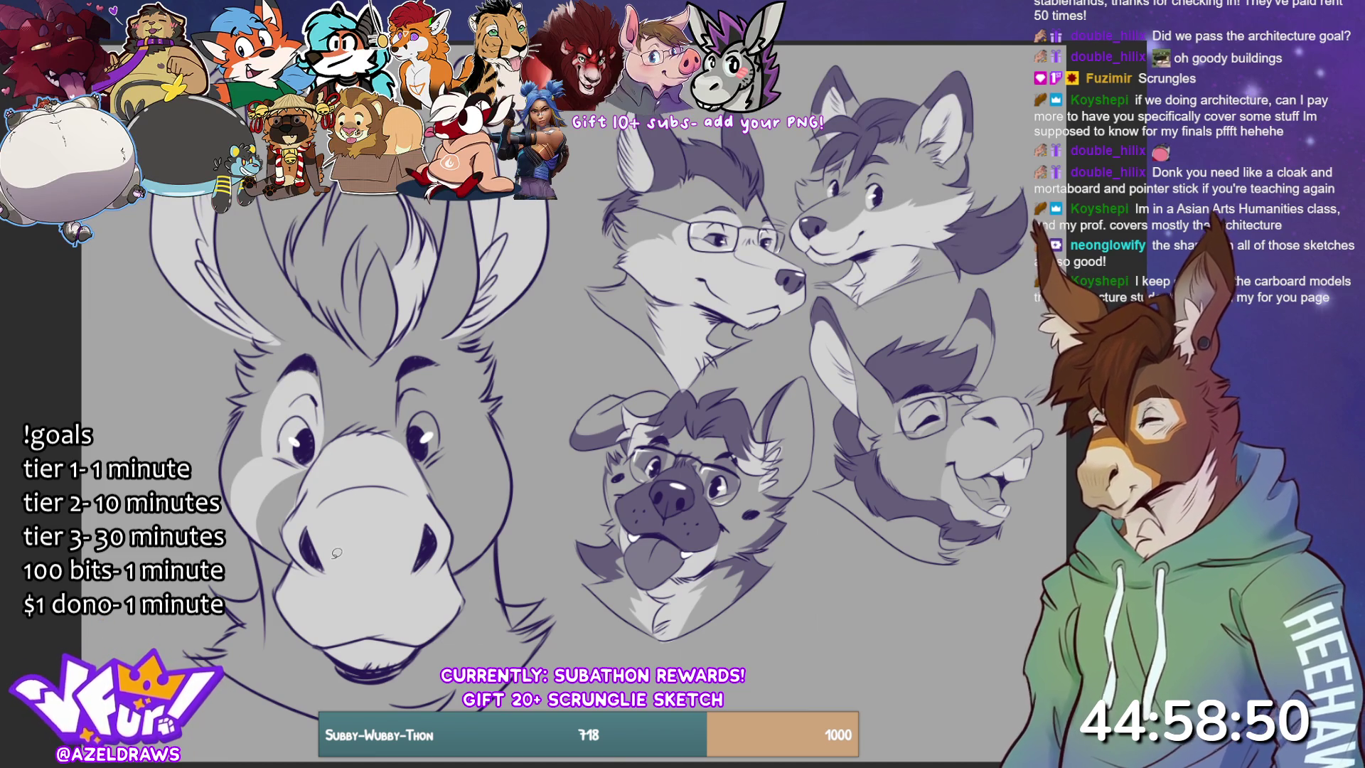
{"action": "mouse_move", "coordinate": [417, 452]}
{"action": "left_mouse_down"}
{"action": "mouse_move", "coordinate": [402, 393]}
{"action": "mouse_move", "coordinate": [426, 358]}
{"action": "mouse_move", "coordinate": [446, 366]}
{"action": "mouse_move", "coordinate": [457, 445]}
{"action": "mouse_move", "coordinate": [486, 476]}
{"action": "mouse_move", "coordinate": [496, 543]}
{"action": "mouse_move", "coordinate": [419, 455]}
{"action": "left_mouse_up"}
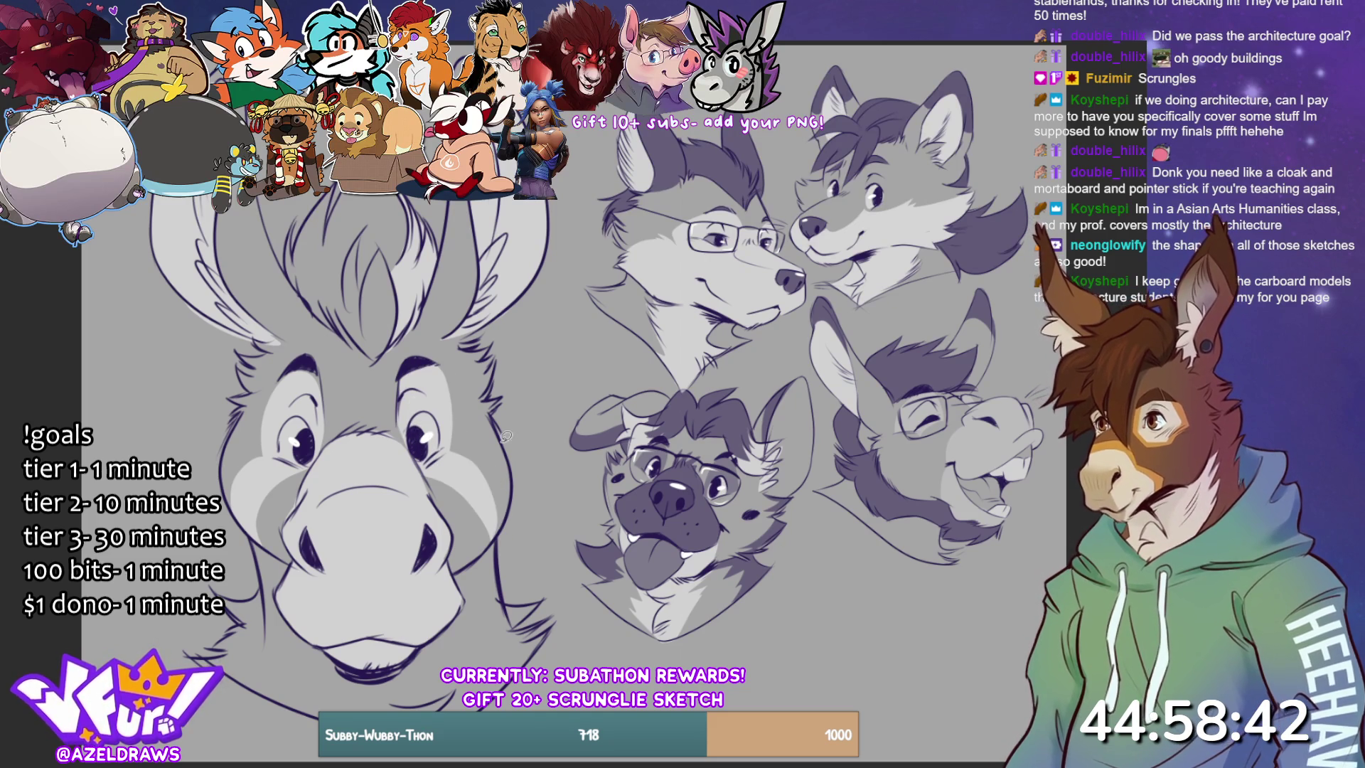
{"action": "key", "text": "ctrl+z"}
{"action": "mouse_move", "coordinate": [418, 467]}
{"action": "left_mouse_down"}
{"action": "mouse_move", "coordinate": [469, 475]}
{"action": "mouse_move", "coordinate": [477, 558]}
{"action": "mouse_move", "coordinate": [500, 528]}
{"action": "mouse_move", "coordinate": [449, 378]}
{"action": "mouse_move", "coordinate": [400, 384]}
{"action": "mouse_move", "coordinate": [419, 471]}
{"action": "left_mouse_up"}
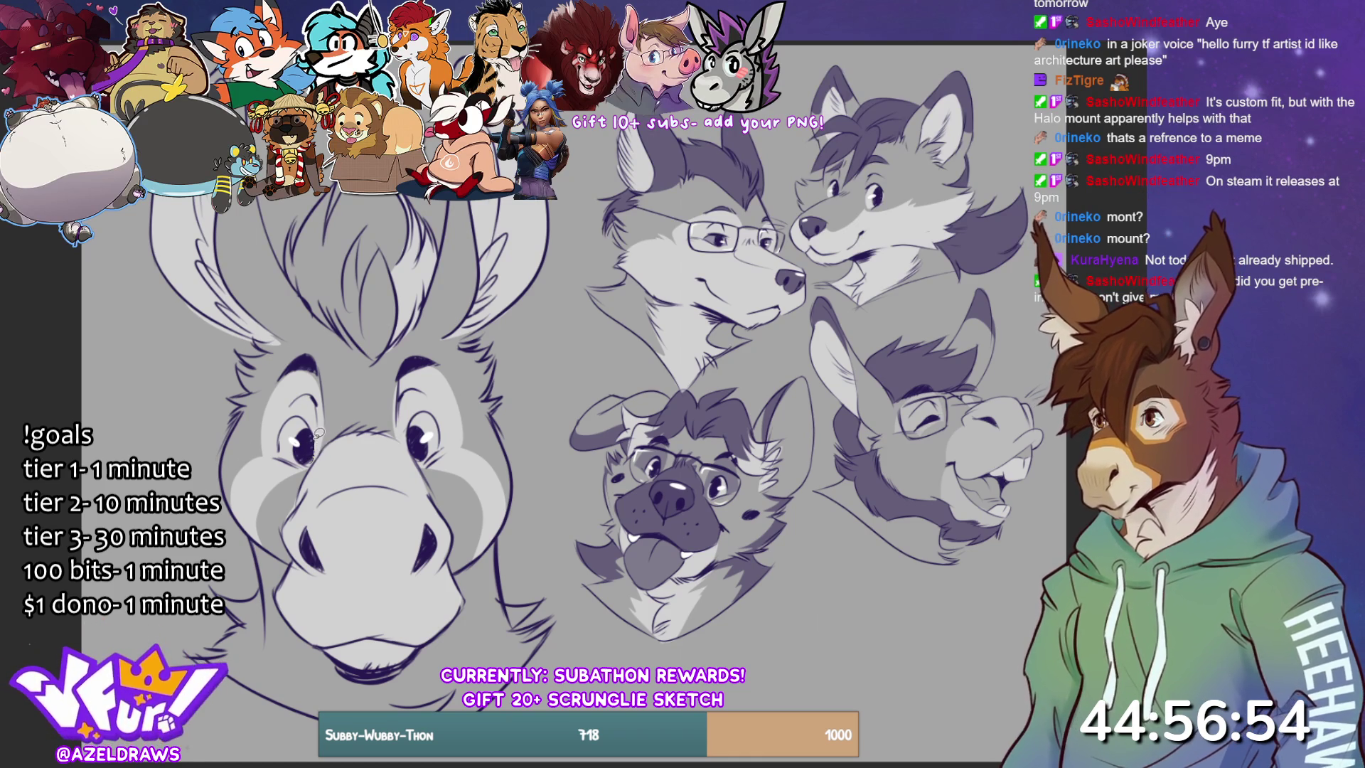
{"action": "mouse_move", "coordinate": [311, 418]}
{"action": "left_mouse_down"}
{"action": "mouse_move", "coordinate": [292, 416]}
{"action": "mouse_move", "coordinate": [283, 444]}
{"action": "mouse_move", "coordinate": [307, 463]}
{"action": "left_mouse_up"}
{"action": "mouse_move", "coordinate": [432, 456]}
{"action": "left_mouse_down"}
{"action": "mouse_move", "coordinate": [415, 445]}
{"action": "mouse_move", "coordinate": [423, 402]}
{"action": "mouse_move", "coordinate": [441, 411]}
{"action": "mouse_move", "coordinate": [444, 442]}
{"action": "mouse_move", "coordinate": [419, 453]}
{"action": "mouse_move", "coordinate": [431, 456]}
{"action": "left_mouse_up"}
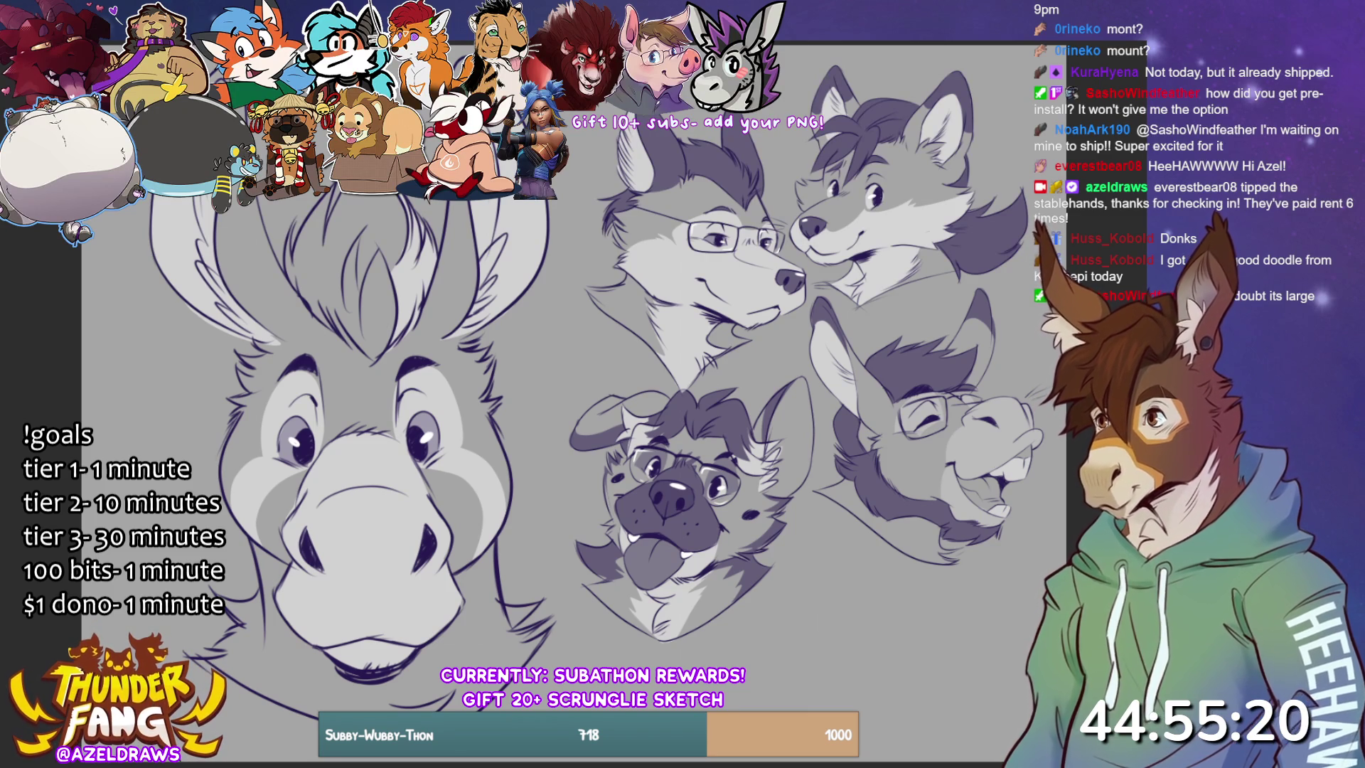
- Preview a lighter face fill, then revert to keep the face and ears light grey
{"action": "key", "text": "alt+BackSpace"}
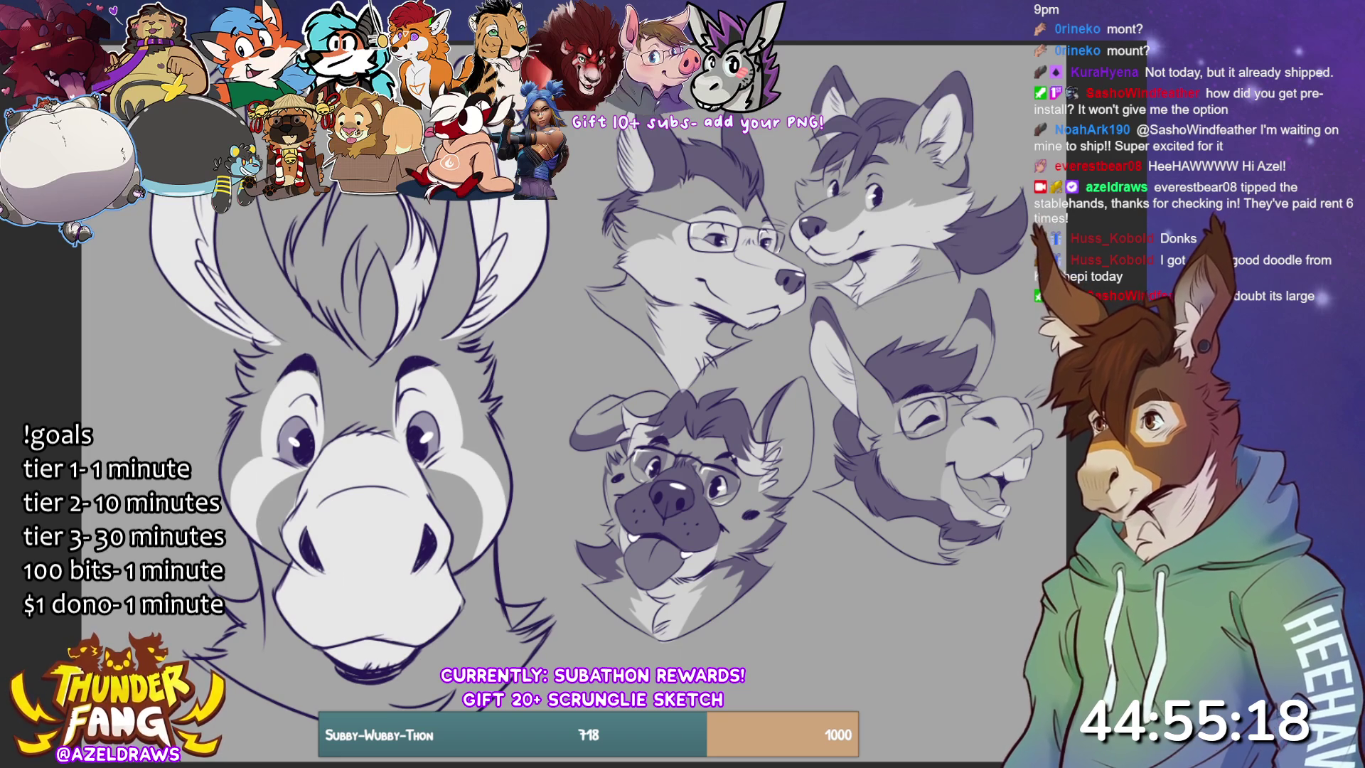
{"action": "key", "text": "ctrl+z"}
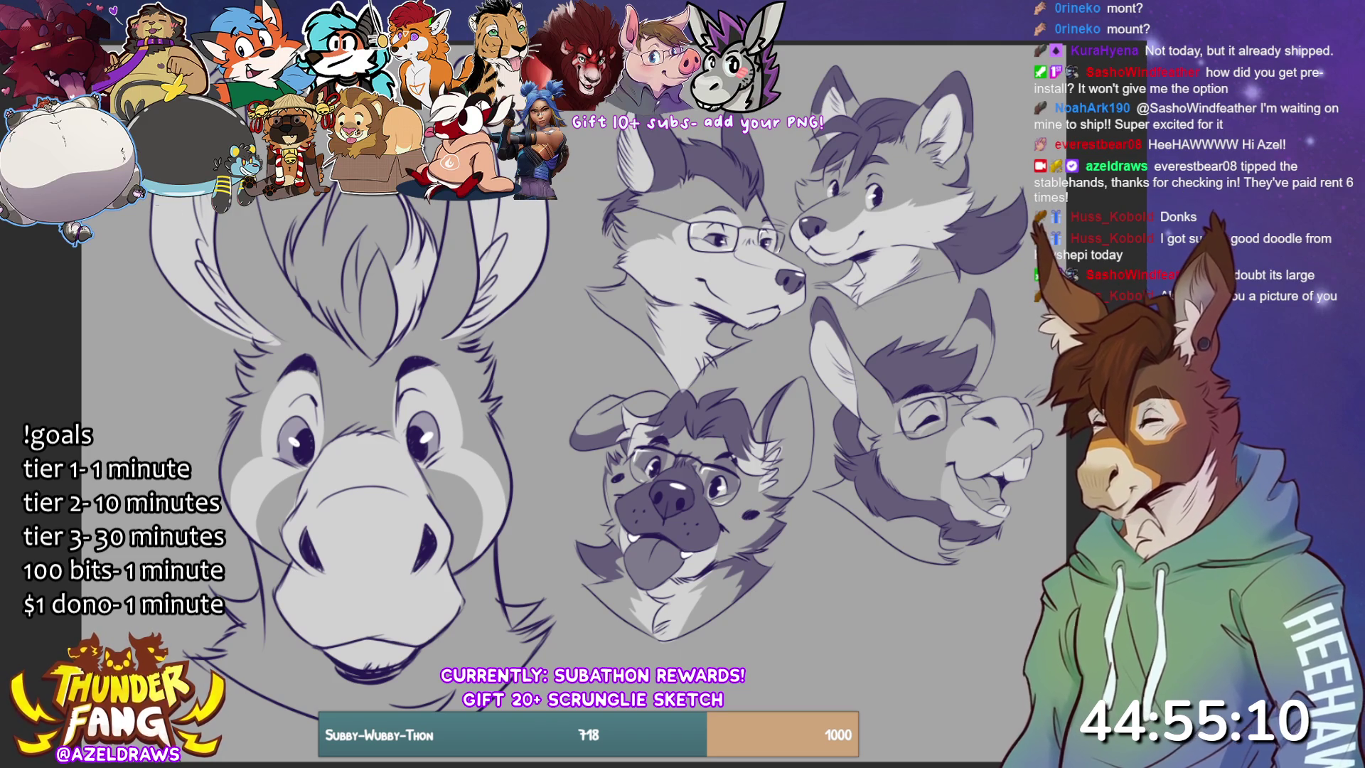
{"action": "key", "text": "ctrl+t"}
- Scale the donkey head down, move it up beside the wolf headshot, and confirm
{"action": "left_click_drag", "start_coordinate": [331, 57], "coordinate": [326, 350]}
{"action": "left_click_drag", "start_coordinate": [384, 470], "coordinate": [518, 182]}
{"action": "left_click_drag", "start_coordinate": [369, 61], "coordinate": [389, 100]}
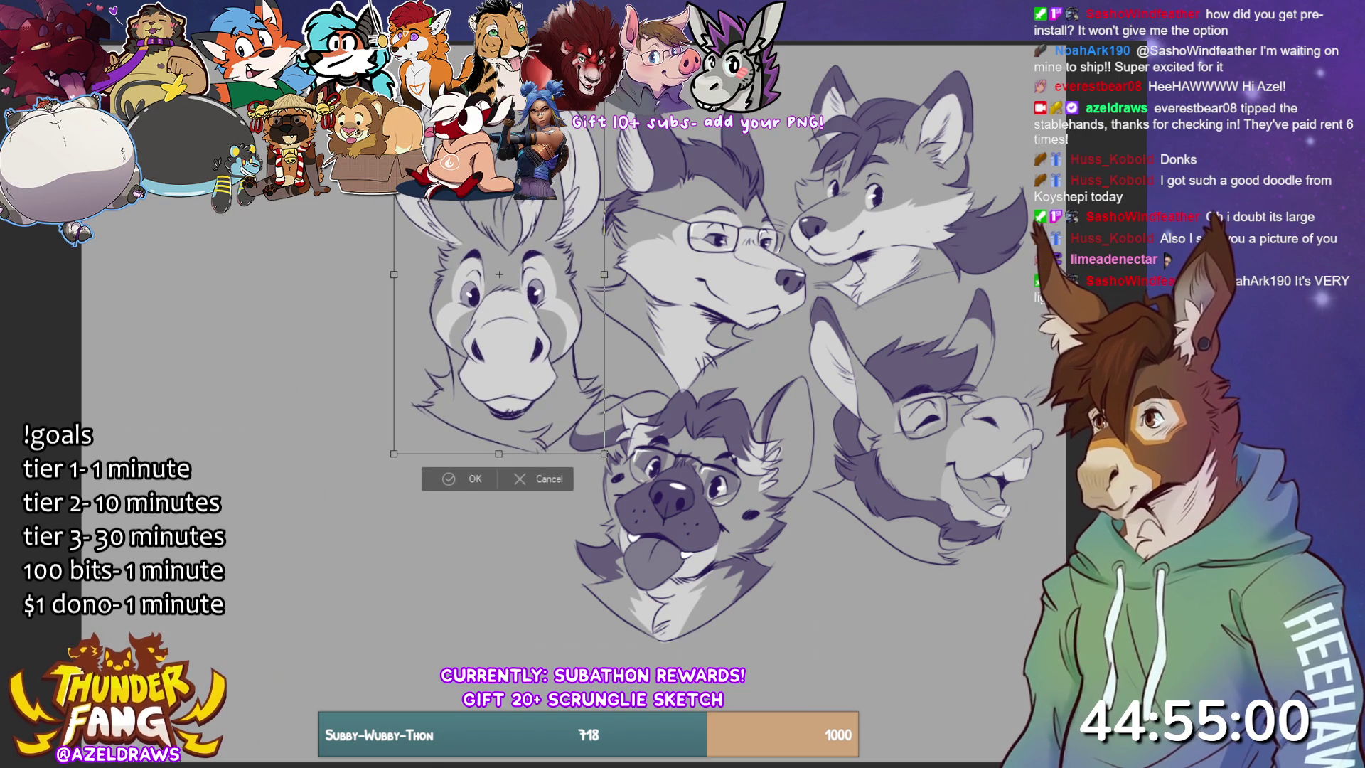
{"action": "left_click", "coordinate": [464, 483]}
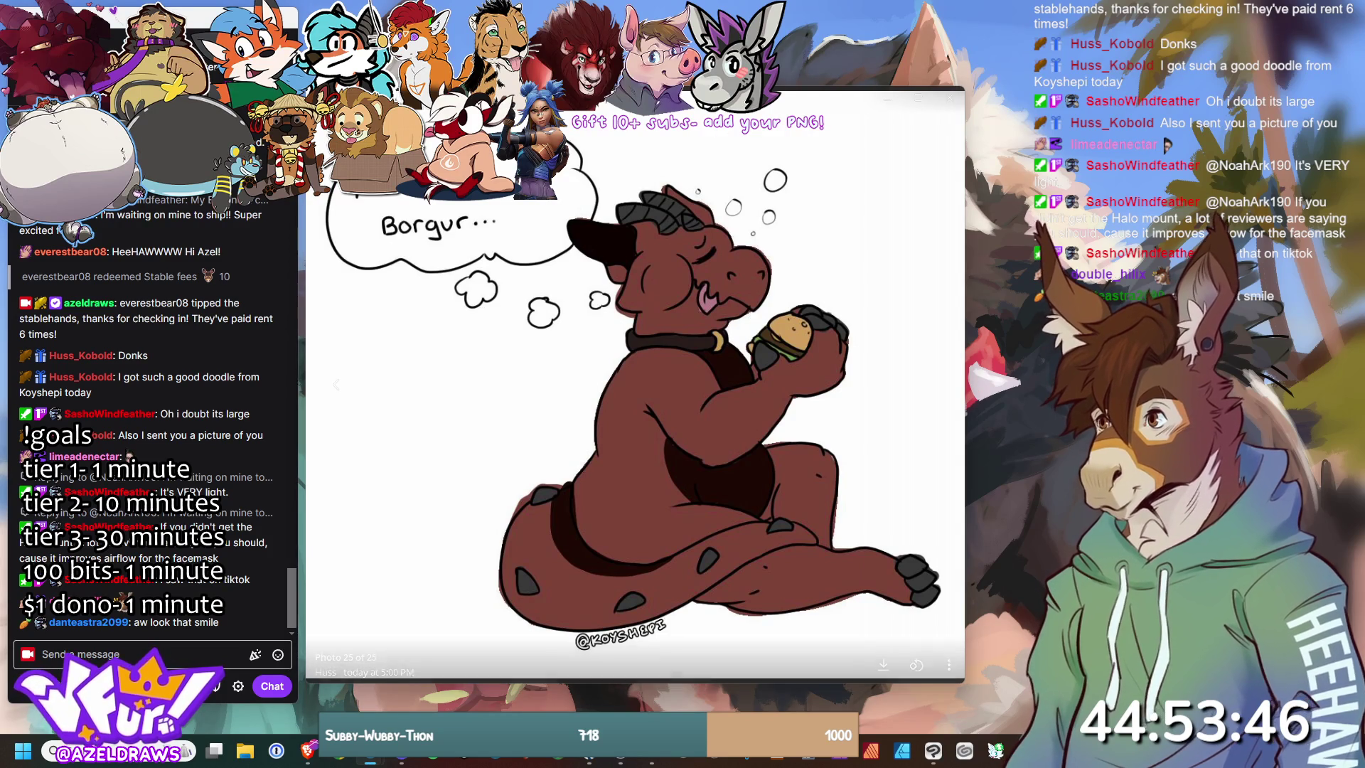
- Zoom out so the whole red dragon burger drawing fits the photo viewer
{"action": "scroll", "coordinate": [757, 114], "scroll_direction": "down", "scroll_amount": 3}
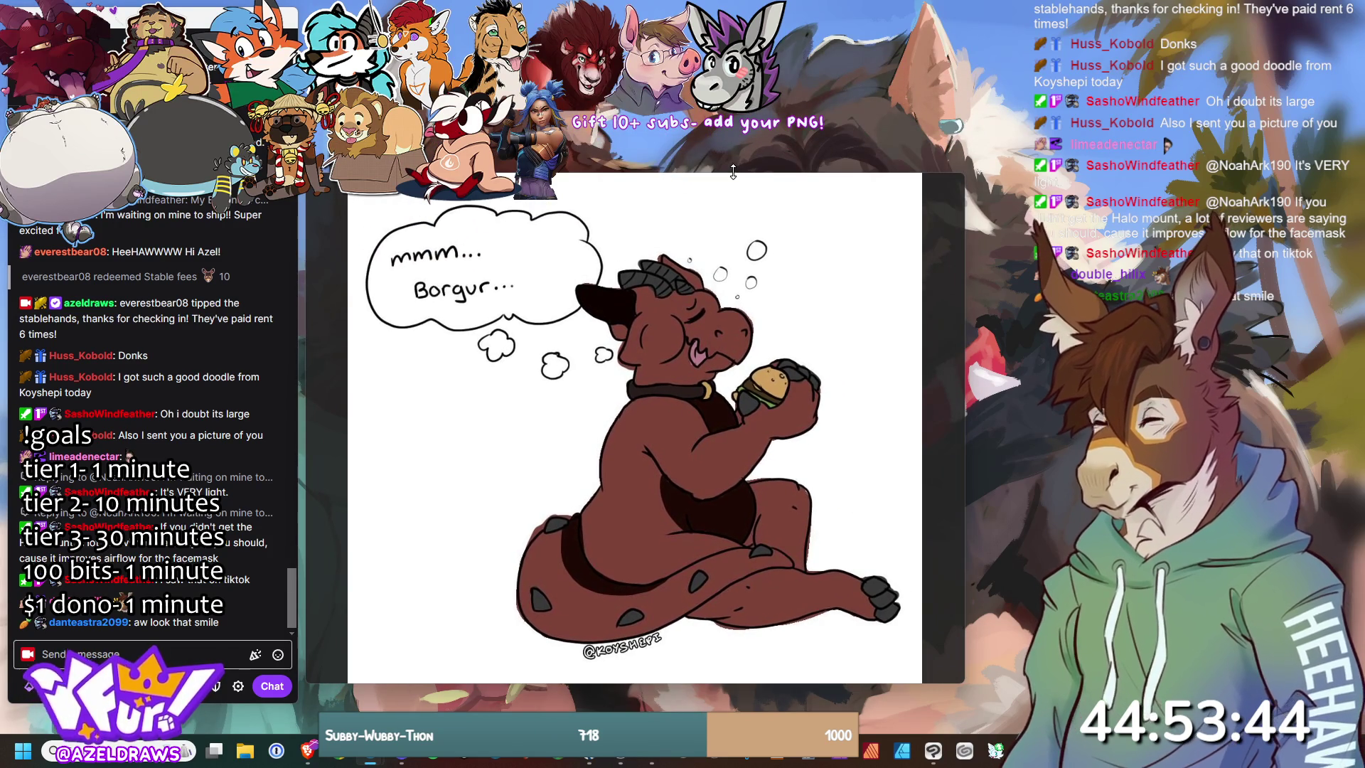
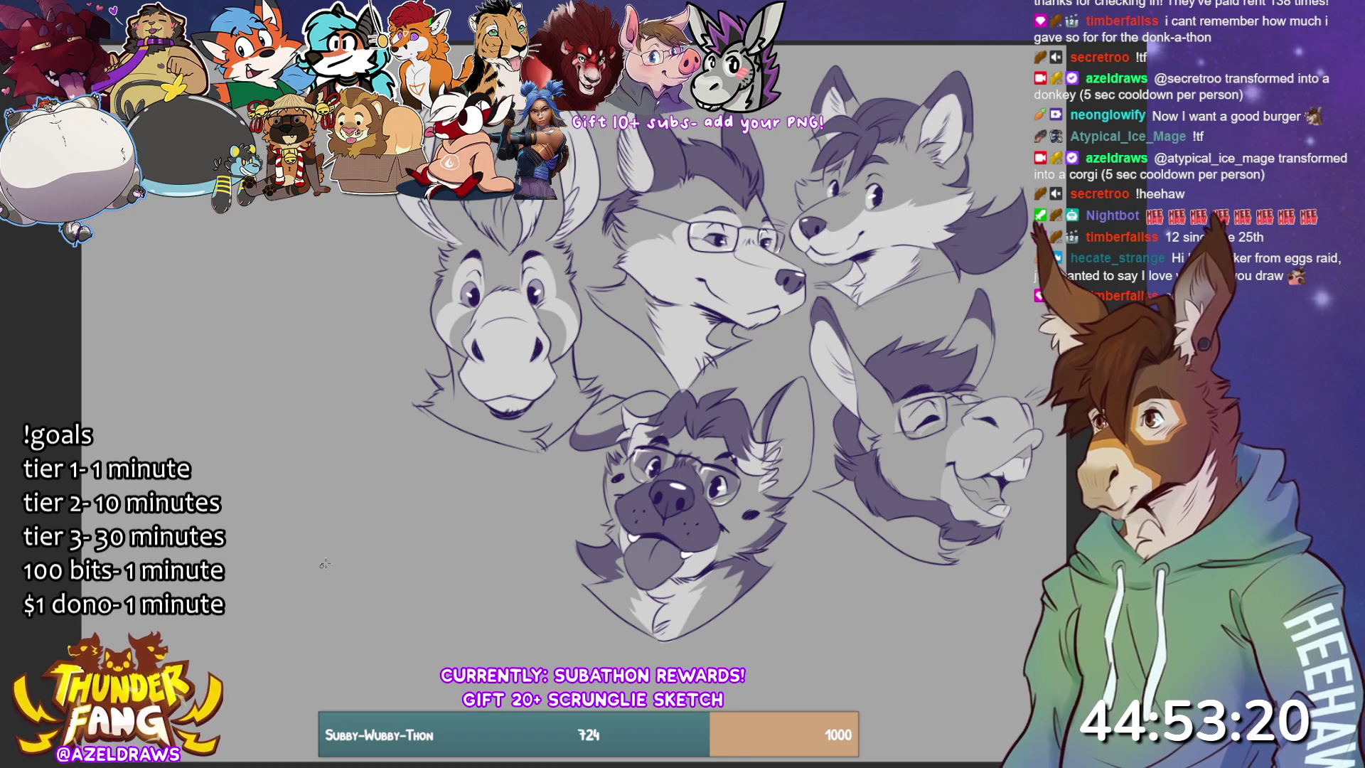
- Discard the loose circle sketch and scale the five-heads sheet down from its lower-left corner
{"action": "mouse_move", "coordinate": [292, 340]}
{"action": "left_mouse_down"}
{"action": "mouse_move", "coordinate": [178, 451]}
{"action": "mouse_move", "coordinate": [355, 348]}
{"action": "mouse_move", "coordinate": [320, 547]}
{"action": "mouse_move", "coordinate": [185, 384]}
{"action": "left_mouse_up"}
{"action": "key", "text": "ctrl+z"}
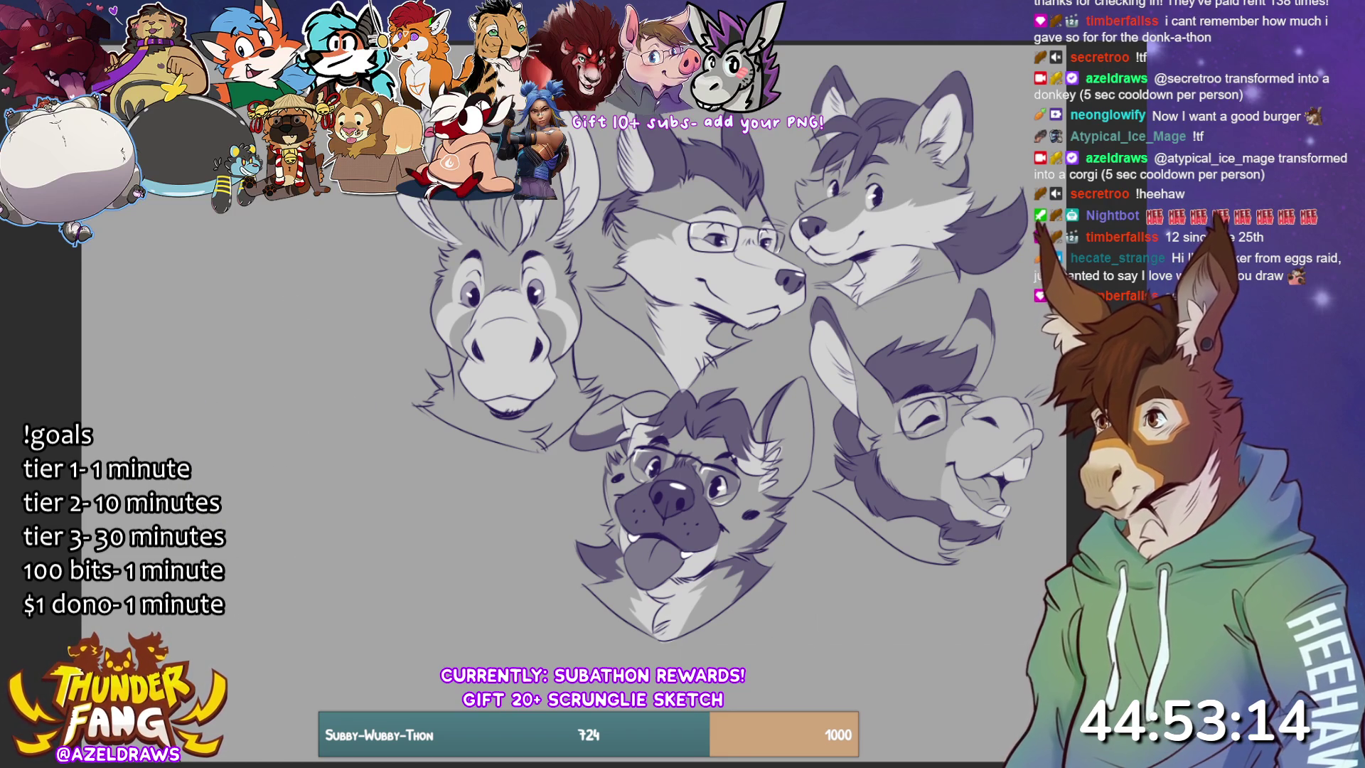
{"action": "key", "text": "ctrl+t"}
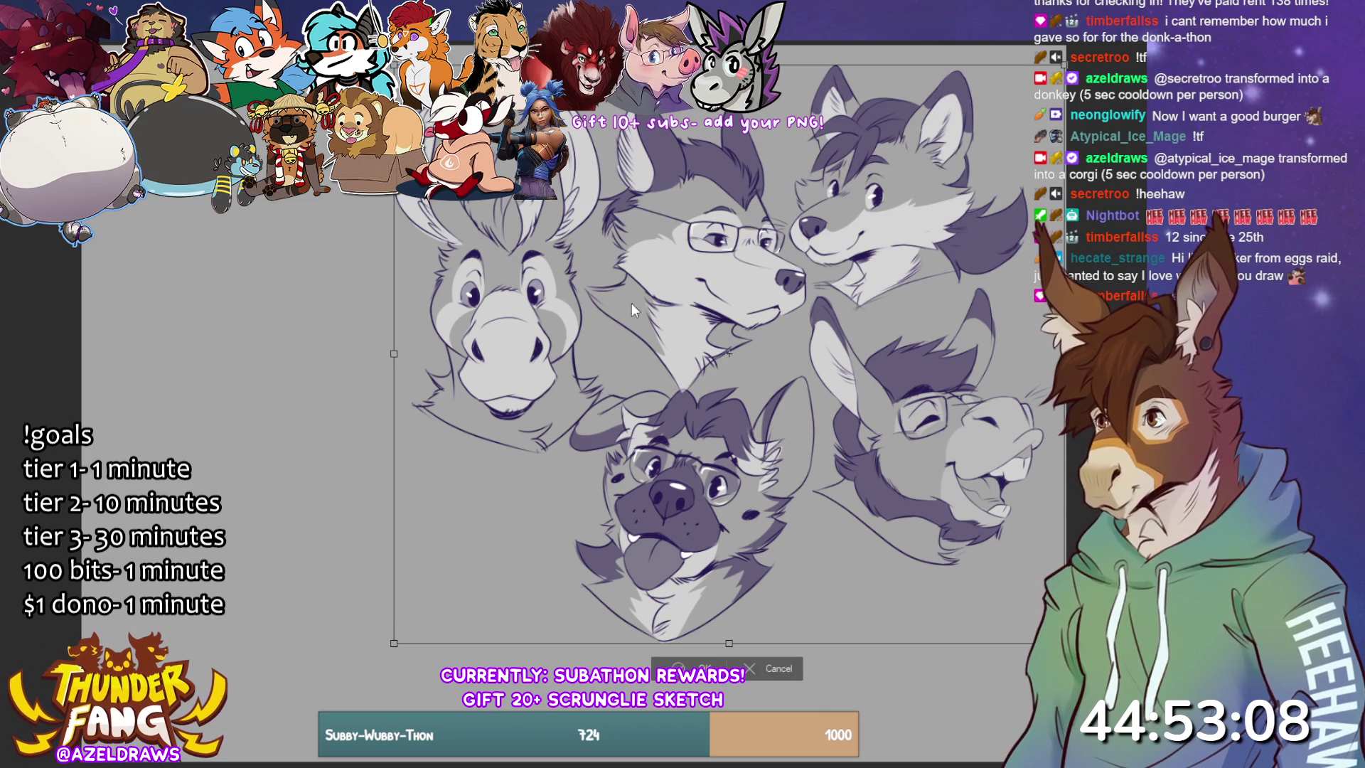
{"action": "key", "text": "Return"}
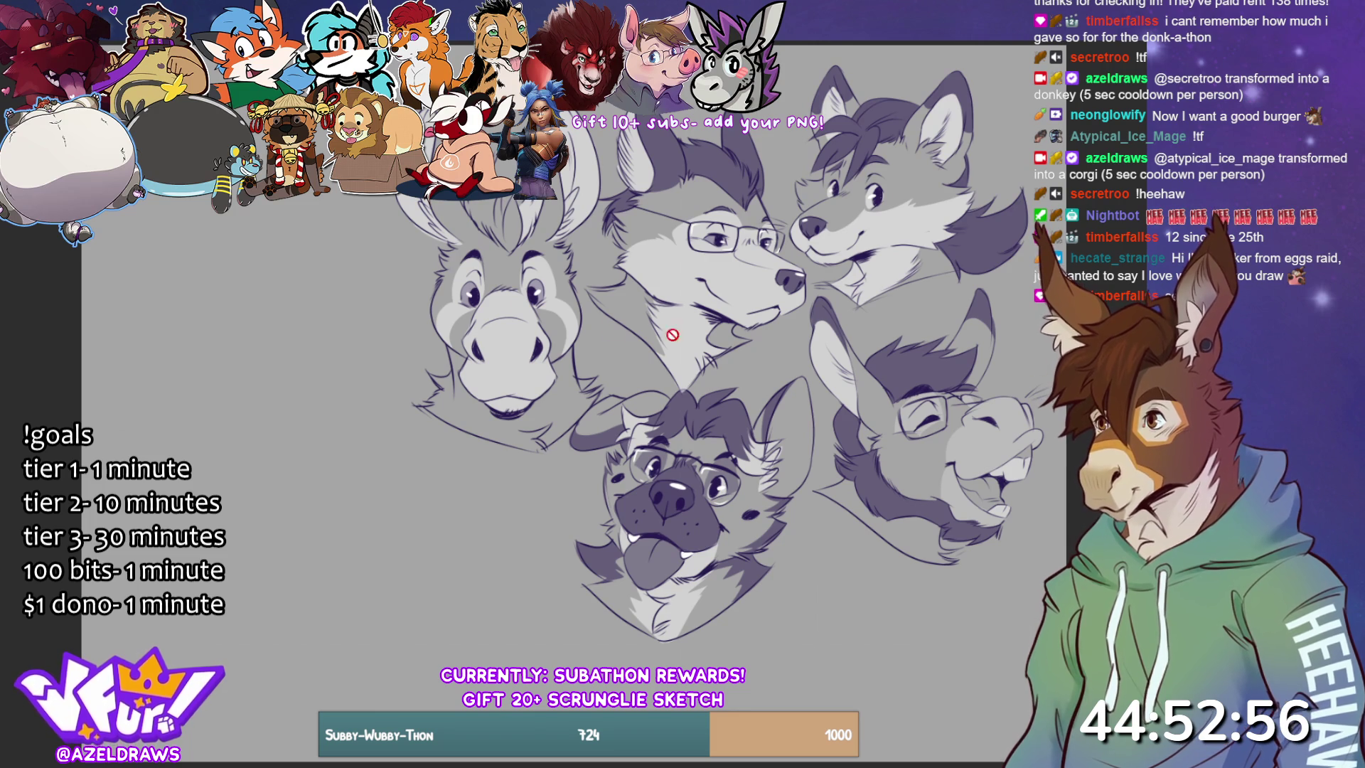
{"action": "key", "text": "ctrl+t"}
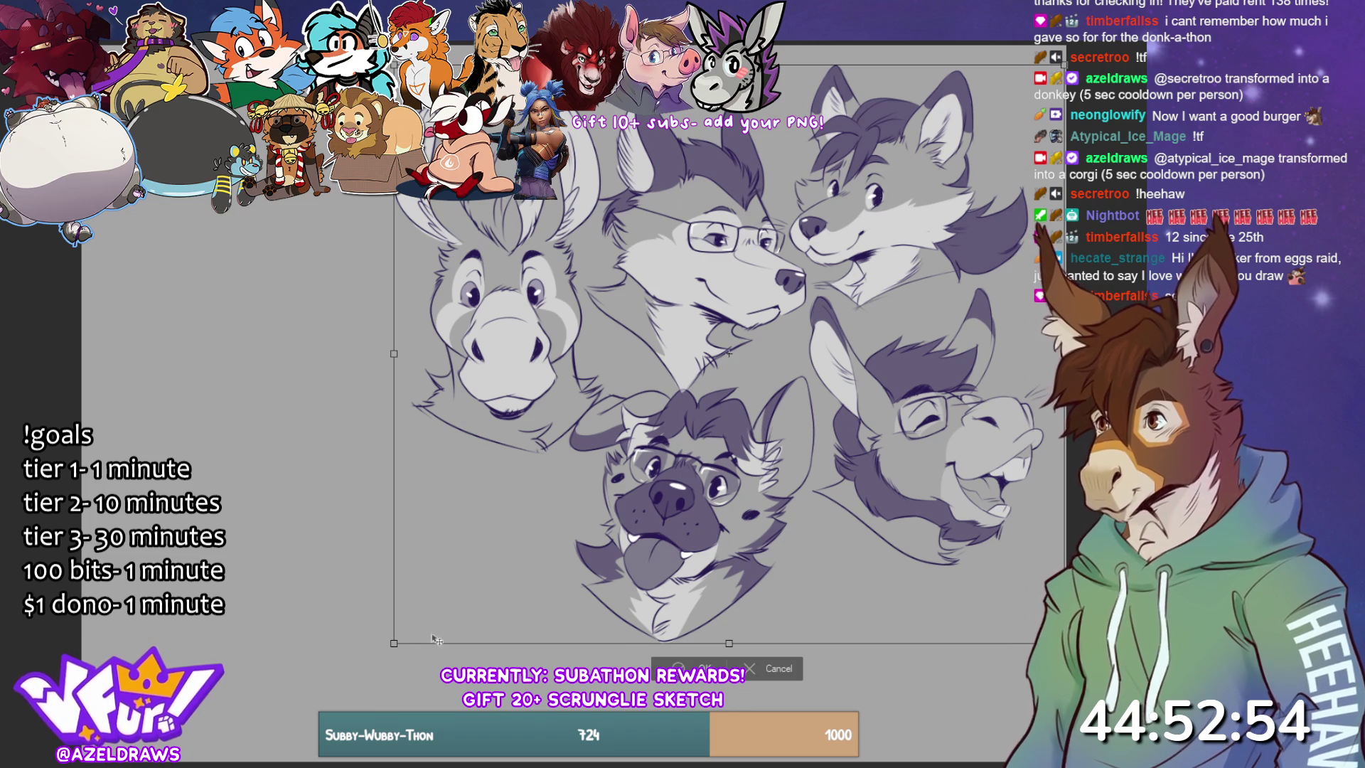
{"action": "left_click_drag", "start_coordinate": [399, 644], "coordinate": [424, 617]}
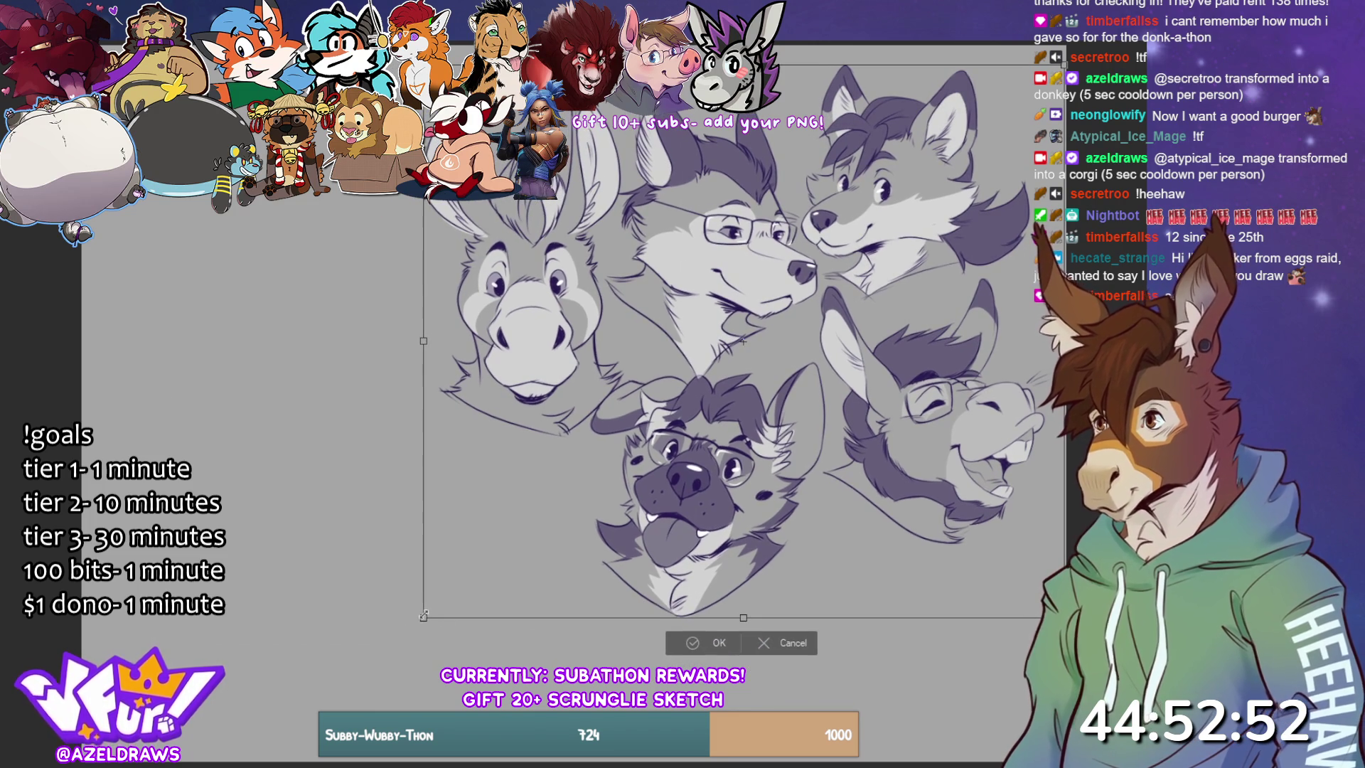
{"action": "left_click", "coordinate": [714, 642]}
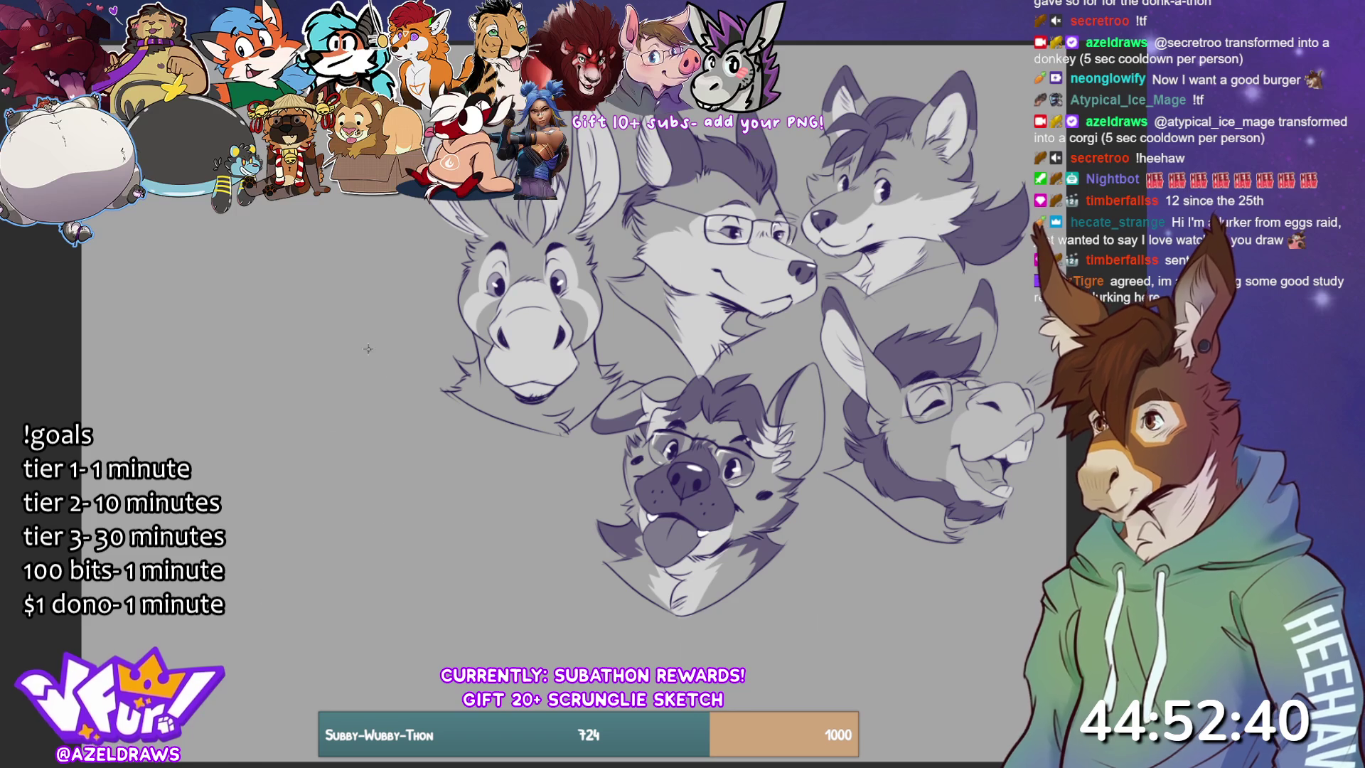
- Sketch and reinforce a round head circle at the lower left
{"action": "left_click_drag", "start_coordinate": [276, 367], "coordinate": [248, 386]}
{"action": "left_click_drag", "start_coordinate": [209, 439], "coordinate": [199, 472]}
{"action": "left_click_drag", "start_coordinate": [355, 347], "coordinate": [398, 511]}
{"action": "left_click_drag", "start_coordinate": [177, 455], "coordinate": [353, 340]}
{"action": "left_click_drag", "start_coordinate": [213, 550], "coordinate": [362, 562]}
{"action": "left_click_drag", "start_coordinate": [356, 350], "coordinate": [398, 561]}
{"action": "left_click_drag", "start_coordinate": [194, 388], "coordinate": [164, 463]}
{"action": "left_click_drag", "start_coordinate": [437, 525], "coordinate": [221, 568]}
{"action": "left_click_drag", "start_coordinate": [320, 322], "coordinate": [433, 527]}
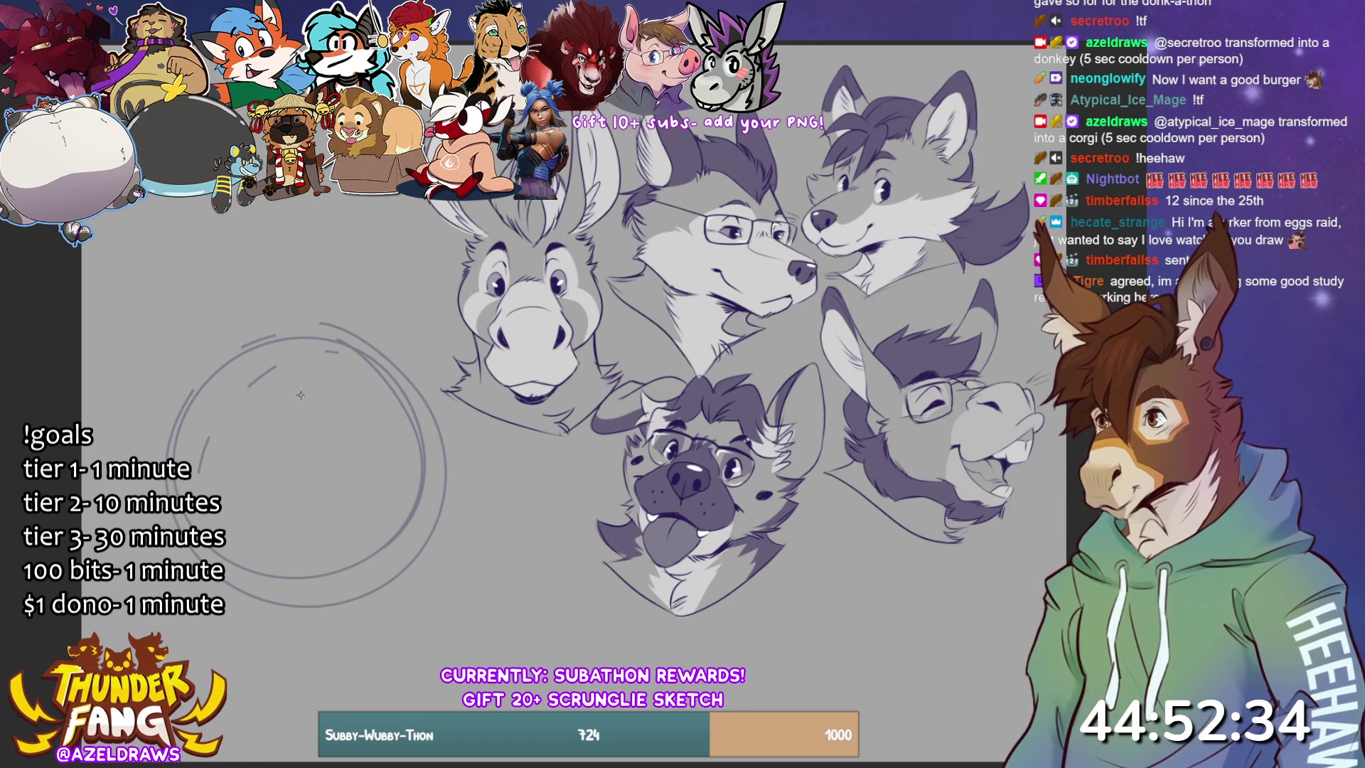
- Add construction lines through the head circle and trace its lower arc
{"action": "left_click_drag", "start_coordinate": [301, 371], "coordinate": [348, 527]}
{"action": "left_click_drag", "start_coordinate": [292, 342], "coordinate": [361, 625]}
{"action": "mouse_move", "coordinate": [331, 558]}
{"action": "left_mouse_down"}
{"action": "mouse_move", "coordinate": [245, 563]}
{"action": "mouse_move", "coordinate": [420, 477]}
{"action": "left_mouse_up"}
{"action": "left_click_drag", "start_coordinate": [227, 561], "coordinate": [416, 485]}
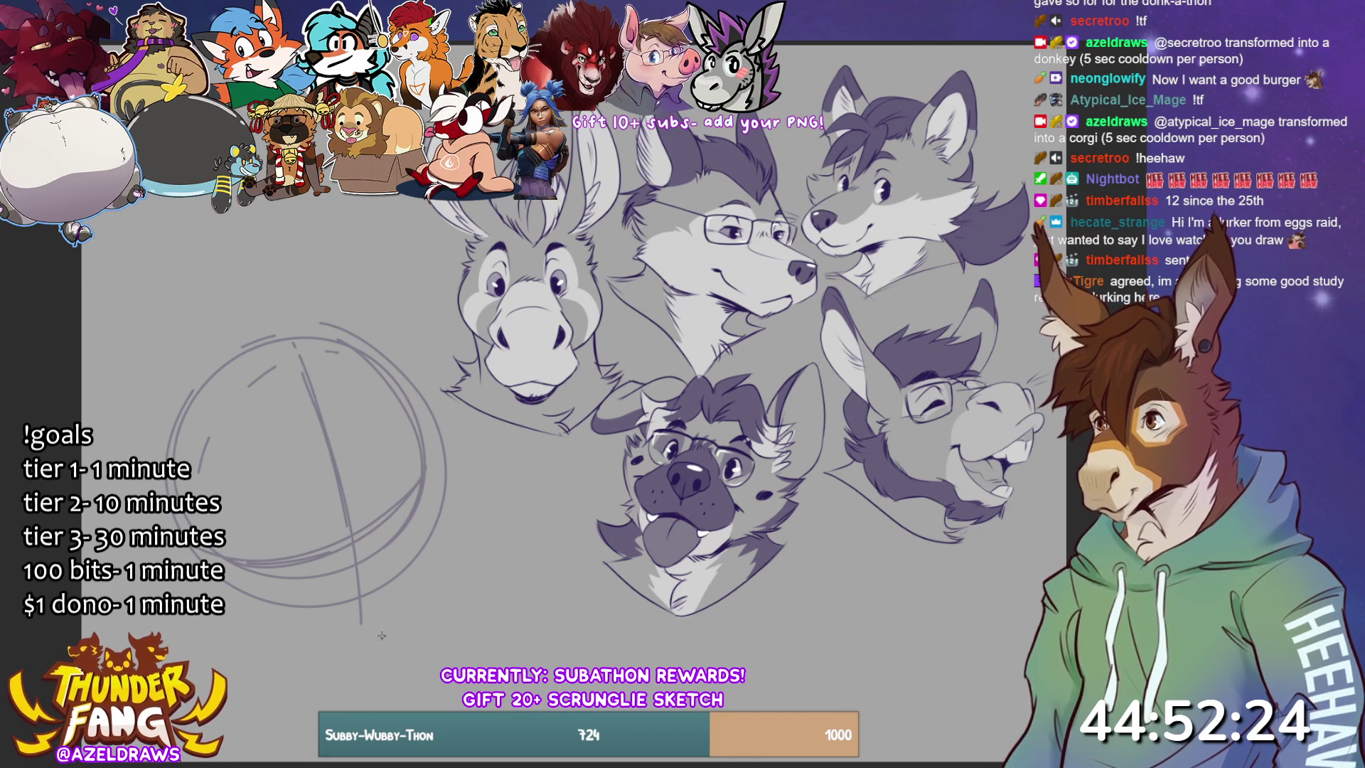
- Rough in the muzzle lines, lower jaw arcs and muzzle sides
{"action": "mouse_move", "coordinate": [292, 618]}
{"action": "left_mouse_down"}
{"action": "mouse_move", "coordinate": [313, 562]}
{"action": "mouse_move", "coordinate": [359, 507]}
{"action": "left_mouse_up"}
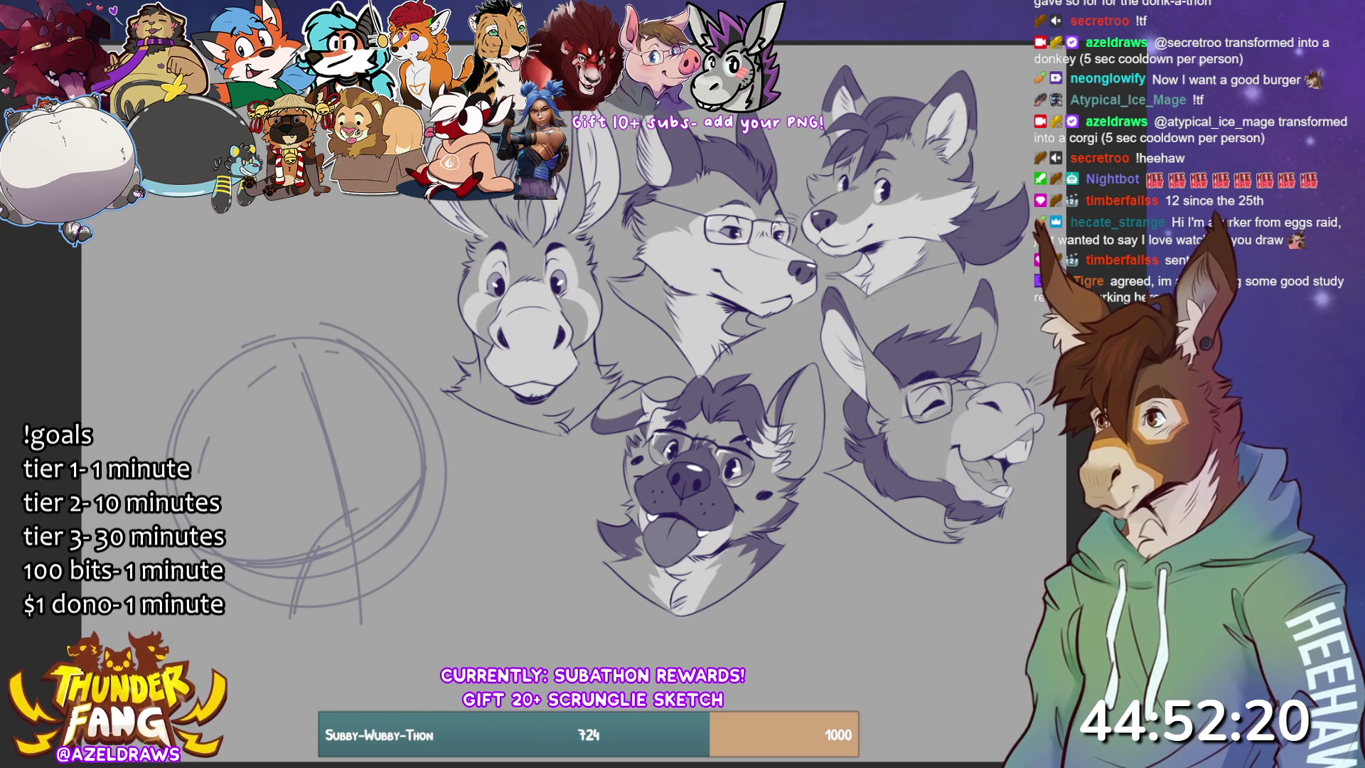
{"action": "left_click_drag", "start_coordinate": [304, 605], "coordinate": [286, 494]}
{"action": "left_click_drag", "start_coordinate": [307, 580], "coordinate": [365, 650]}
{"action": "mouse_move", "coordinate": [361, 452]}
{"action": "left_mouse_down"}
{"action": "mouse_move", "coordinate": [400, 500]}
{"action": "mouse_move", "coordinate": [319, 462]}
{"action": "mouse_move", "coordinate": [388, 644]}
{"action": "left_mouse_up"}
{"action": "mouse_move", "coordinate": [327, 473]}
{"action": "left_mouse_down"}
{"action": "mouse_move", "coordinate": [334, 597]}
{"action": "mouse_move", "coordinate": [451, 579]}
{"action": "left_mouse_up"}
{"action": "mouse_move", "coordinate": [294, 565]}
{"action": "left_mouse_down"}
{"action": "mouse_move", "coordinate": [286, 603]}
{"action": "mouse_move", "coordinate": [388, 687]}
{"action": "mouse_move", "coordinate": [444, 673]}
{"action": "left_mouse_up"}
{"action": "left_click_drag", "start_coordinate": [285, 632], "coordinate": [382, 678]}
{"action": "mouse_move", "coordinate": [460, 569]}
{"action": "left_mouse_down"}
{"action": "mouse_move", "coordinate": [488, 626]}
{"action": "mouse_move", "coordinate": [469, 661]}
{"action": "left_mouse_up"}
{"action": "mouse_move", "coordinate": [334, 704]}
{"action": "left_mouse_down"}
{"action": "mouse_move", "coordinate": [425, 670]}
{"action": "mouse_move", "coordinate": [348, 697]}
{"action": "left_mouse_up"}
{"action": "mouse_move", "coordinate": [357, 629]}
{"action": "left_mouse_down"}
{"action": "mouse_move", "coordinate": [431, 652]}
{"action": "mouse_move", "coordinate": [465, 619]}
{"action": "mouse_move", "coordinate": [417, 651]}
{"action": "left_mouse_up"}
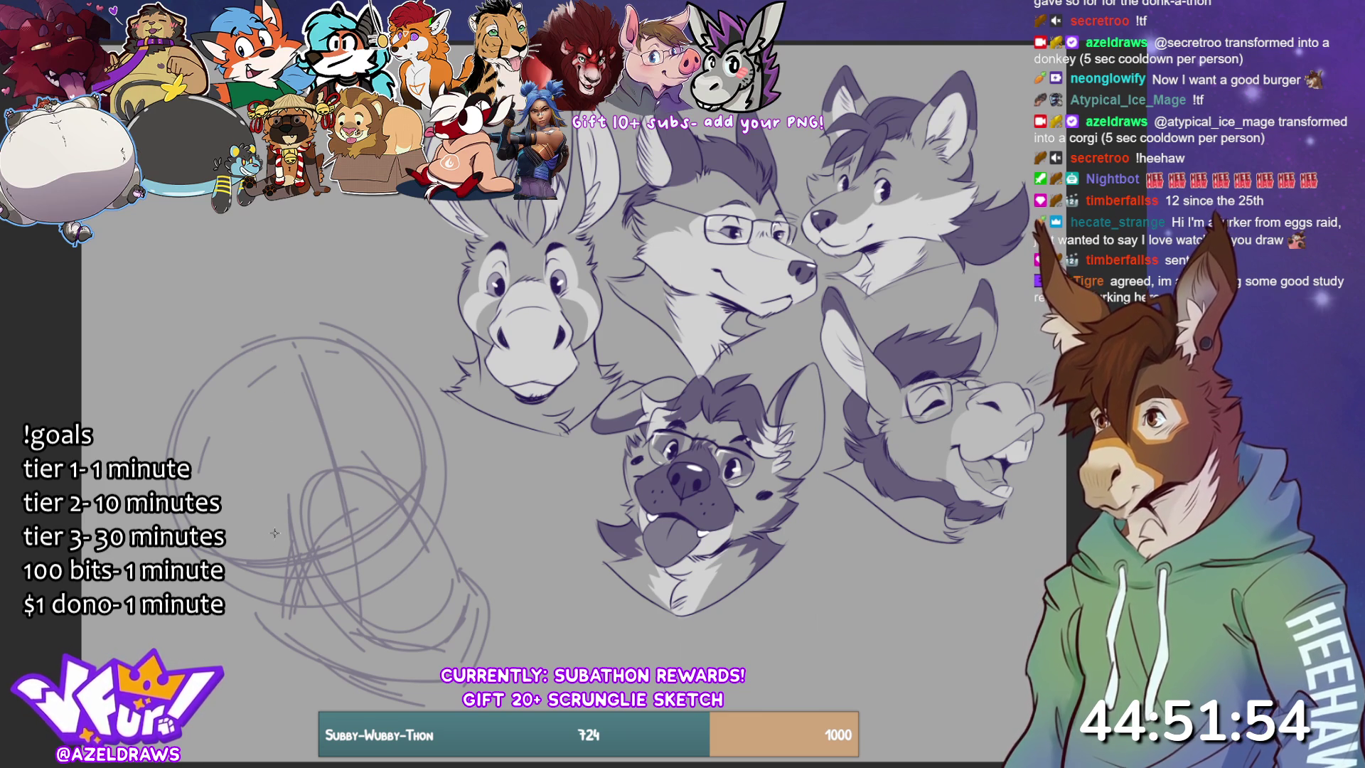
- Pencil small loops and short refining strokes for the left eye
{"action": "mouse_move", "coordinate": [263, 507]}
{"action": "left_mouse_down"}
{"action": "mouse_move", "coordinate": [257, 553]}
{"action": "mouse_move", "coordinate": [290, 563]}
{"action": "left_mouse_up"}
{"action": "left_click_drag", "start_coordinate": [272, 502], "coordinate": [260, 544]}
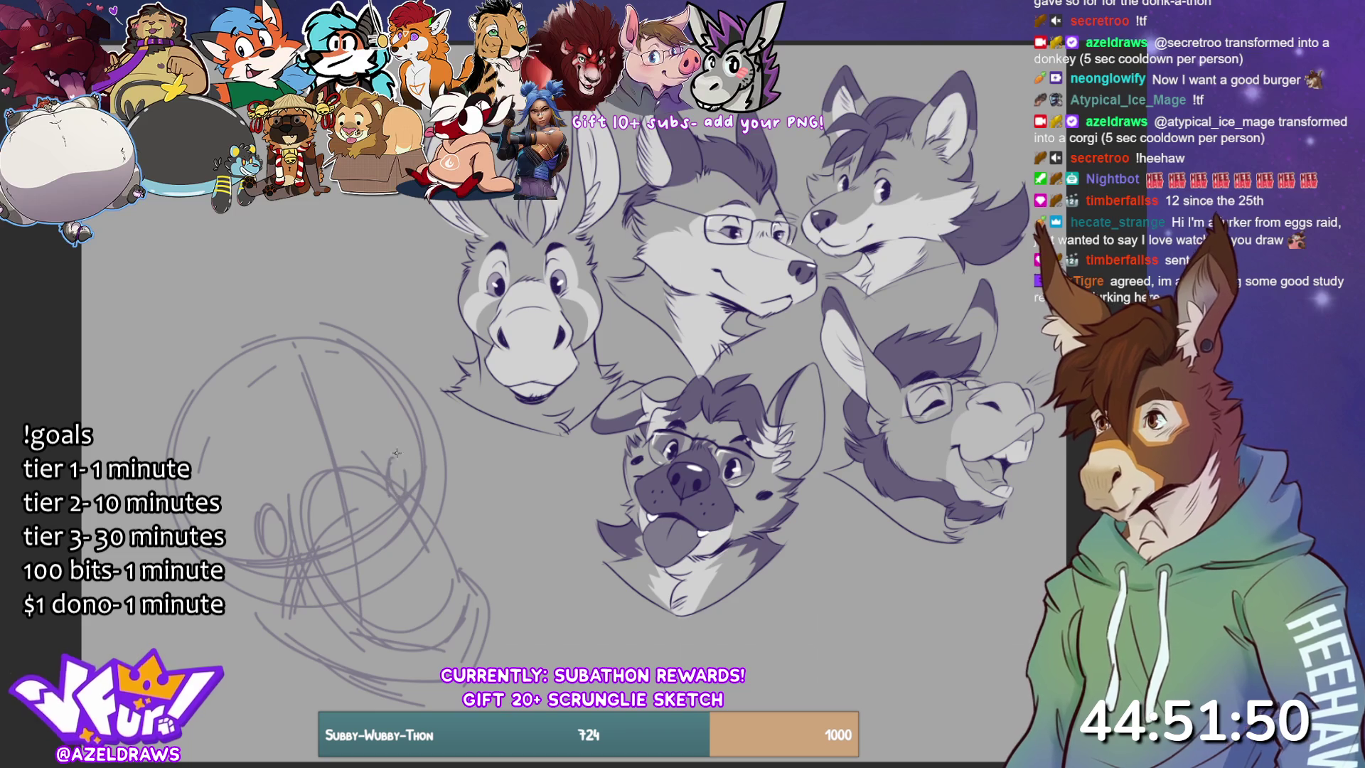
{"action": "mouse_move", "coordinate": [254, 517]}
{"action": "left_mouse_down"}
{"action": "mouse_move", "coordinate": [242, 554]}
{"action": "mouse_move", "coordinate": [274, 519]}
{"action": "left_mouse_up"}
{"action": "left_click_drag", "start_coordinate": [252, 517], "coordinate": [240, 540]}
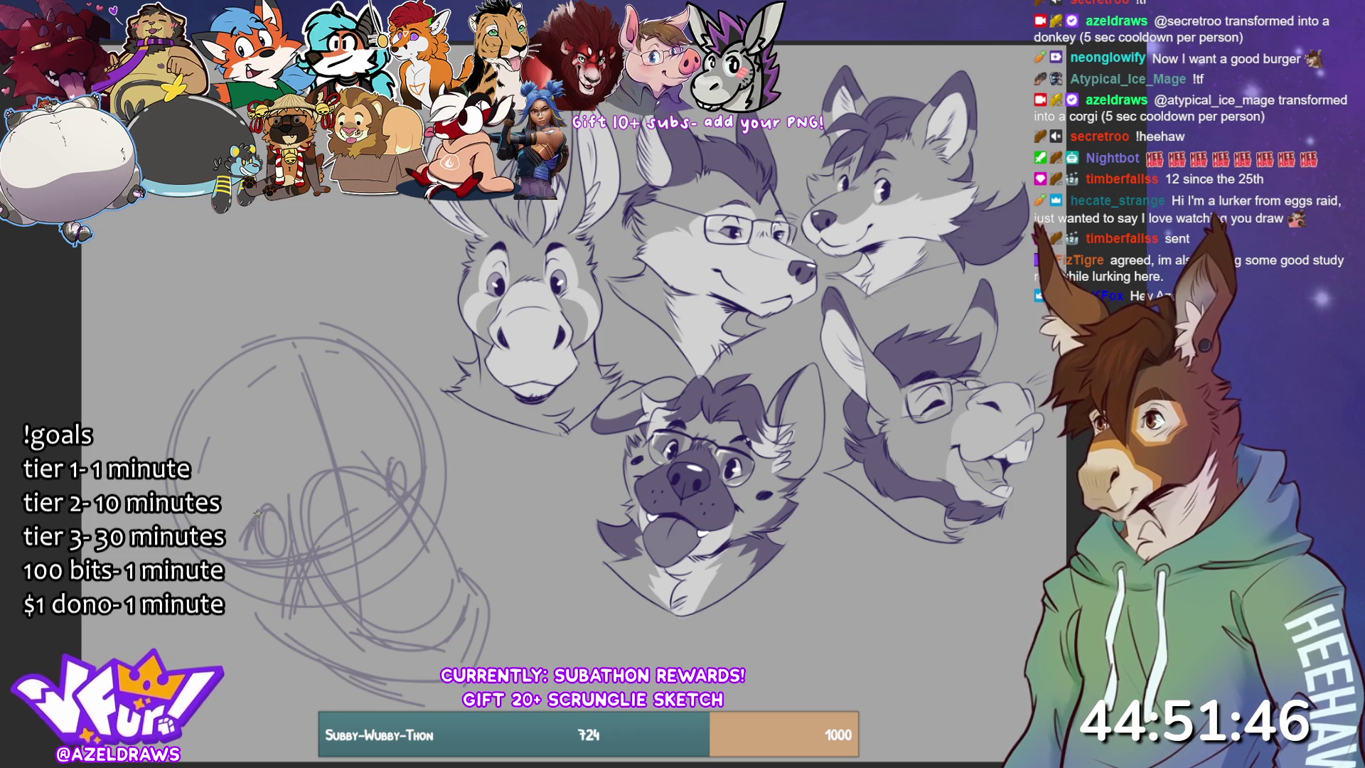
{"action": "left_click_drag", "start_coordinate": [254, 518], "coordinate": [245, 547]}
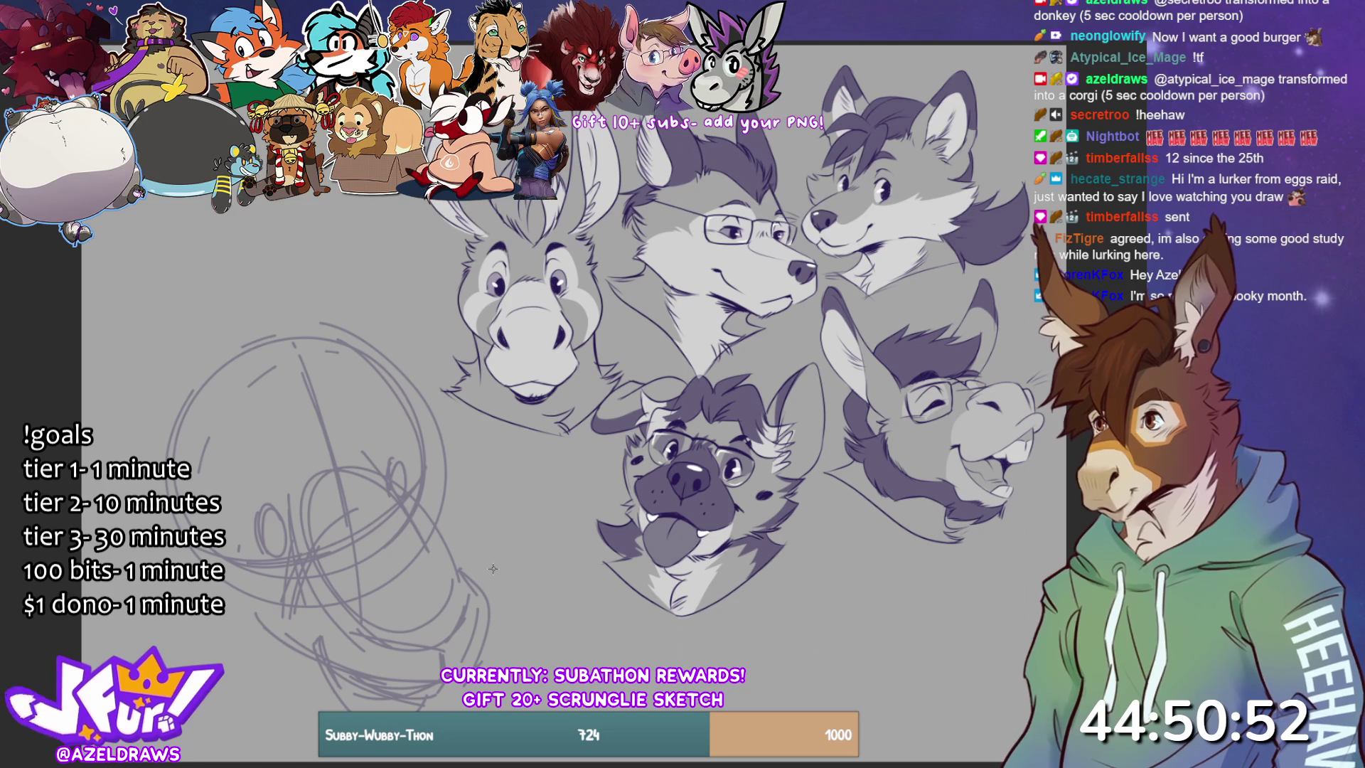
- Draw the left and right eye ovals, then lasso around the left eye
{"action": "mouse_move", "coordinate": [266, 501]}
{"action": "left_mouse_down"}
{"action": "mouse_move", "coordinate": [252, 548]}
{"action": "mouse_move", "coordinate": [283, 544]}
{"action": "mouse_move", "coordinate": [244, 533]}
{"action": "mouse_move", "coordinate": [297, 542]}
{"action": "mouse_move", "coordinate": [245, 549]}
{"action": "left_mouse_up"}
{"action": "mouse_move", "coordinate": [390, 469]}
{"action": "left_mouse_down"}
{"action": "mouse_move", "coordinate": [395, 455]}
{"action": "mouse_move", "coordinate": [418, 478]}
{"action": "mouse_move", "coordinate": [412, 500]}
{"action": "left_mouse_up"}
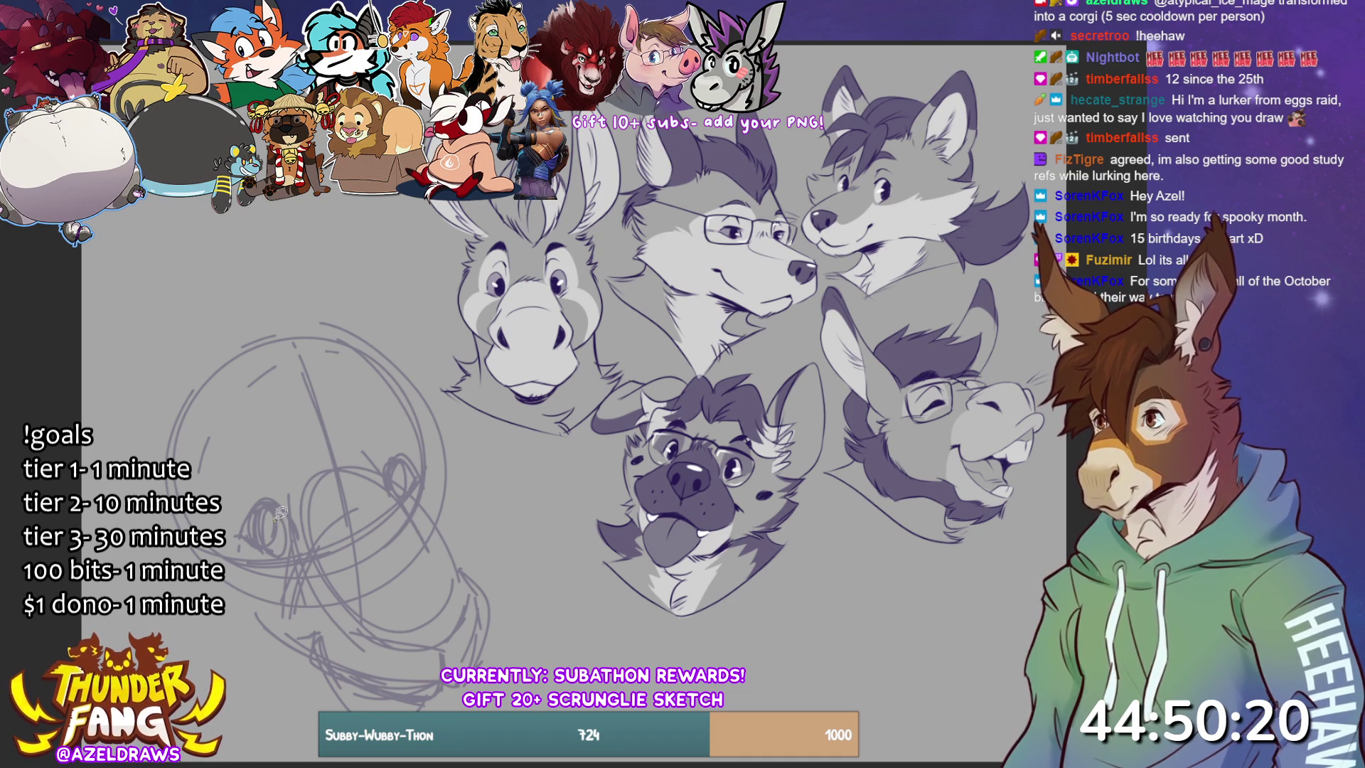
{"action": "left_click_drag", "start_coordinate": [281, 497], "coordinate": [271, 554]}
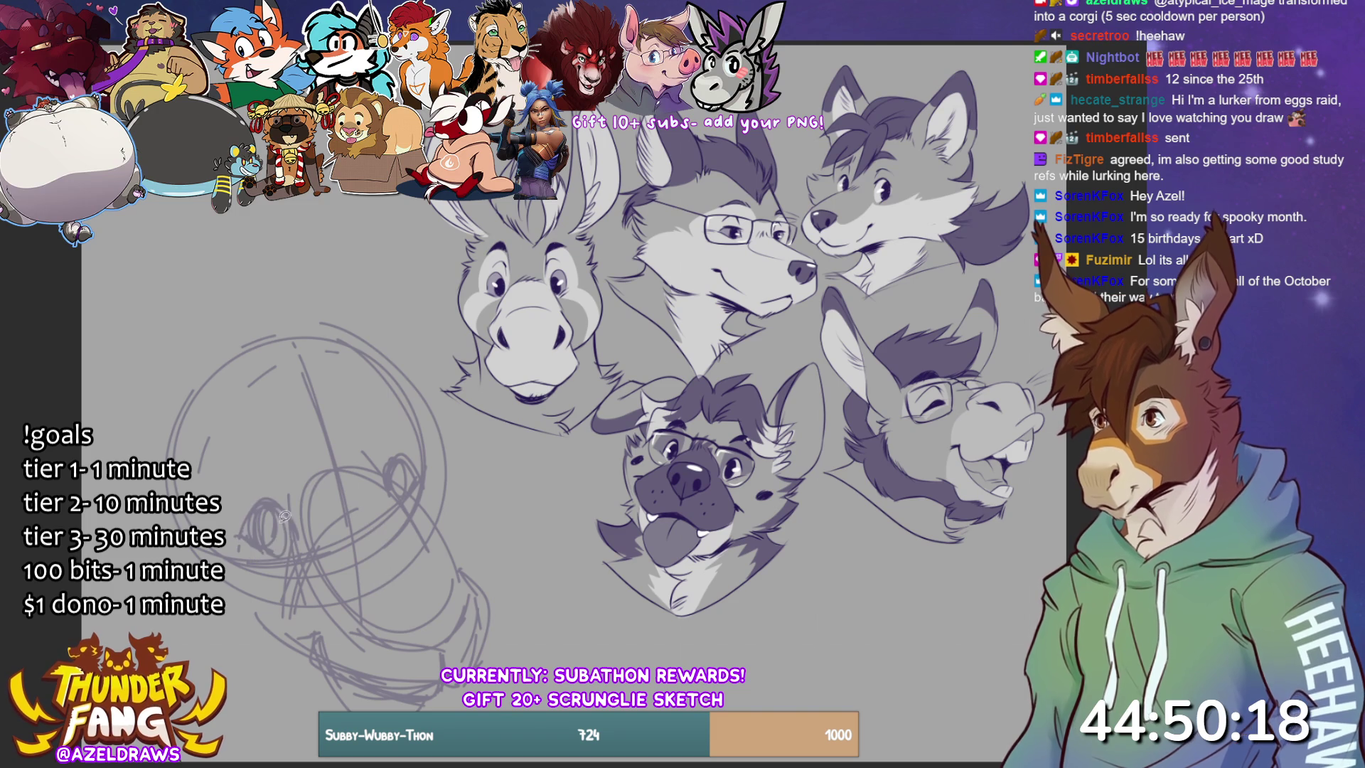
{"action": "mouse_move", "coordinate": [281, 492]}
{"action": "left_mouse_down"}
{"action": "mouse_move", "coordinate": [304, 535]}
{"action": "mouse_move", "coordinate": [285, 492]}
{"action": "left_mouse_up"}
- Transform and confirm the lassoed left eye, deselect, and sketch a stroke near the chin
{"action": "key", "text": "ctrl+t"}
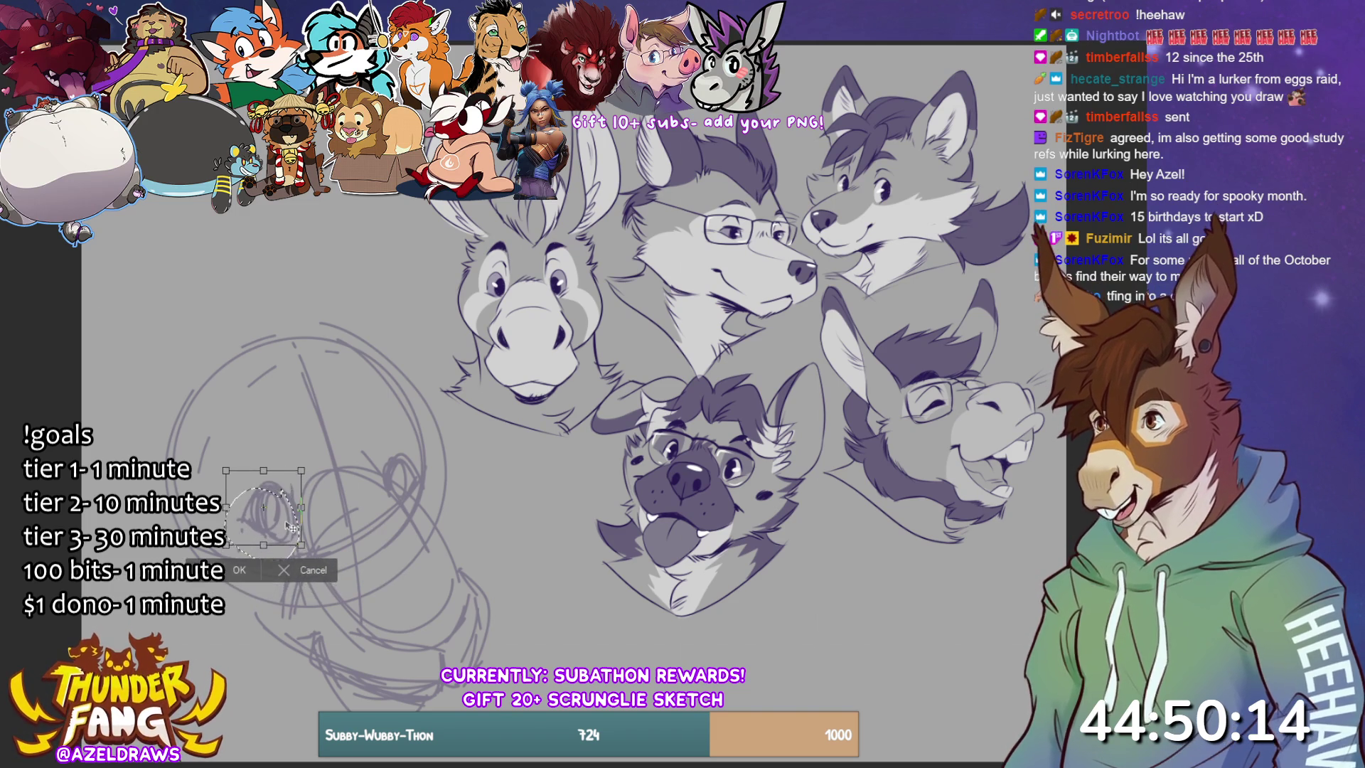
{"action": "left_click", "coordinate": [239, 570]}
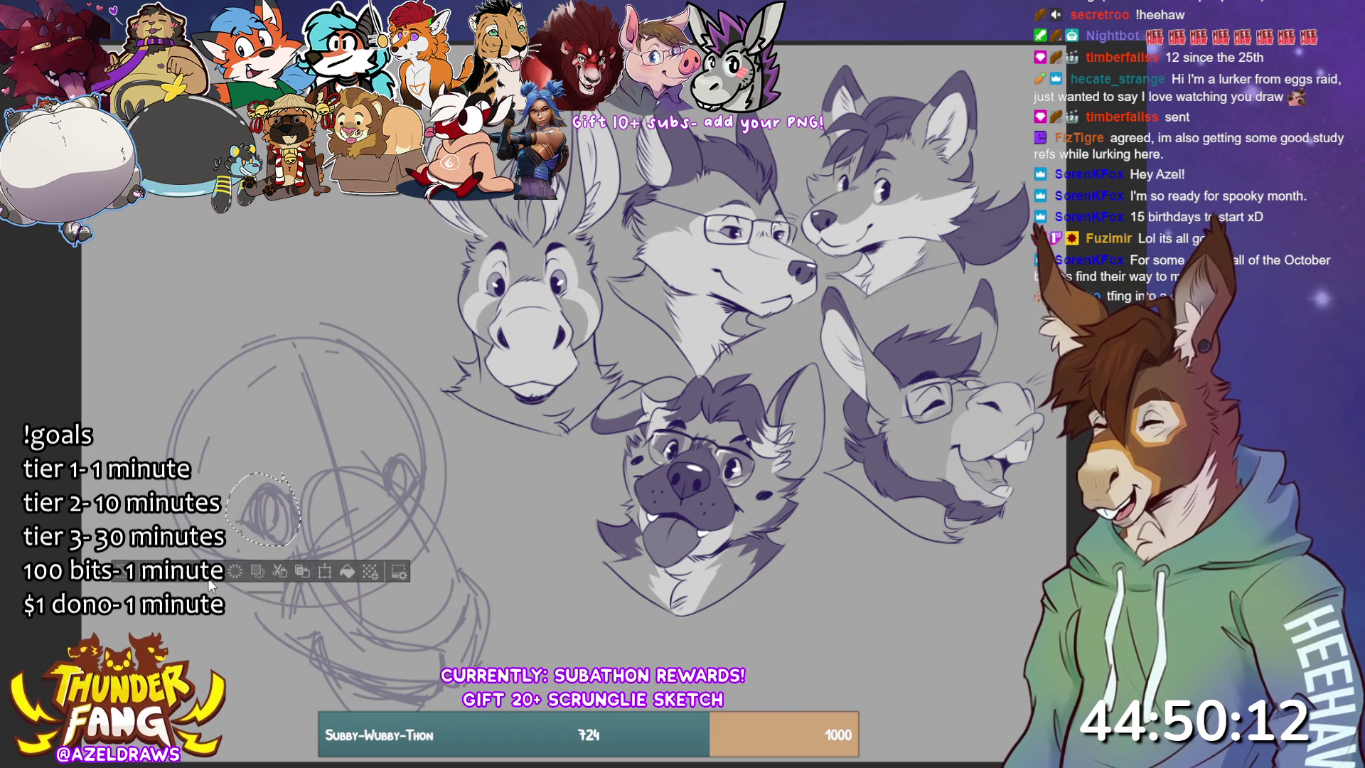
{"action": "key", "text": "ctrl+d"}
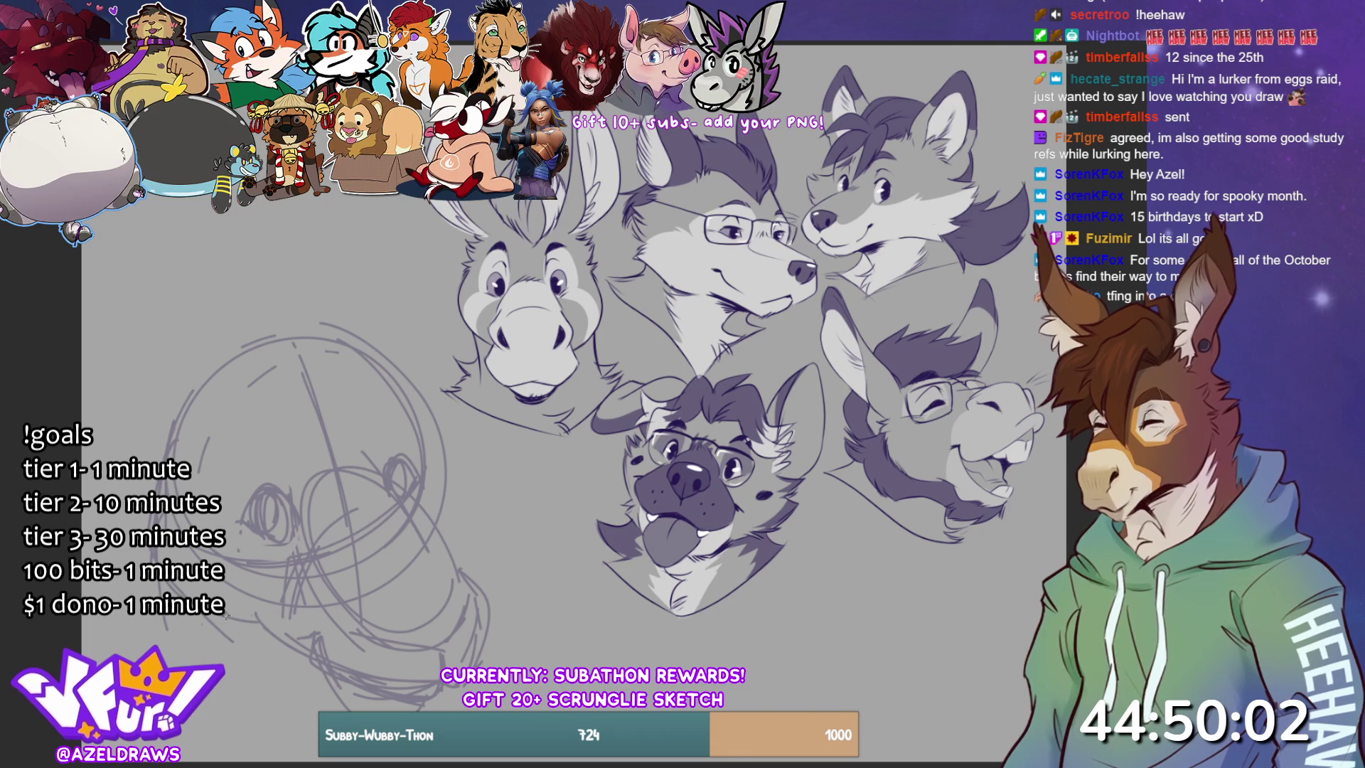
{"action": "left_click_drag", "start_coordinate": [273, 642], "coordinate": [322, 674]}
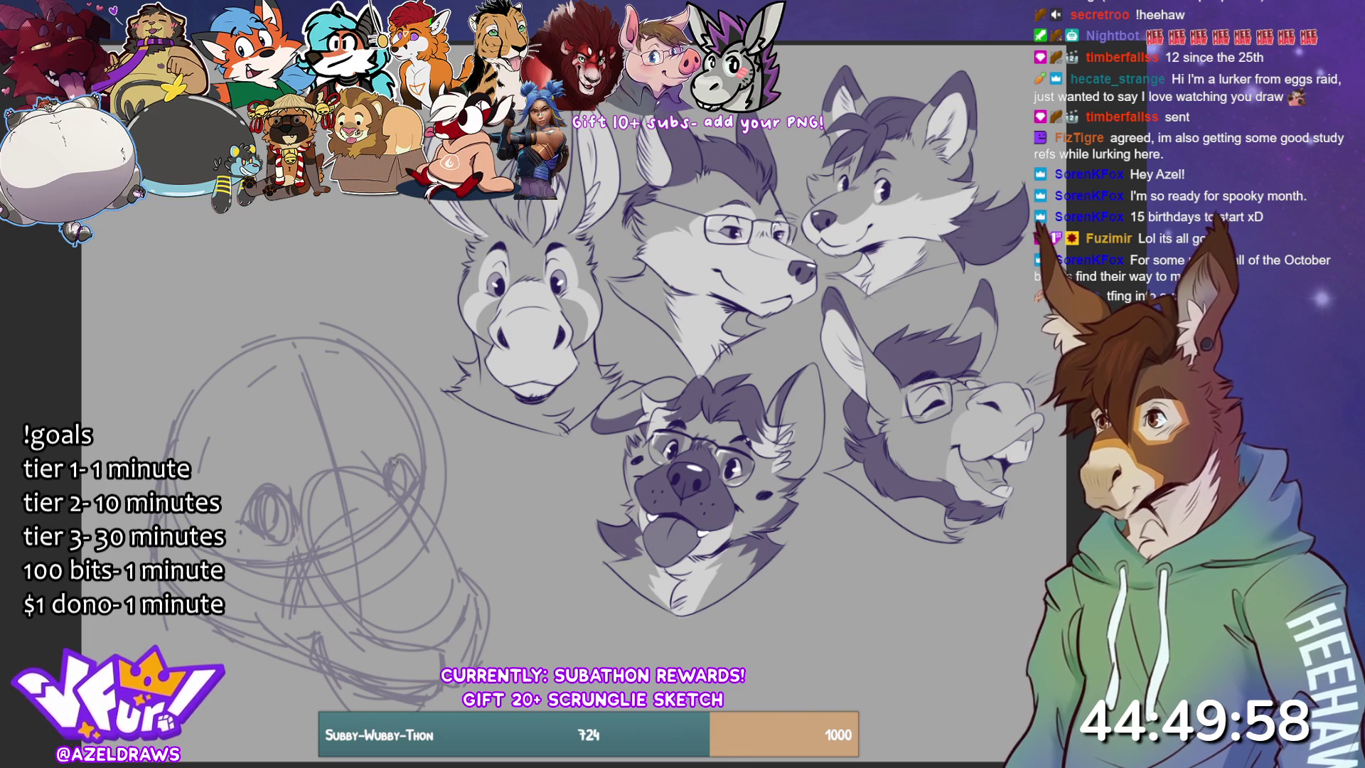
- Sketch the right side of the head and ear strokes rising up-right
{"action": "left_click_drag", "start_coordinate": [449, 470], "coordinate": [461, 532]}
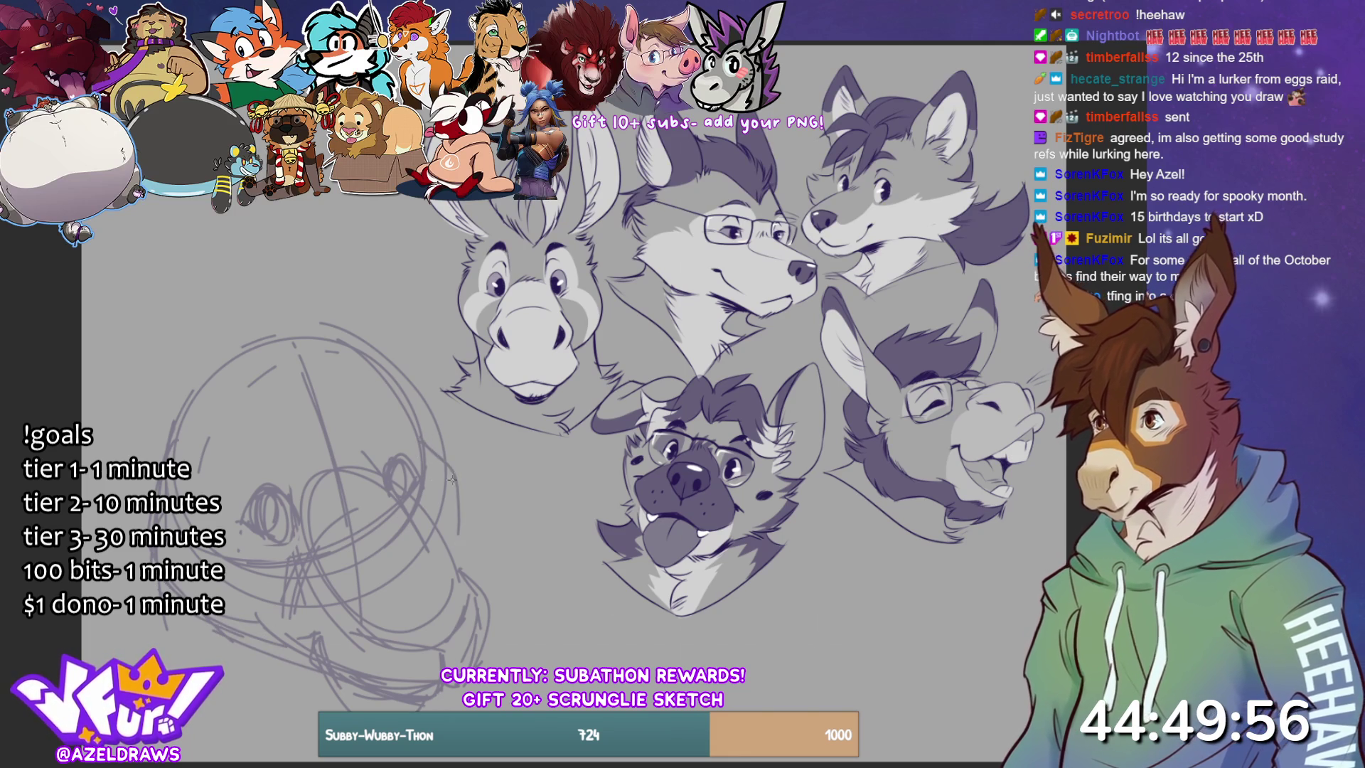
{"action": "left_click_drag", "start_coordinate": [463, 469], "coordinate": [444, 551]}
{"action": "left_click_drag", "start_coordinate": [429, 445], "coordinate": [461, 479]}
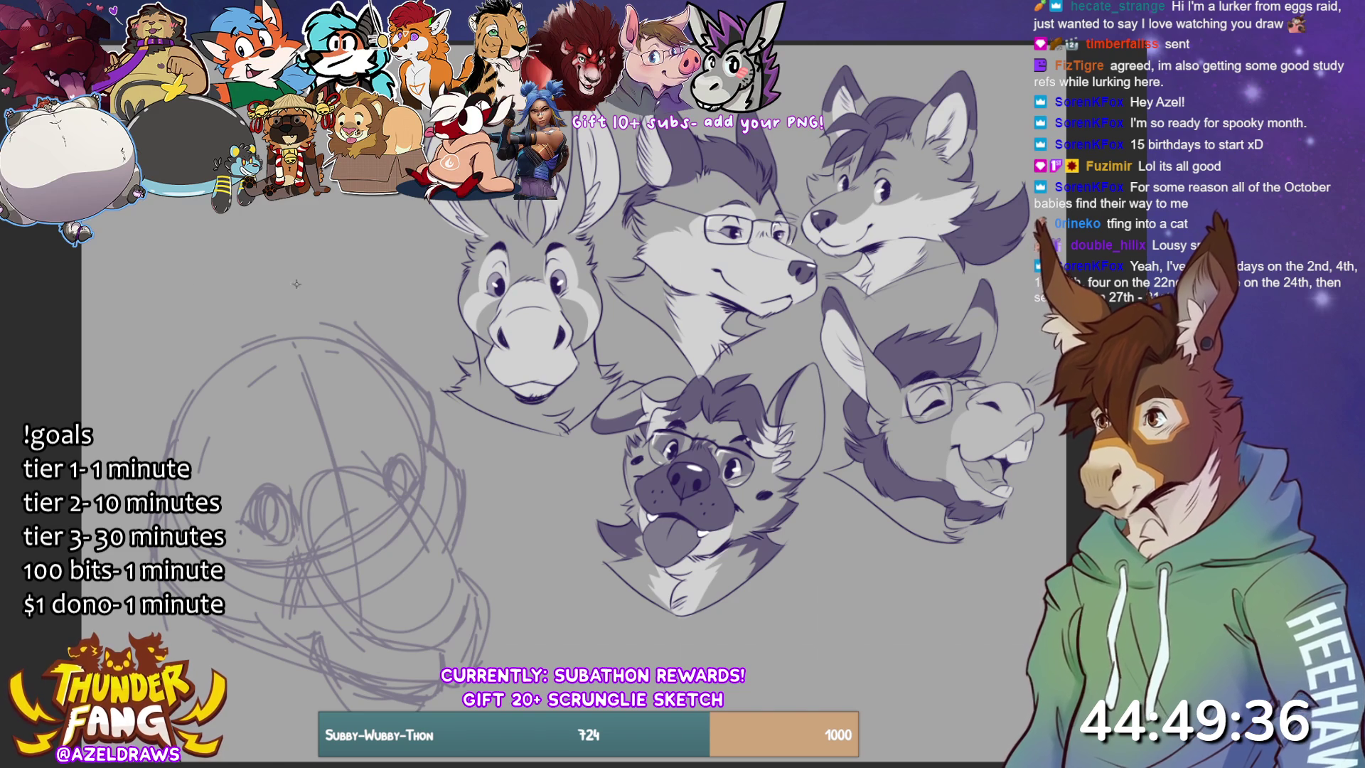
{"action": "left_click_drag", "start_coordinate": [410, 358], "coordinate": [511, 228]}
{"action": "mouse_move", "coordinate": [460, 306]}
{"action": "left_mouse_down"}
{"action": "mouse_move", "coordinate": [521, 200]}
{"action": "mouse_move", "coordinate": [568, 304]}
{"action": "left_mouse_up"}
{"action": "mouse_move", "coordinate": [587, 359]}
{"action": "left_mouse_down"}
{"action": "mouse_move", "coordinate": [466, 440]}
{"action": "mouse_move", "coordinate": [386, 409]}
{"action": "mouse_move", "coordinate": [513, 405]}
{"action": "left_mouse_up"}
{"action": "left_click_drag", "start_coordinate": [508, 242], "coordinate": [583, 210]}
{"action": "left_click_drag", "start_coordinate": [398, 347], "coordinate": [563, 197]}
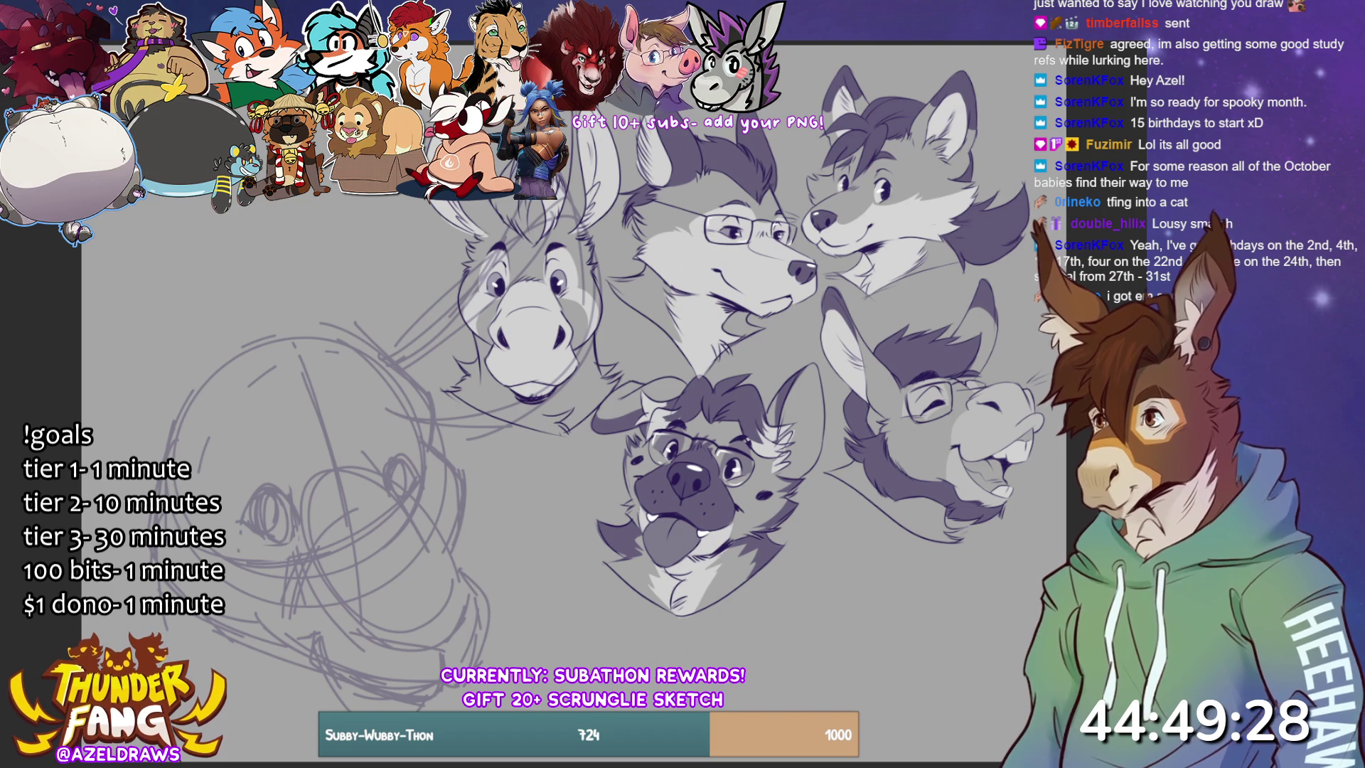
- Enlarge the head sketch and shift it right
{"action": "key", "text": "ctrl+t"}
{"action": "left_click_drag", "start_coordinate": [448, 569], "coordinate": [533, 569]}
{"action": "key", "text": "Return"}
- Draw a long ear on the left with its outer curve
{"action": "mouse_move", "coordinate": [208, 195]}
{"action": "left_mouse_down"}
{"action": "mouse_move", "coordinate": [213, 275]}
{"action": "mouse_move", "coordinate": [334, 434]}
{"action": "left_mouse_up"}
{"action": "left_click_drag", "start_coordinate": [285, 199], "coordinate": [376, 393]}
{"action": "left_click_drag", "start_coordinate": [295, 213], "coordinate": [341, 284]}
{"action": "left_click_drag", "start_coordinate": [195, 198], "coordinate": [327, 436]}
{"action": "left_click_drag", "start_coordinate": [285, 199], "coordinate": [309, 228]}
{"action": "left_click_drag", "start_coordinate": [348, 388], "coordinate": [368, 418]}
{"action": "left_click_drag", "start_coordinate": [164, 198], "coordinate": [250, 368]}
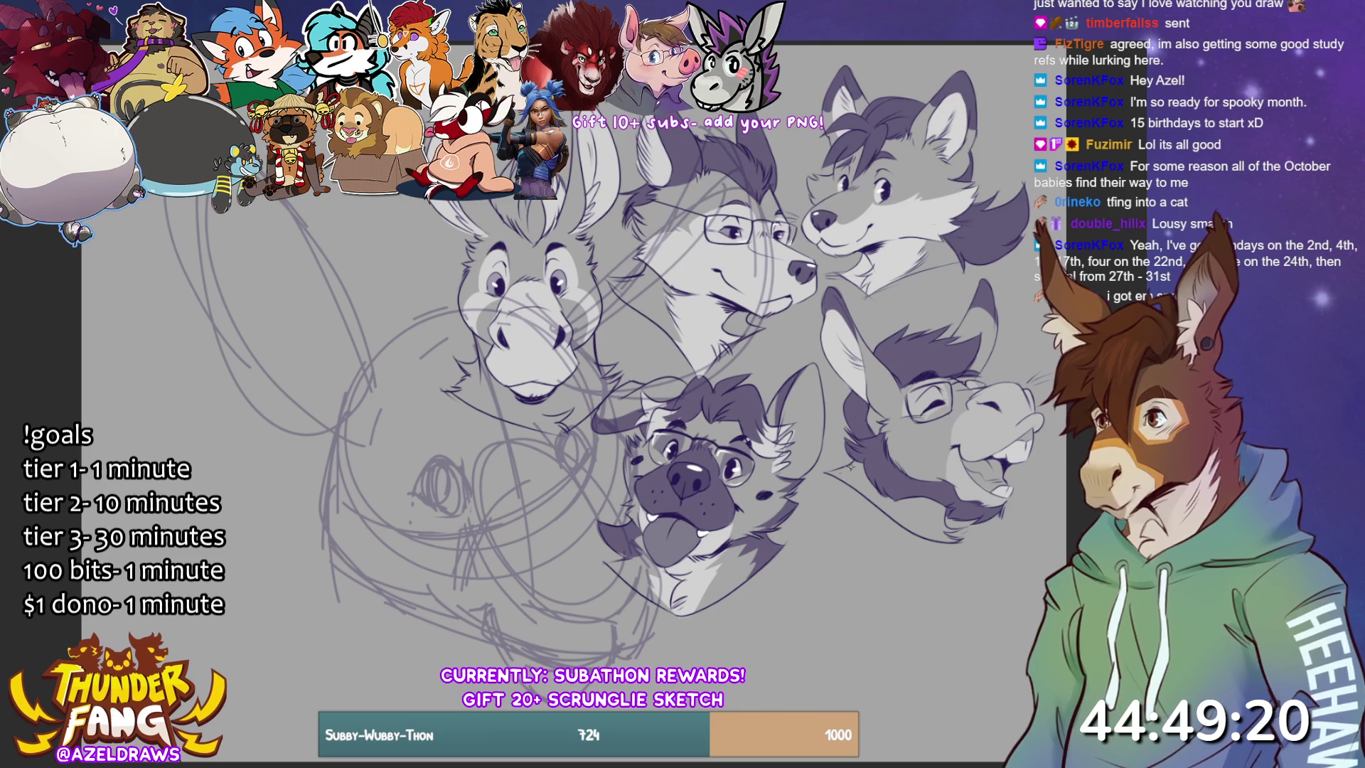
- Move the enlarged head sketch left and down
{"action": "key", "text": "ctrl+t"}
{"action": "left_click_drag", "start_coordinate": [506, 675], "coordinate": [435, 697]}
{"action": "key", "text": "Return"}
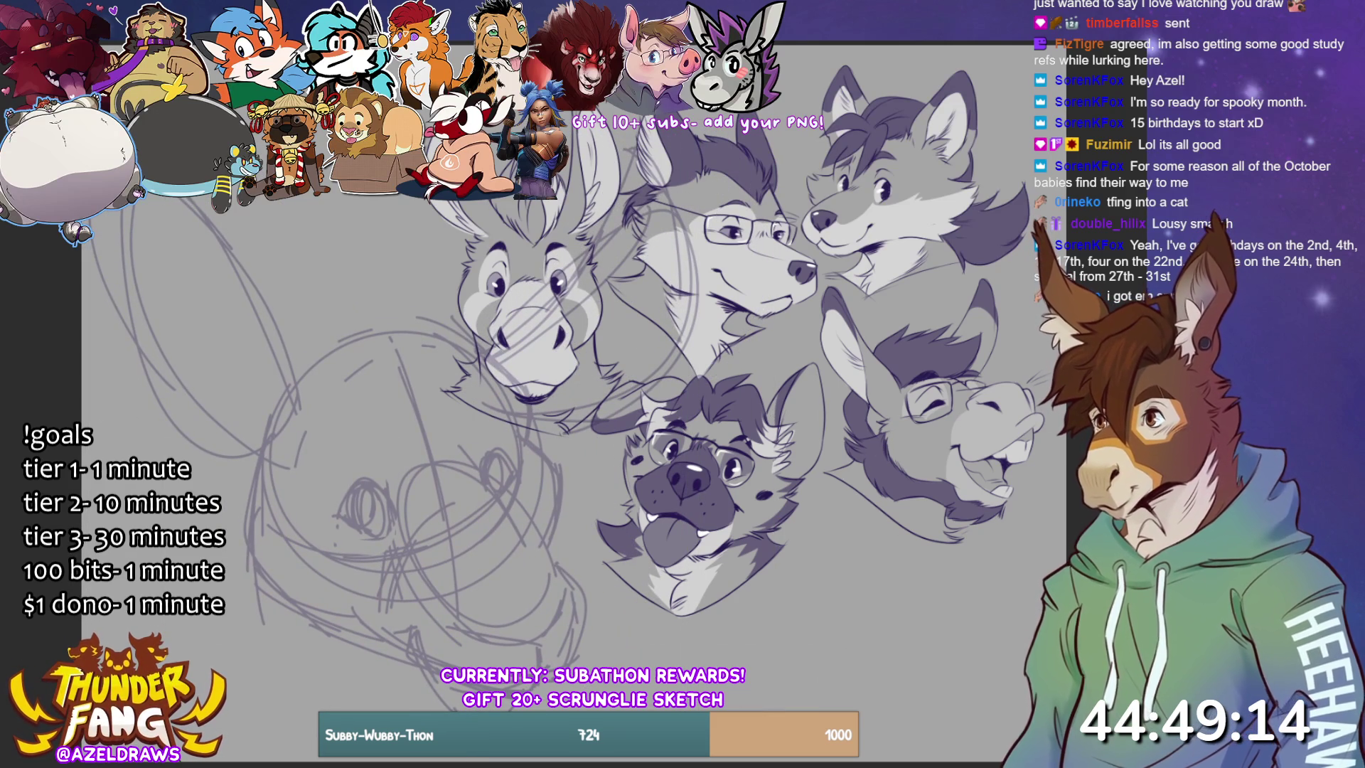
- Hide the reference heads layer and move the head sketch right and up
{"action": "key", "text": "ctrl+comma"}
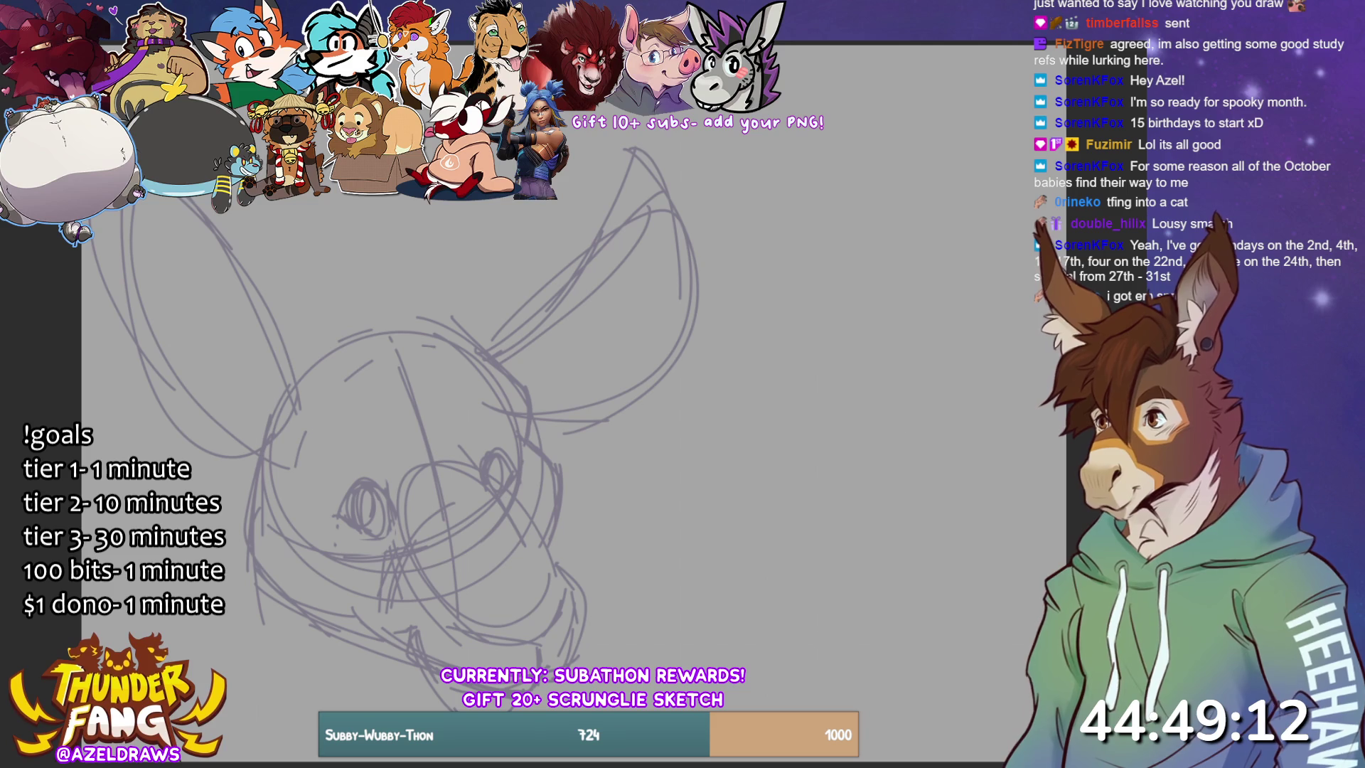
{"action": "key", "text": "ctrl+t"}
{"action": "left_click_drag", "start_coordinate": [594, 588], "coordinate": [722, 557]}
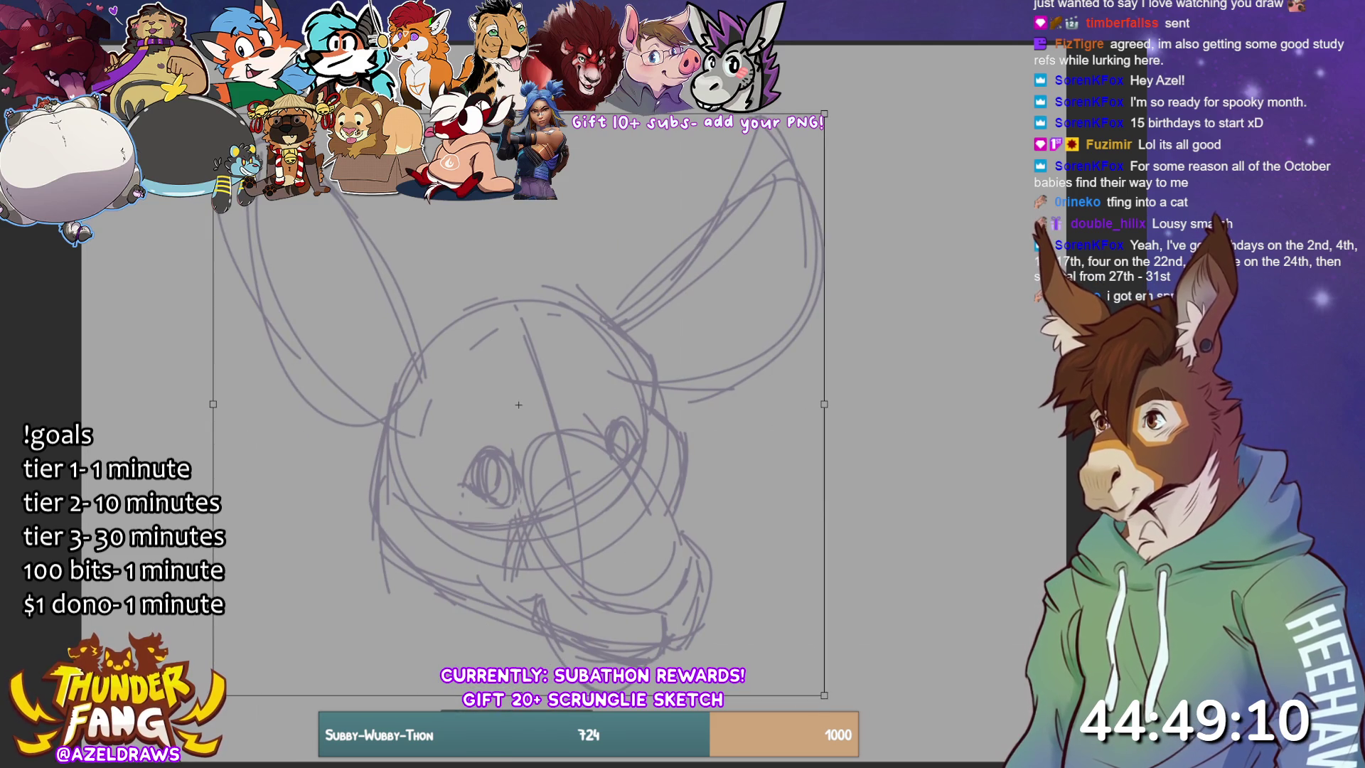
{"action": "key", "text": "Return"}
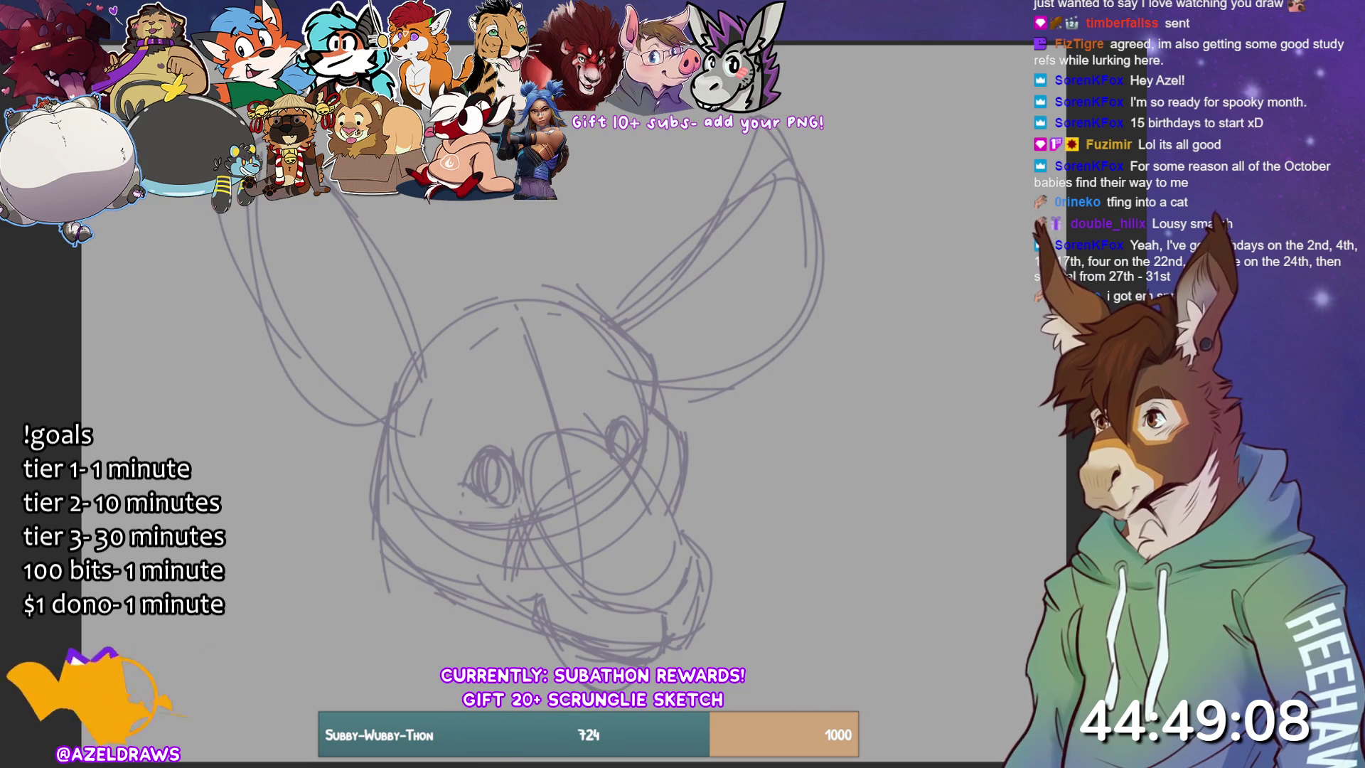
- Sketch the top of the head with tall left and right ear outlines
{"action": "left_click_drag", "start_coordinate": [410, 340], "coordinate": [573, 298]}
{"action": "mouse_move", "coordinate": [384, 362]}
{"action": "left_mouse_down"}
{"action": "mouse_move", "coordinate": [449, 307]}
{"action": "mouse_move", "coordinate": [562, 281]}
{"action": "left_mouse_up"}
{"action": "left_click_drag", "start_coordinate": [586, 299], "coordinate": [615, 294]}
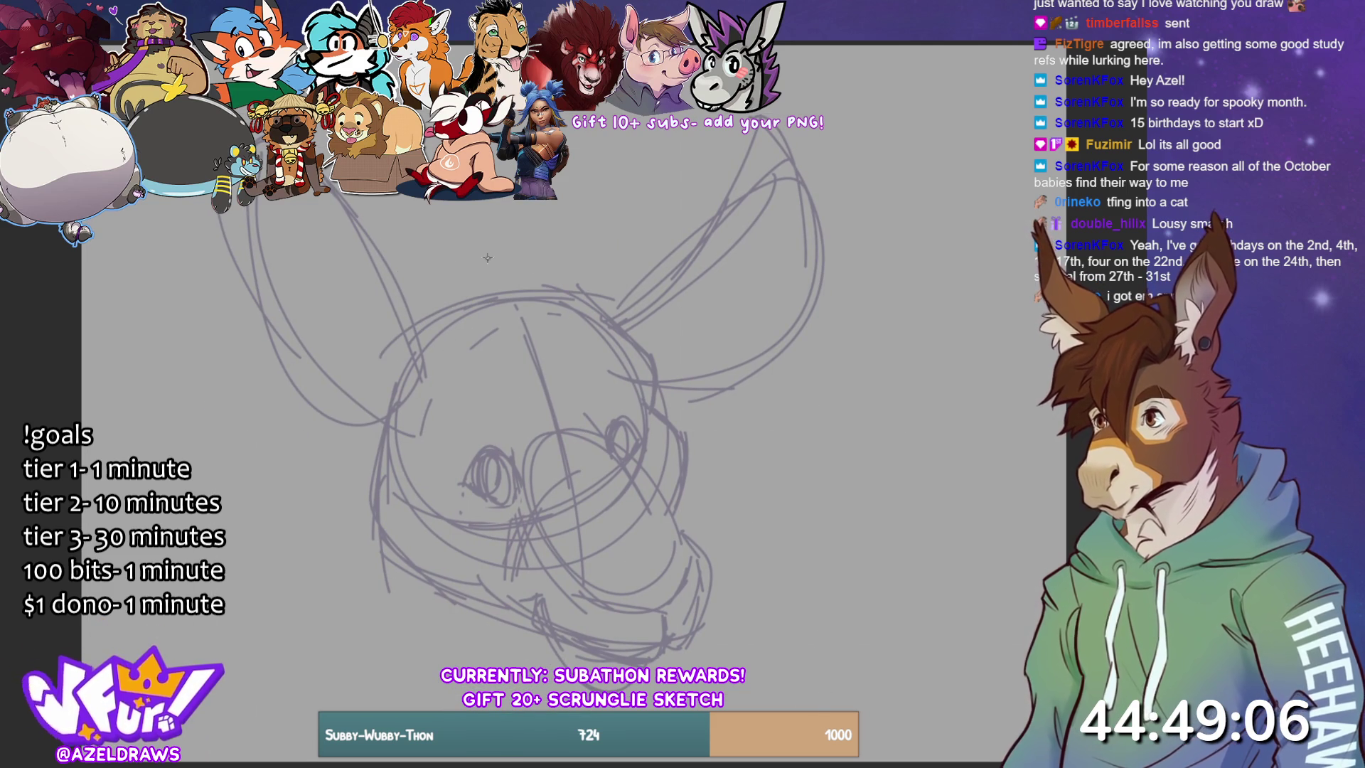
{"action": "mouse_move", "coordinate": [402, 339]}
{"action": "left_mouse_down"}
{"action": "mouse_move", "coordinate": [414, 222]}
{"action": "mouse_move", "coordinate": [459, 300]}
{"action": "mouse_move", "coordinate": [447, 212]}
{"action": "left_mouse_up"}
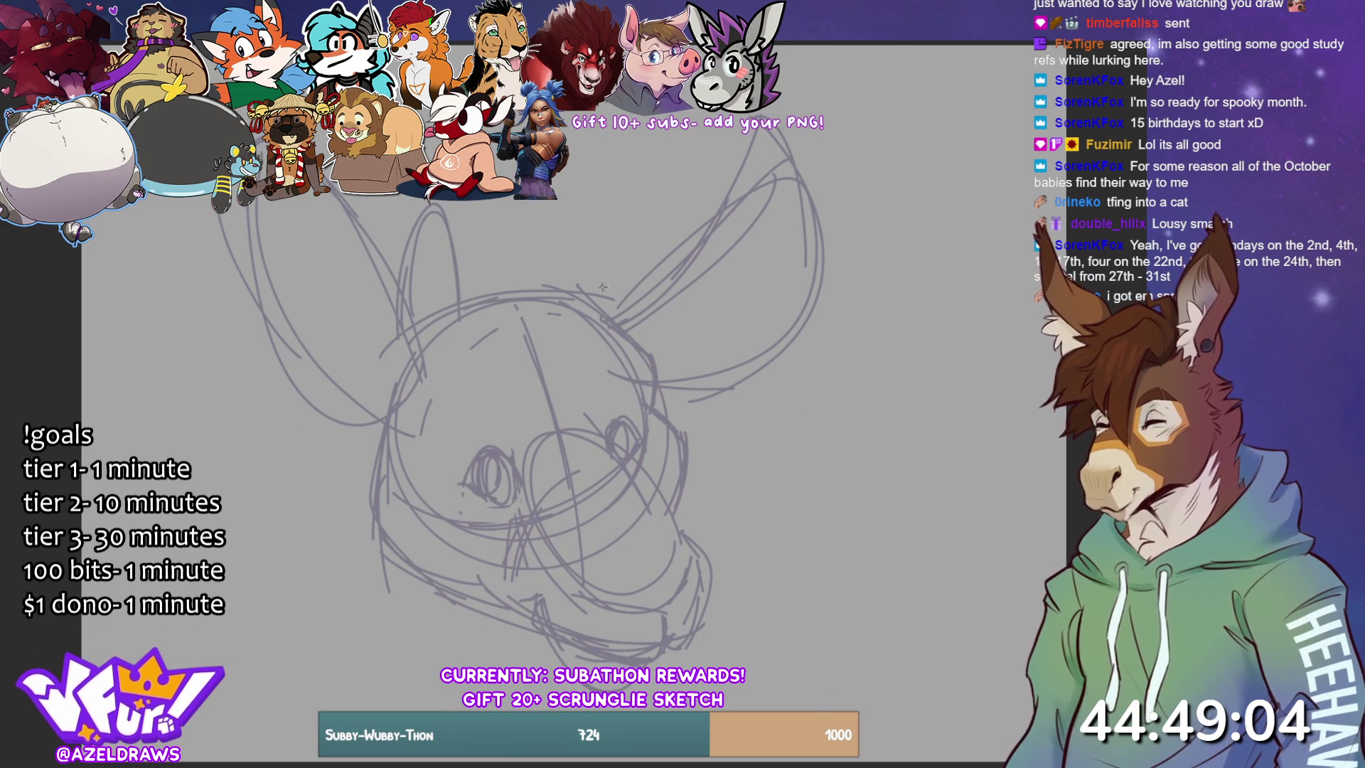
{"action": "left_click_drag", "start_coordinate": [592, 262], "coordinate": [540, 211]}
{"action": "mouse_move", "coordinate": [545, 286]}
{"action": "left_mouse_down"}
{"action": "mouse_move", "coordinate": [535, 201]}
{"action": "mouse_move", "coordinate": [576, 190]}
{"action": "mouse_move", "coordinate": [611, 299]}
{"action": "left_mouse_up"}
{"action": "mouse_move", "coordinate": [419, 328]}
{"action": "left_mouse_down"}
{"action": "mouse_move", "coordinate": [402, 361]}
{"action": "mouse_move", "coordinate": [462, 319]}
{"action": "mouse_move", "coordinate": [455, 235]}
{"action": "left_mouse_up"}
- Add the right ear's base and inner lines and refine the left ear edges
{"action": "left_click_drag", "start_coordinate": [540, 257], "coordinate": [547, 288]}
{"action": "left_click_drag", "start_coordinate": [565, 314], "coordinate": [584, 322]}
{"action": "left_click_drag", "start_coordinate": [602, 262], "coordinate": [621, 305]}
{"action": "left_click_drag", "start_coordinate": [539, 230], "coordinate": [567, 218]}
{"action": "left_click_drag", "start_coordinate": [531, 248], "coordinate": [529, 275]}
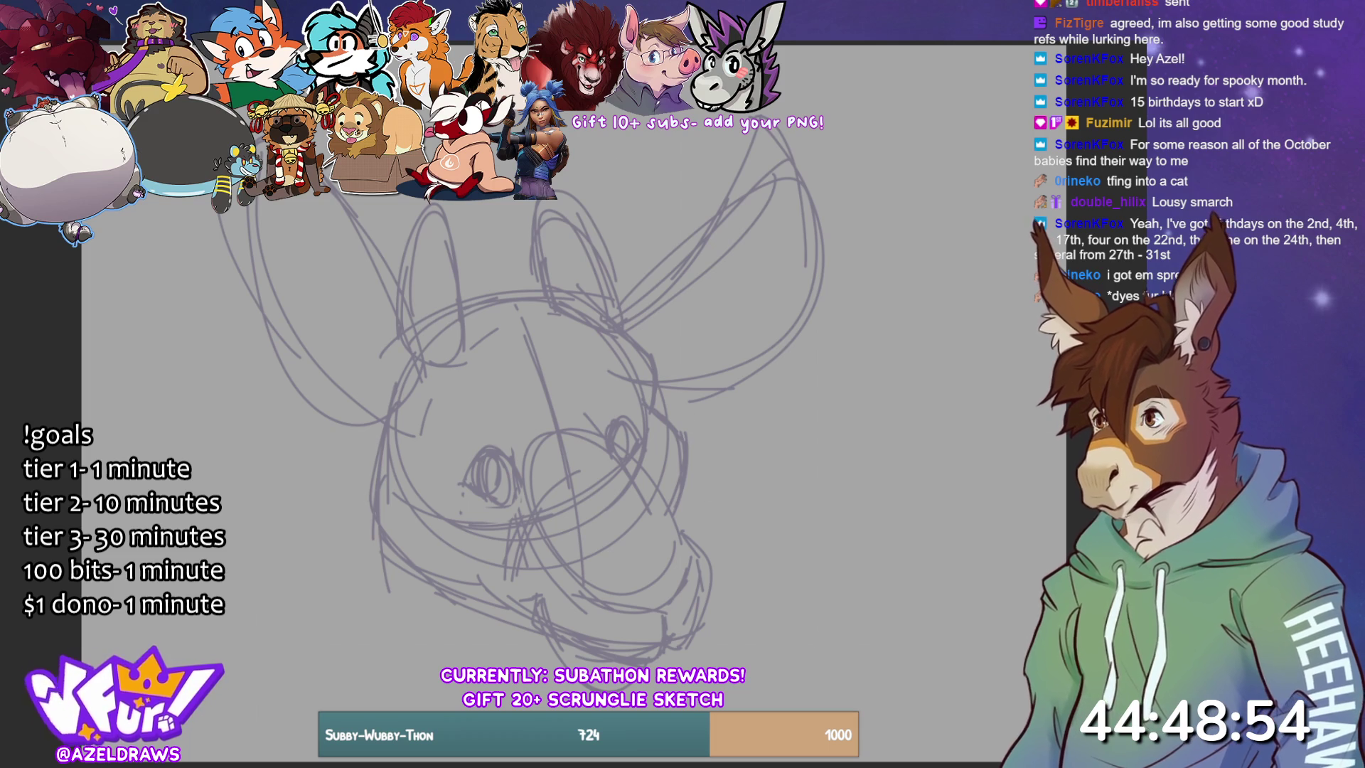
{"action": "left_click_drag", "start_coordinate": [459, 340], "coordinate": [459, 252]}
{"action": "mouse_move", "coordinate": [452, 313]}
{"action": "left_mouse_down"}
{"action": "mouse_move", "coordinate": [440, 216]}
{"action": "mouse_move", "coordinate": [396, 270]}
{"action": "left_mouse_up"}
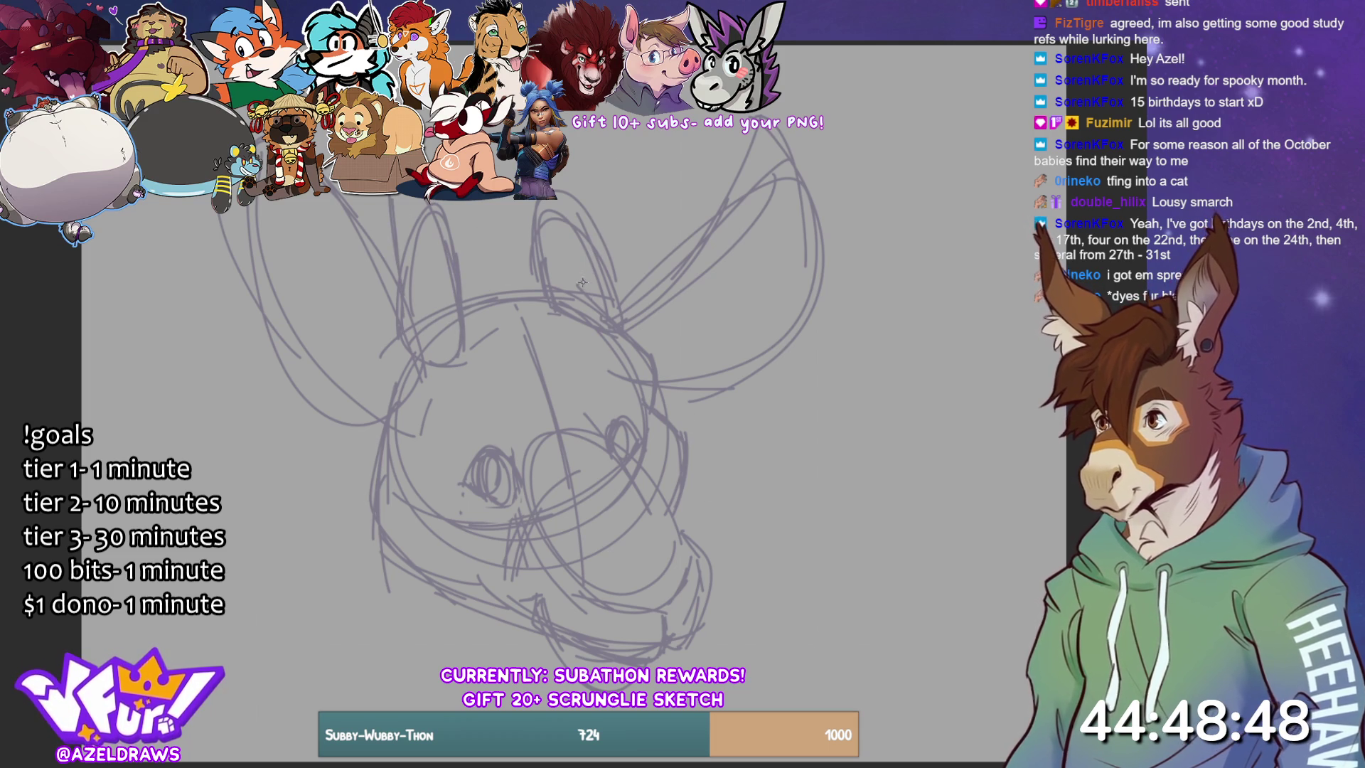
- Undo the inner ear strokes and redraw both ears with rounded bases
{"action": "key", "text": "ctrl+z"}
{"action": "key", "text": "ctrl+z"}
{"action": "key", "text": "ctrl+z"}
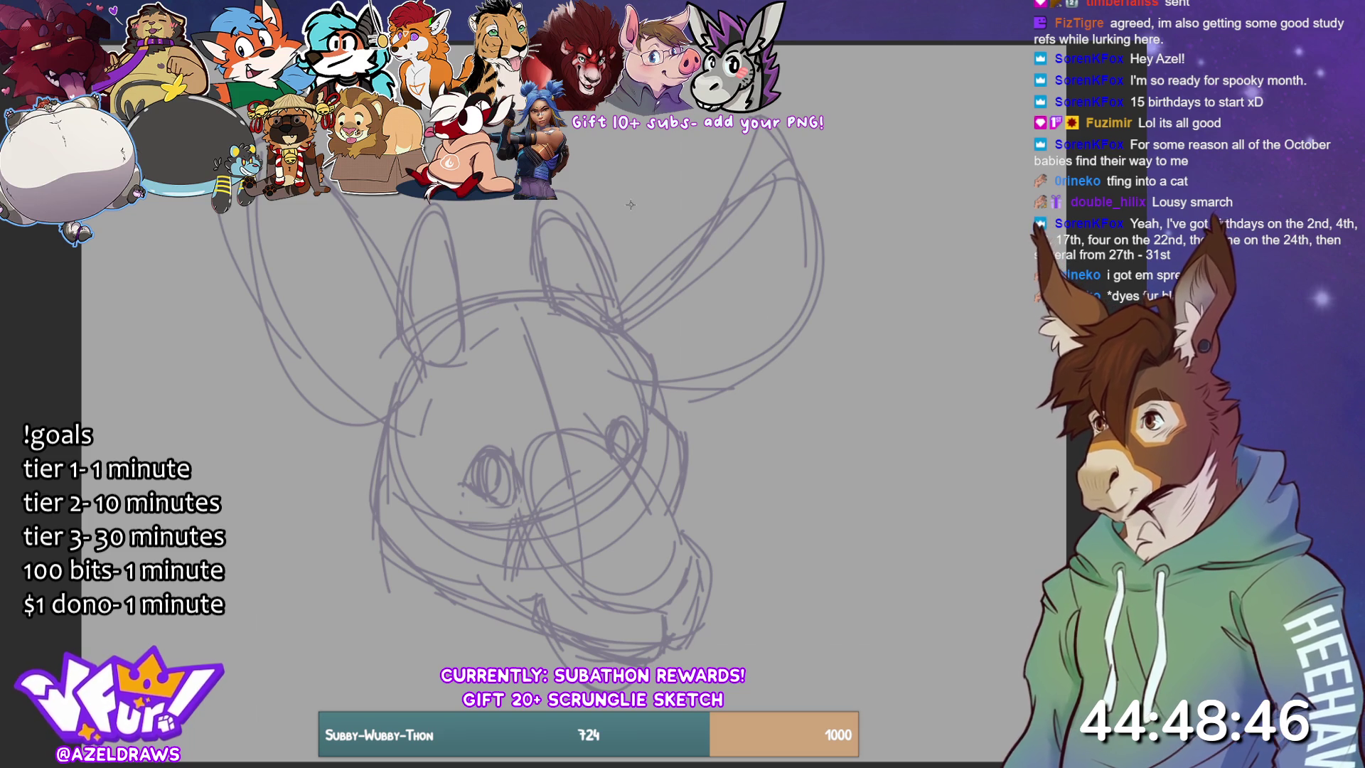
{"action": "key", "text": "ctrl+z"}
{"action": "key", "text": "ctrl+z"}
{"action": "key", "text": "ctrl+z"}
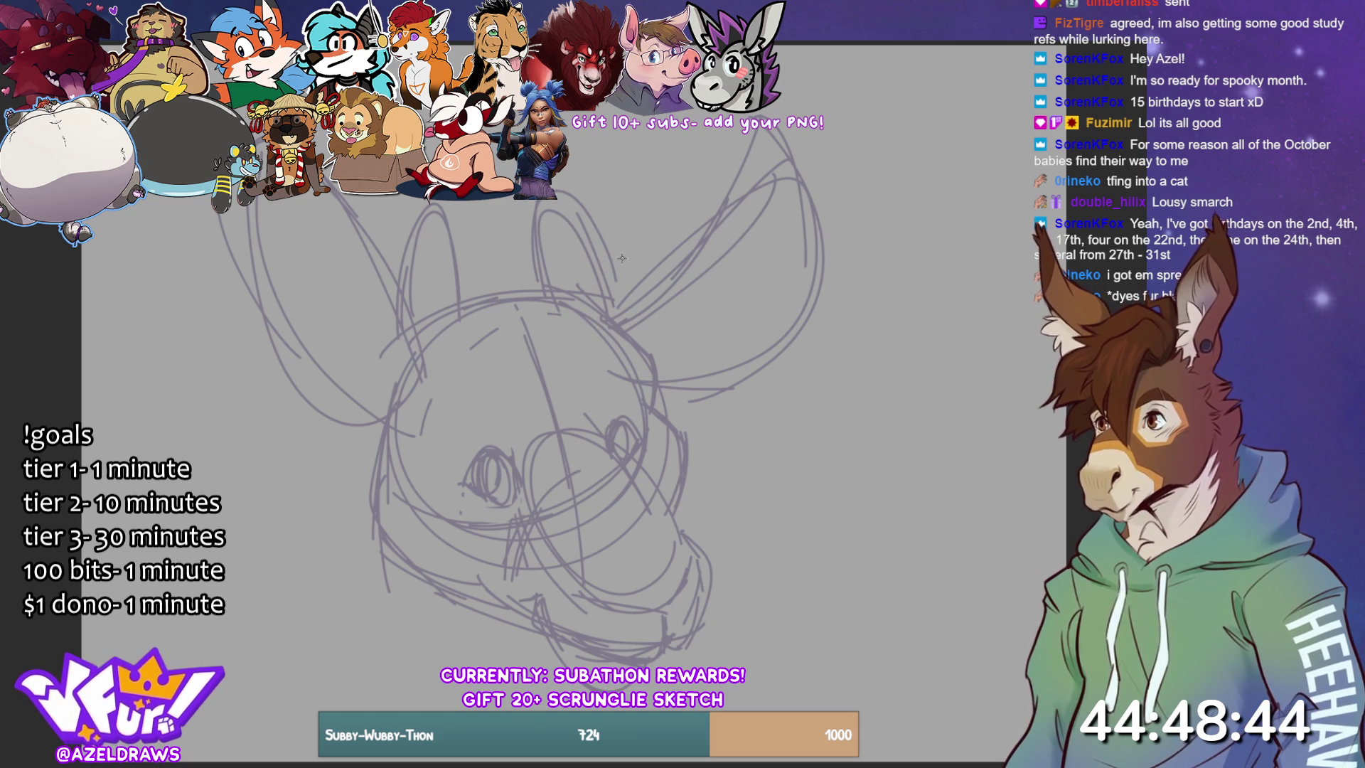
{"action": "key", "text": "ctrl+z"}
{"action": "key", "text": "ctrl+z"}
{"action": "key", "text": "ctrl+z"}
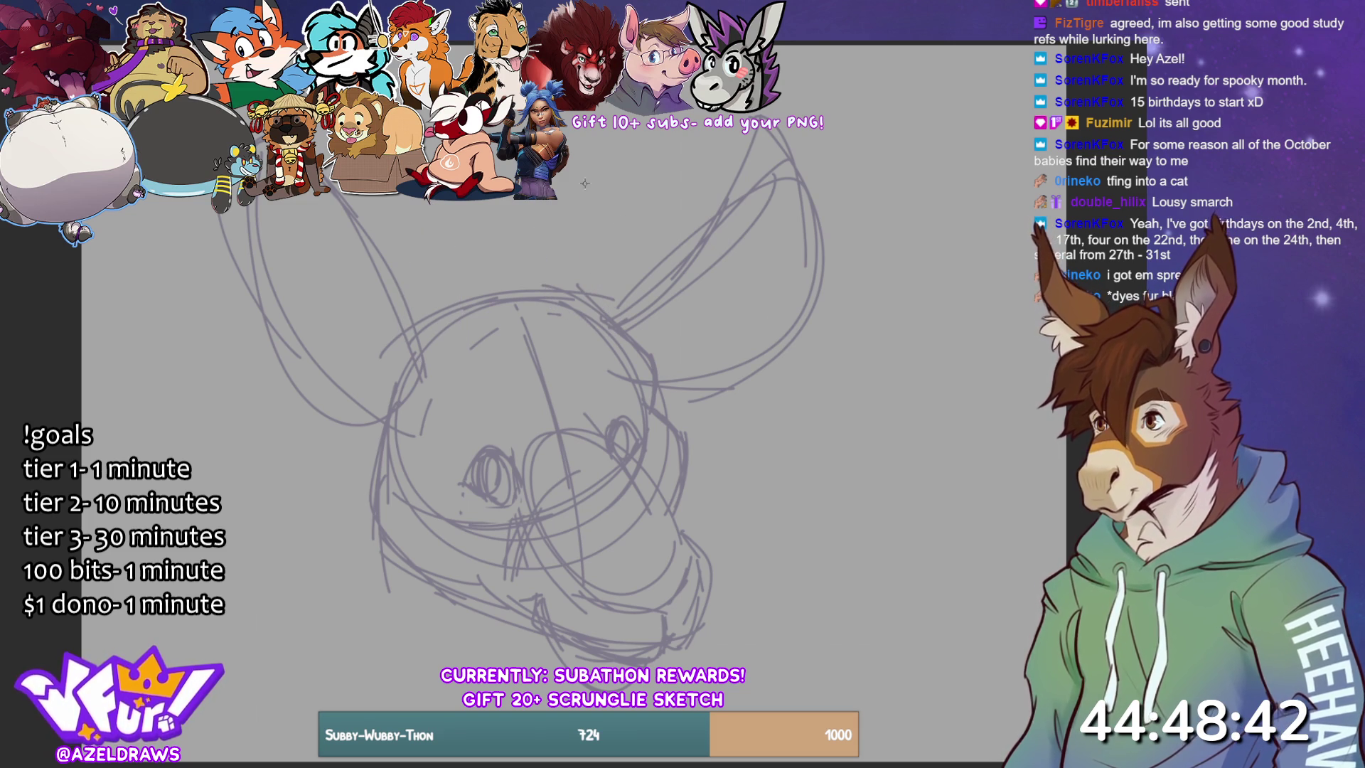
{"action": "mouse_move", "coordinate": [427, 371]}
{"action": "left_mouse_down"}
{"action": "mouse_move", "coordinate": [462, 364]}
{"action": "mouse_move", "coordinate": [409, 310]}
{"action": "left_mouse_up"}
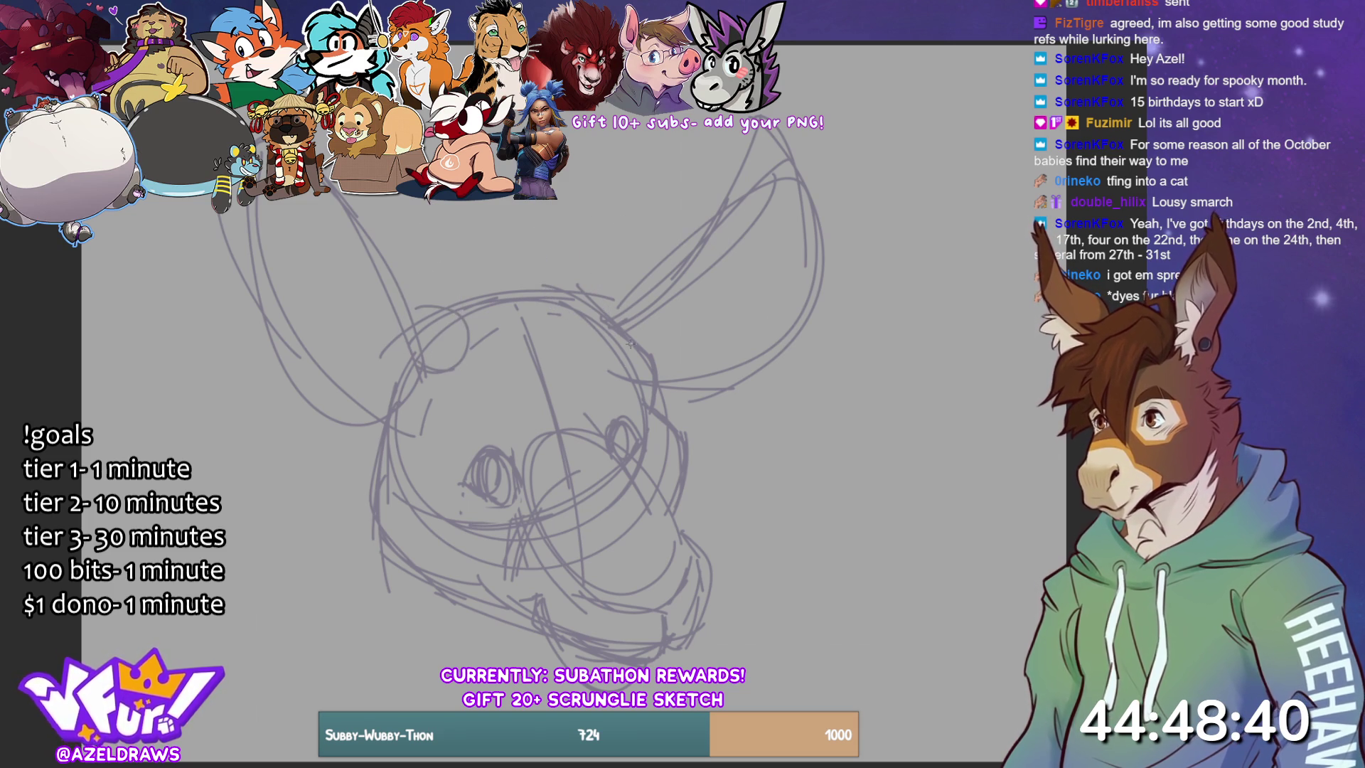
{"action": "mouse_move", "coordinate": [616, 332]}
{"action": "left_mouse_down"}
{"action": "mouse_move", "coordinate": [613, 345]}
{"action": "mouse_move", "coordinate": [568, 347]}
{"action": "left_mouse_up"}
{"action": "left_click_drag", "start_coordinate": [423, 319], "coordinate": [473, 305]}
{"action": "mouse_move", "coordinate": [386, 215]}
{"action": "left_mouse_down"}
{"action": "mouse_move", "coordinate": [466, 323]}
{"action": "mouse_move", "coordinate": [380, 248]}
{"action": "mouse_move", "coordinate": [402, 328]}
{"action": "left_mouse_up"}
{"action": "mouse_move", "coordinate": [568, 317]}
{"action": "left_mouse_down"}
{"action": "mouse_move", "coordinate": [573, 201]}
{"action": "mouse_move", "coordinate": [618, 249]}
{"action": "mouse_move", "coordinate": [626, 306]}
{"action": "left_mouse_up"}
{"action": "left_click_drag", "start_coordinate": [616, 250], "coordinate": [617, 301]}
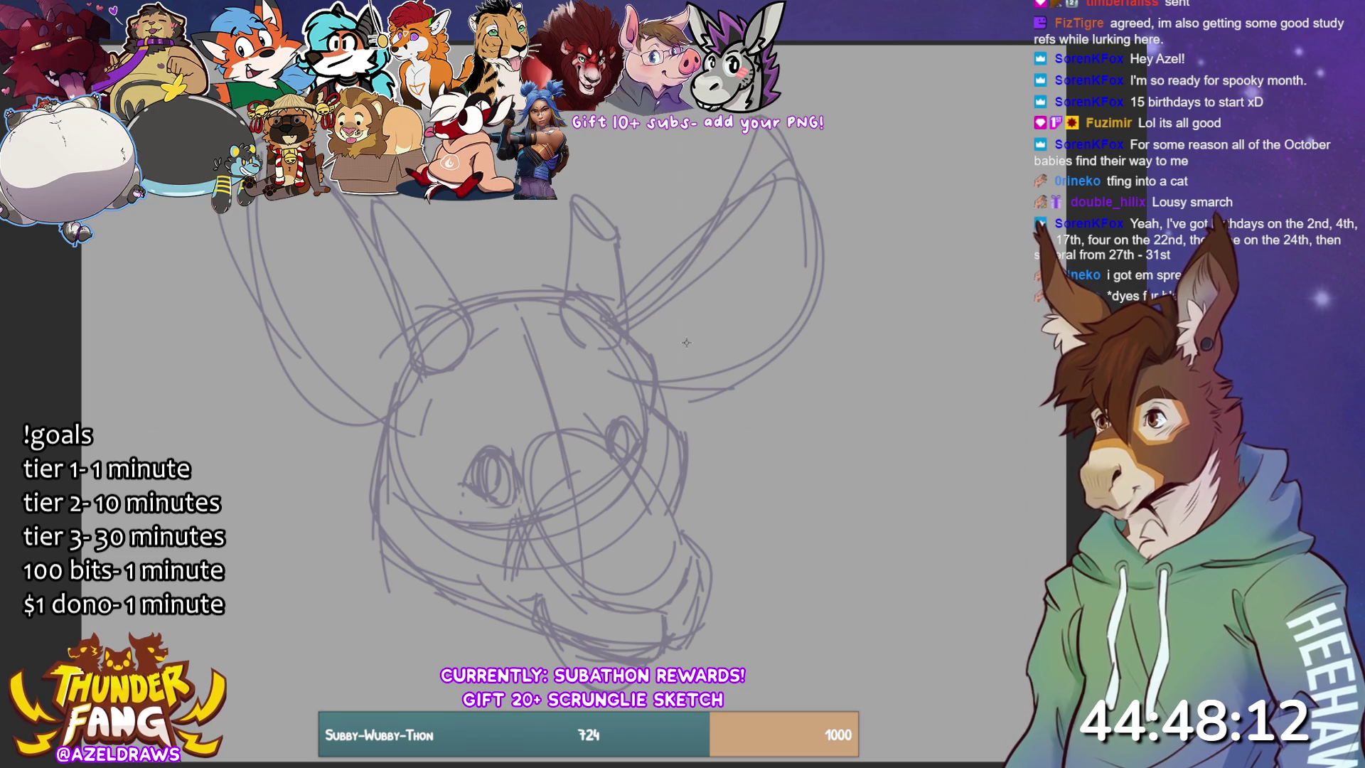
- Trace the ear outlines and sketch arched brows and strokes around both eyes
{"action": "mouse_move", "coordinate": [635, 388]}
{"action": "left_mouse_down"}
{"action": "mouse_move", "coordinate": [736, 284]}
{"action": "mouse_move", "coordinate": [747, 181]}
{"action": "mouse_move", "coordinate": [633, 326]}
{"action": "mouse_move", "coordinate": [732, 186]}
{"action": "mouse_move", "coordinate": [782, 149]}
{"action": "mouse_move", "coordinate": [810, 190]}
{"action": "mouse_move", "coordinate": [650, 396]}
{"action": "mouse_move", "coordinate": [796, 270]}
{"action": "mouse_move", "coordinate": [733, 350]}
{"action": "left_mouse_up"}
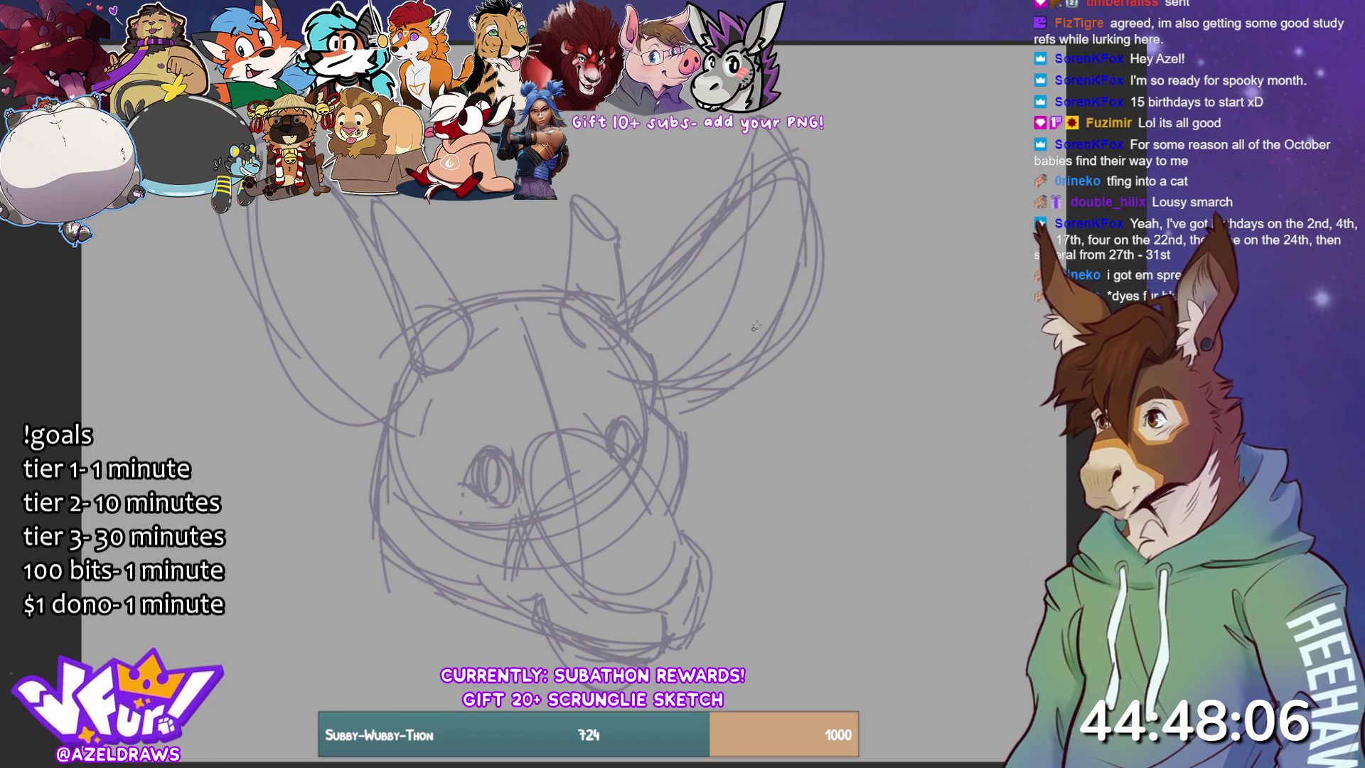
{"action": "mouse_move", "coordinate": [331, 192]}
{"action": "left_mouse_down"}
{"action": "mouse_move", "coordinate": [373, 399]}
{"action": "mouse_move", "coordinate": [409, 416]}
{"action": "left_mouse_up"}
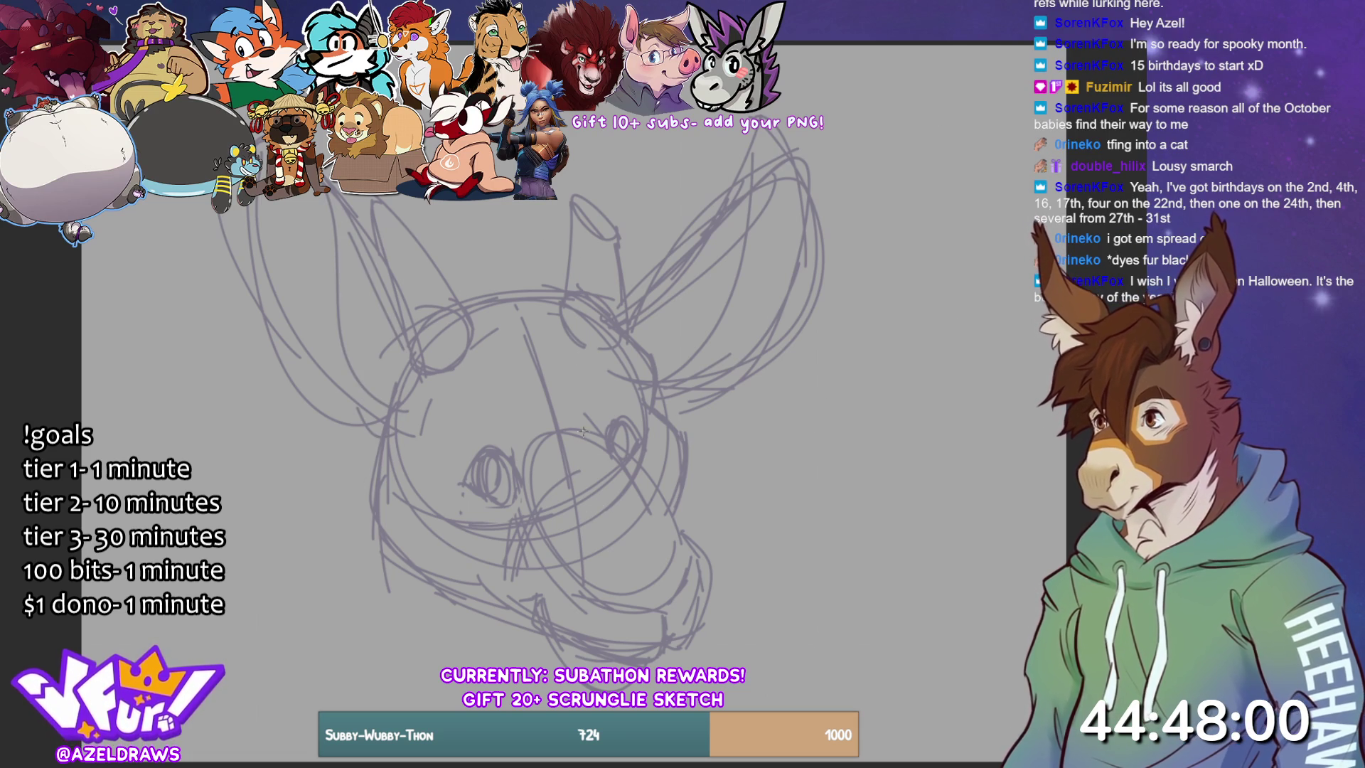
{"action": "left_click_drag", "start_coordinate": [503, 435], "coordinate": [452, 436]}
{"action": "left_click_drag", "start_coordinate": [601, 358], "coordinate": [582, 403]}
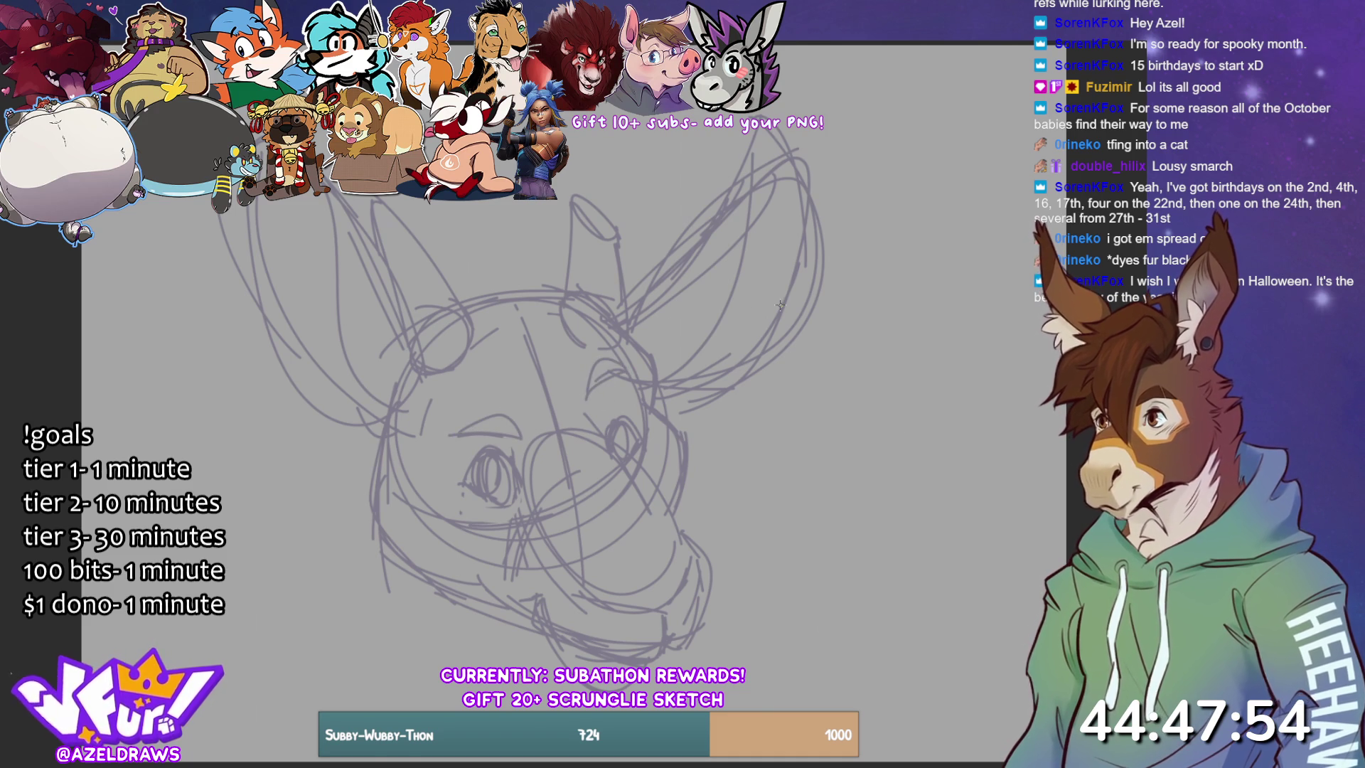
{"action": "left_click_drag", "start_coordinate": [450, 433], "coordinate": [531, 430]}
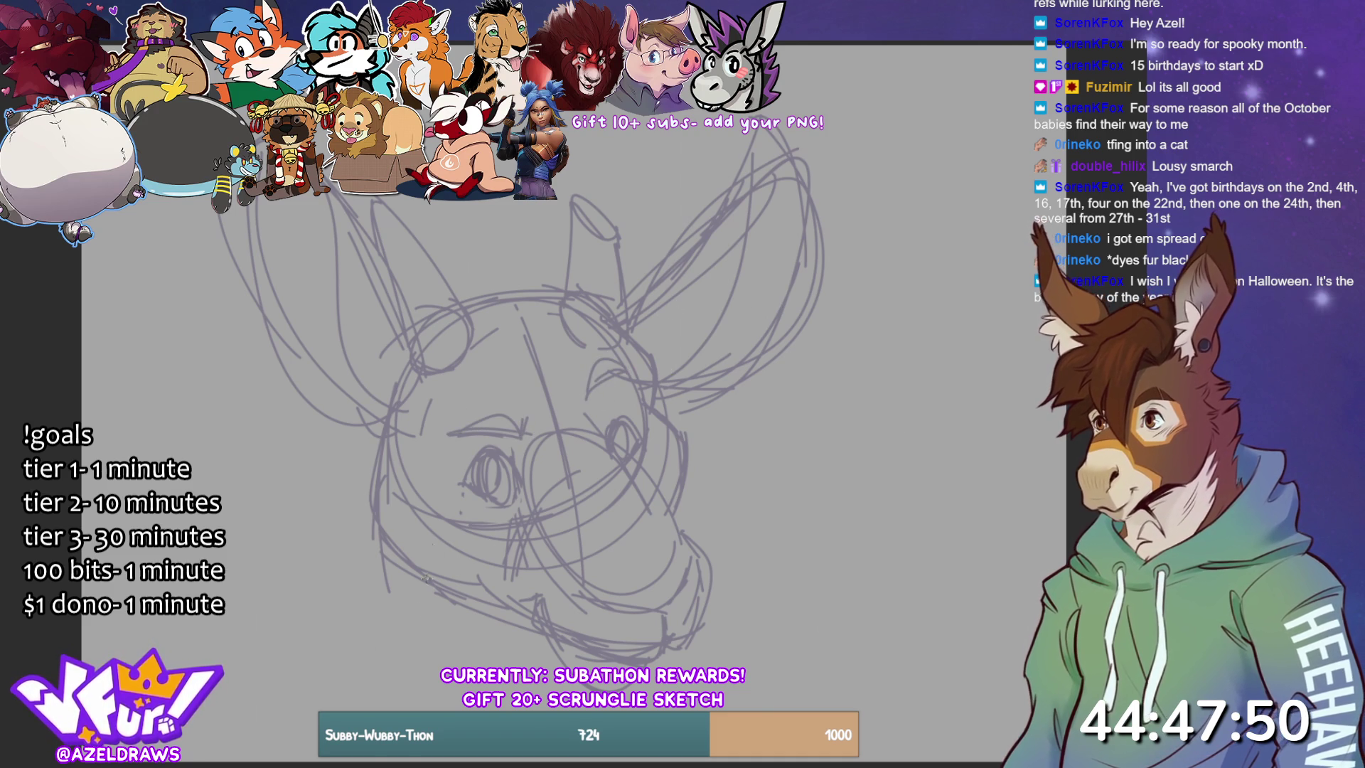
{"action": "left_click_drag", "start_coordinate": [427, 432], "coordinate": [423, 502]}
{"action": "left_click_drag", "start_coordinate": [530, 462], "coordinate": [526, 505]}
{"action": "mouse_move", "coordinate": [601, 398]}
{"action": "left_mouse_down"}
{"action": "mouse_move", "coordinate": [590, 427]}
{"action": "mouse_move", "coordinate": [656, 495]}
{"action": "left_mouse_up"}
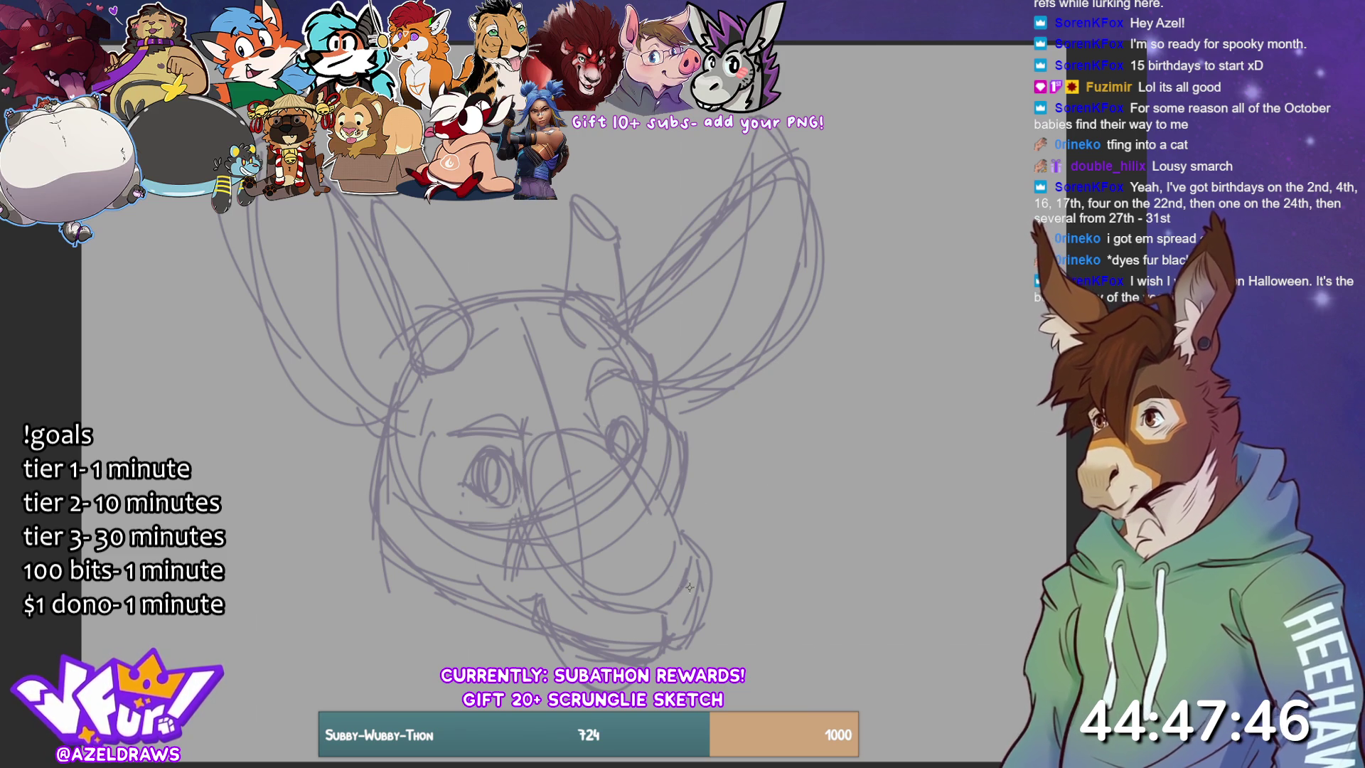
- Draw the mouth line, a face centre line and the muzzle centre
{"action": "mouse_move", "coordinate": [593, 596]}
{"action": "left_mouse_down"}
{"action": "mouse_move", "coordinate": [662, 614]}
{"action": "mouse_move", "coordinate": [683, 572]}
{"action": "left_mouse_up"}
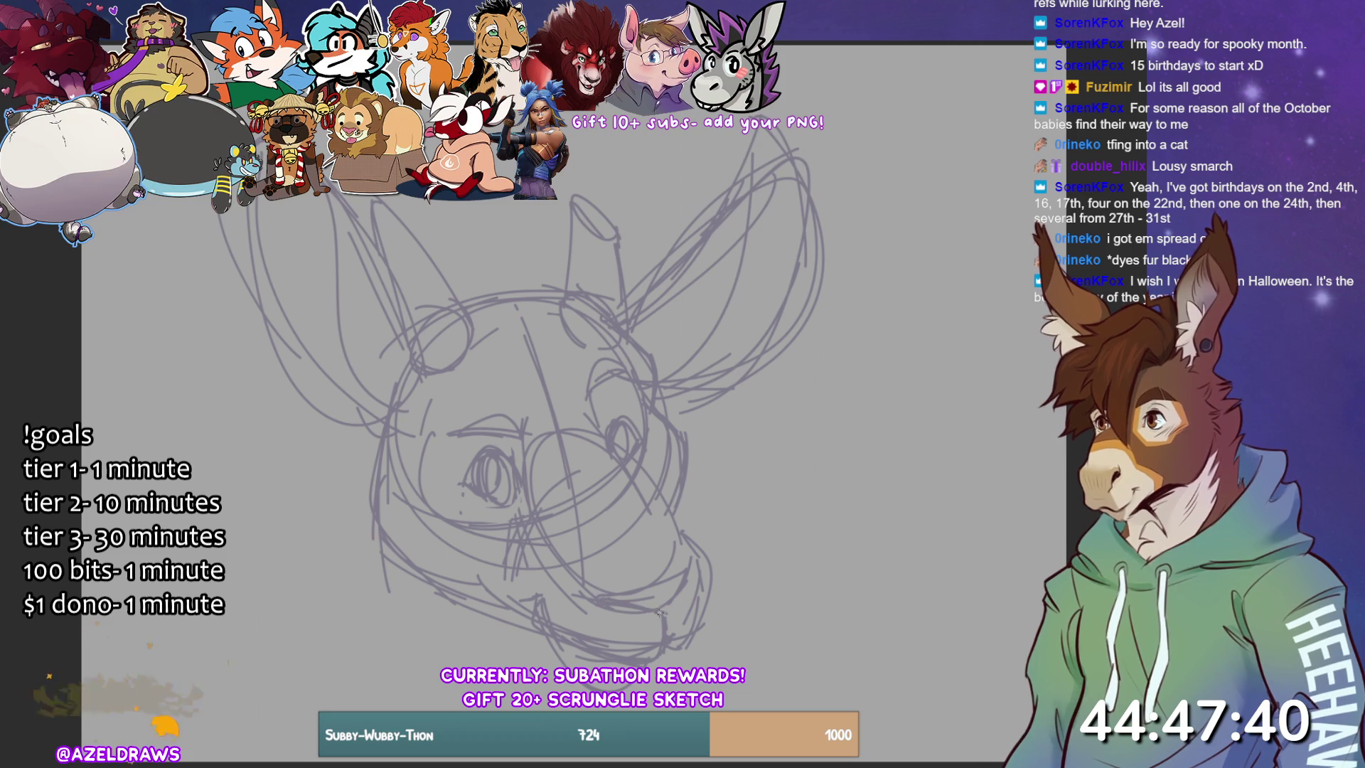
{"action": "mouse_move", "coordinate": [623, 604]}
{"action": "left_mouse_down"}
{"action": "mouse_move", "coordinate": [642, 610]}
{"action": "mouse_move", "coordinate": [693, 565]}
{"action": "left_mouse_up"}
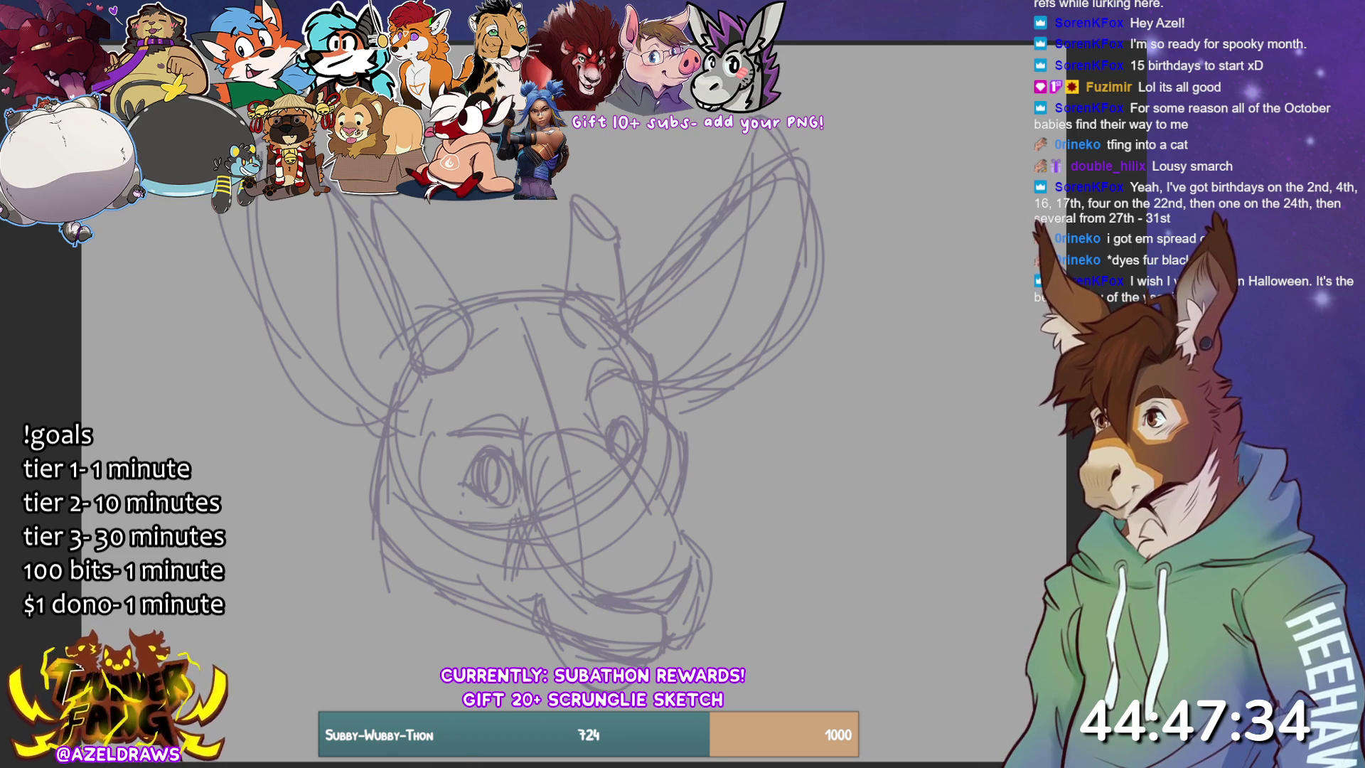
{"action": "left_click_drag", "start_coordinate": [526, 390], "coordinate": [530, 501]}
{"action": "left_click_drag", "start_coordinate": [608, 426], "coordinate": [599, 399]}
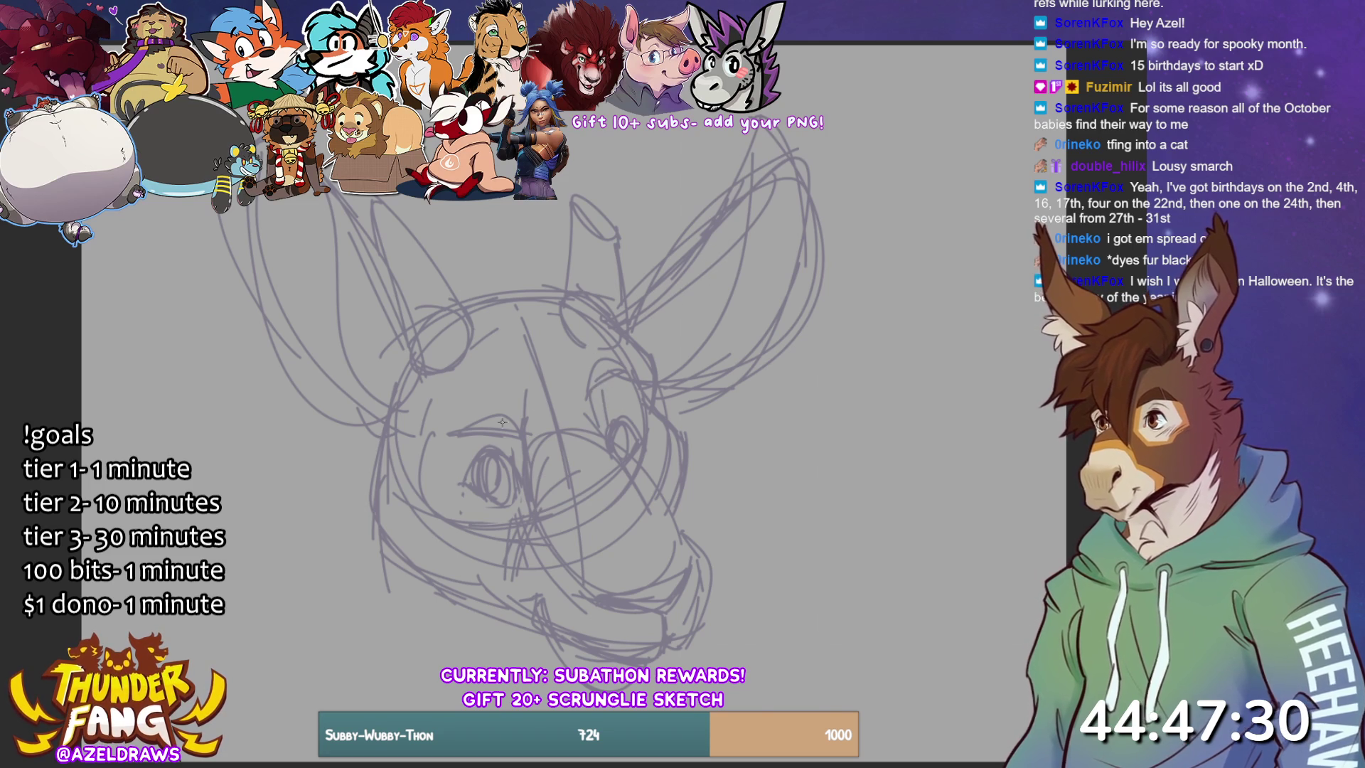
{"action": "mouse_move", "coordinate": [463, 285]}
{"action": "left_mouse_down"}
{"action": "mouse_move", "coordinate": [506, 226]}
{"action": "mouse_move", "coordinate": [575, 263]}
{"action": "left_mouse_up"}
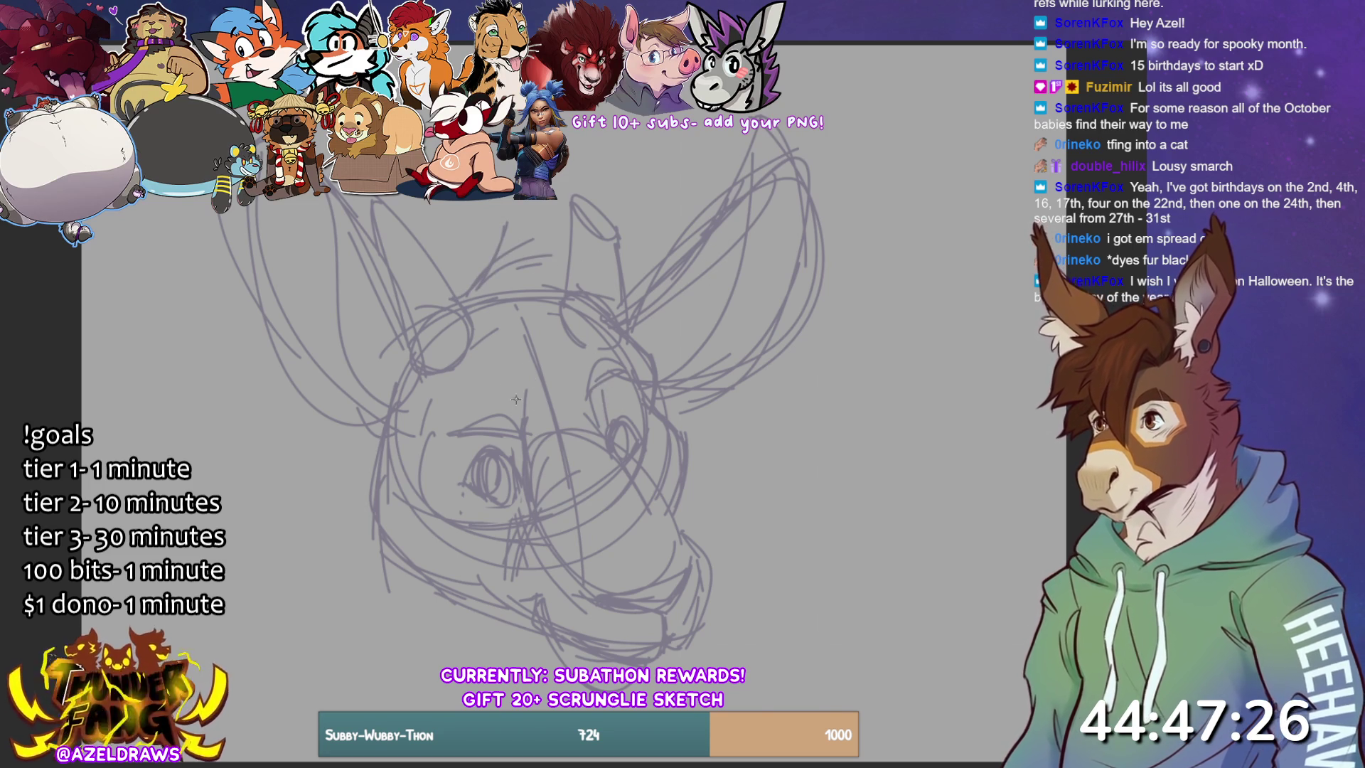
{"action": "left_click_drag", "start_coordinate": [481, 322], "coordinate": [540, 387]}
{"action": "mouse_move", "coordinate": [544, 306]}
{"action": "left_mouse_down"}
{"action": "mouse_move", "coordinate": [568, 411]}
{"action": "mouse_move", "coordinate": [576, 386]}
{"action": "left_mouse_up"}
{"action": "left_click_drag", "start_coordinate": [563, 336], "coordinate": [588, 357]}
{"action": "mouse_move", "coordinate": [490, 270]}
{"action": "left_mouse_down"}
{"action": "mouse_move", "coordinate": [592, 259]}
{"action": "mouse_move", "coordinate": [590, 352]}
{"action": "left_mouse_up"}
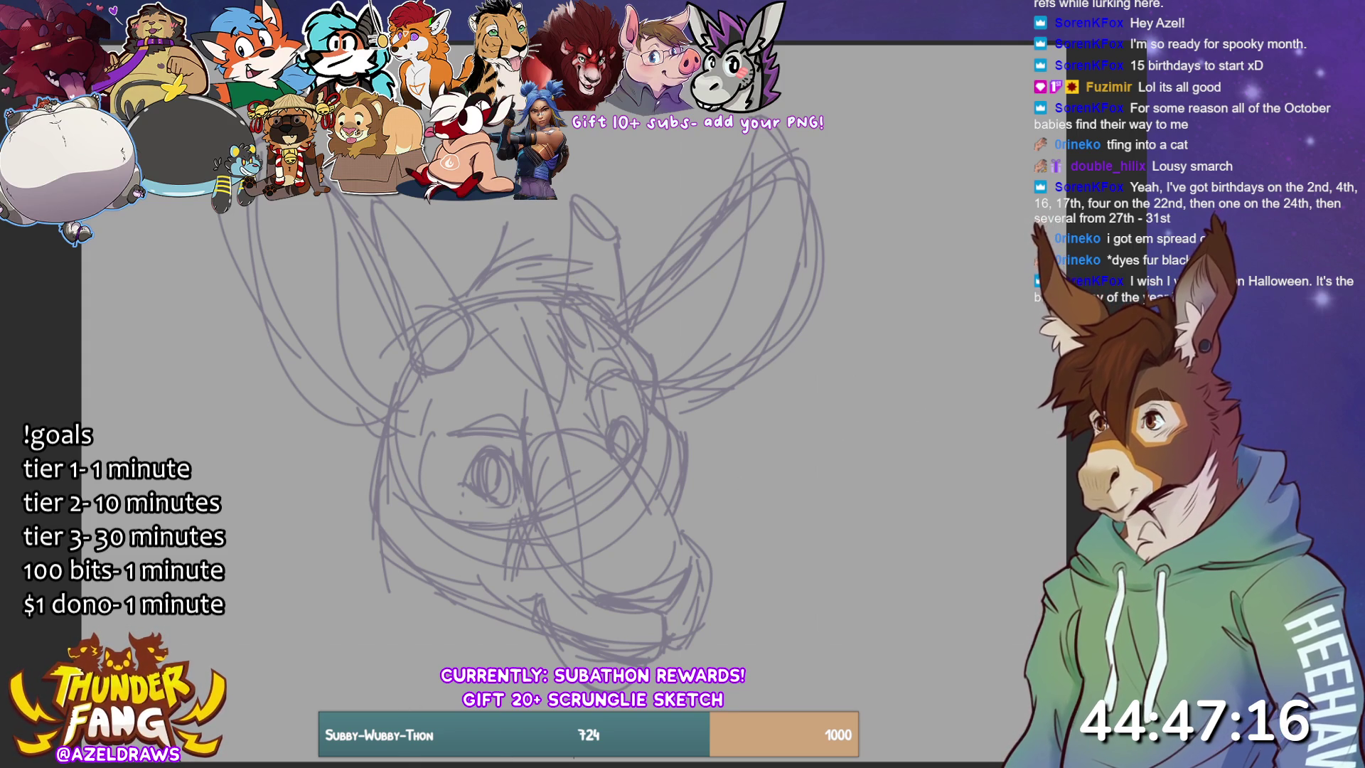
- Sketch the lower-left jaw and neck lines, undoing the last chin mark
{"action": "left_click_drag", "start_coordinate": [397, 549], "coordinate": [456, 664]}
{"action": "mouse_move", "coordinate": [401, 626]}
{"action": "left_mouse_down"}
{"action": "mouse_move", "coordinate": [460, 664]}
{"action": "mouse_move", "coordinate": [440, 674]}
{"action": "mouse_move", "coordinate": [463, 694]}
{"action": "left_mouse_up"}
{"action": "left_click_drag", "start_coordinate": [357, 664], "coordinate": [493, 711]}
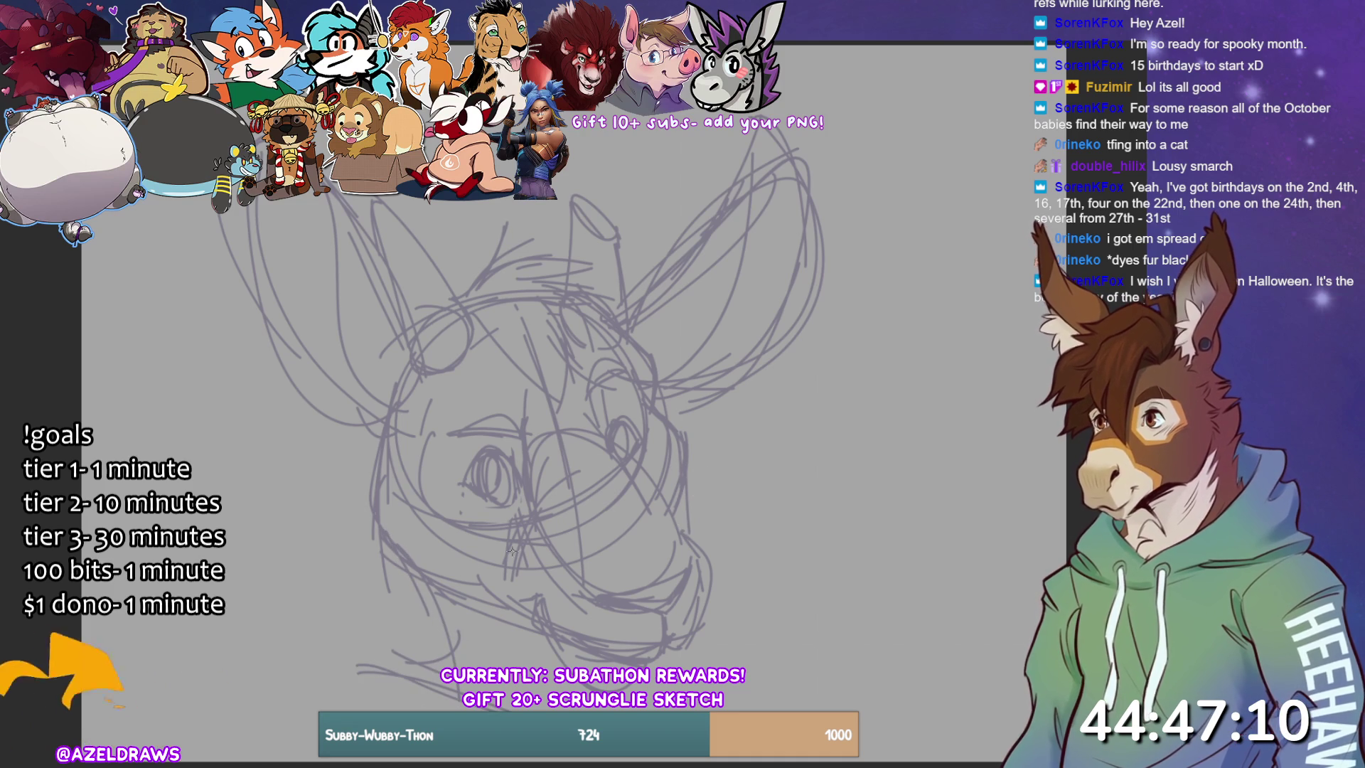
{"action": "left_click_drag", "start_coordinate": [438, 657], "coordinate": [424, 620]}
{"action": "left_click_drag", "start_coordinate": [425, 641], "coordinate": [413, 586]}
{"action": "left_click_drag", "start_coordinate": [667, 653], "coordinate": [662, 669]}
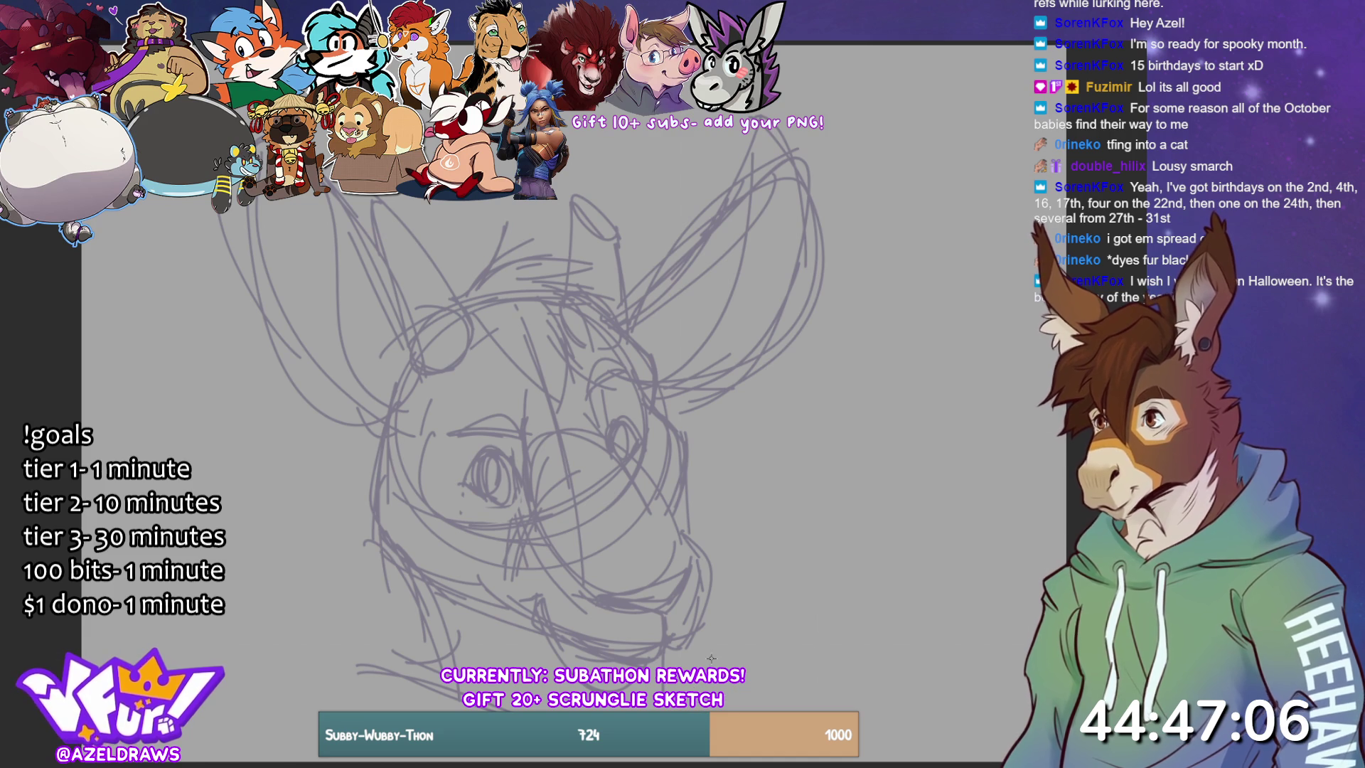
{"action": "key", "text": "ctrl+z"}
{"action": "key", "text": "ctrl+z"}
{"action": "key", "text": "ctrl+z"}
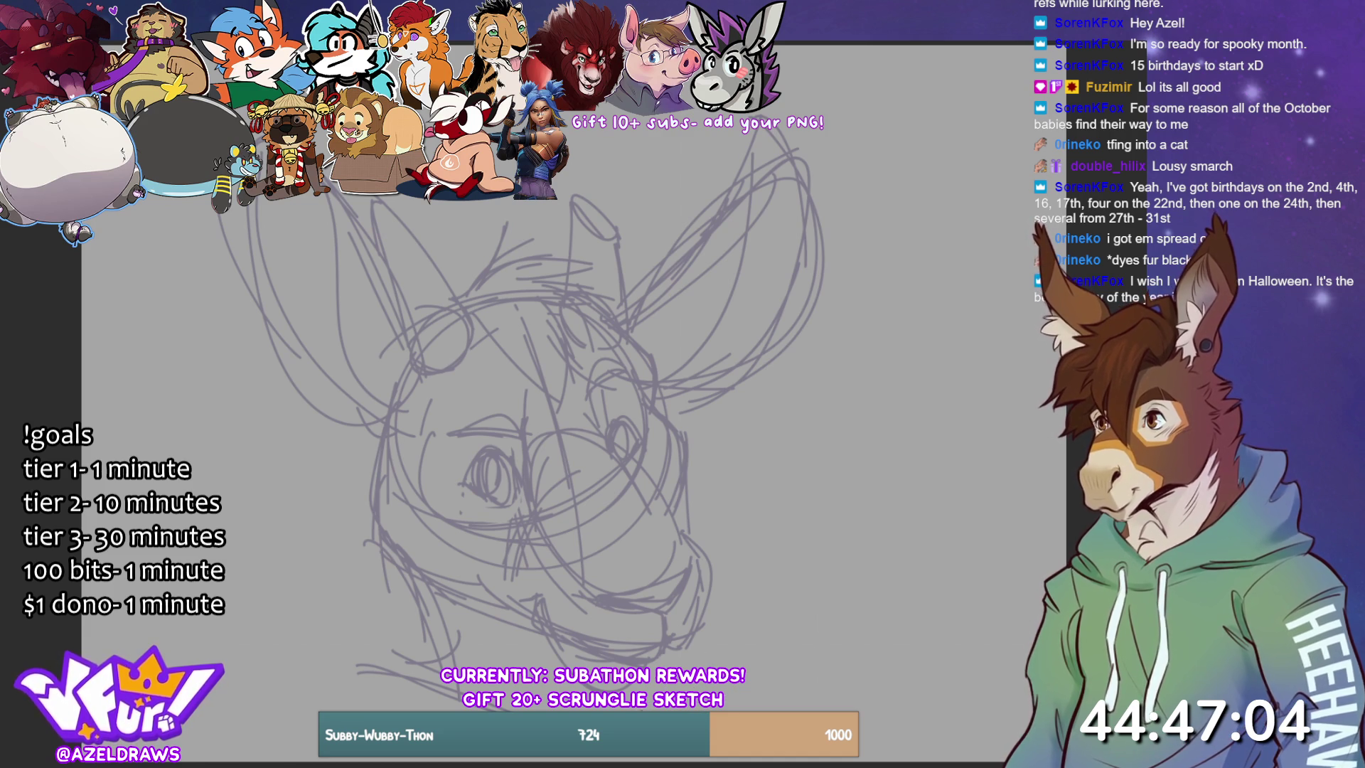
- Redraw the right side of the neck and add strokes below it at lower right
{"action": "key", "text": "ctrl+z"}
{"action": "key", "text": "ctrl+z"}
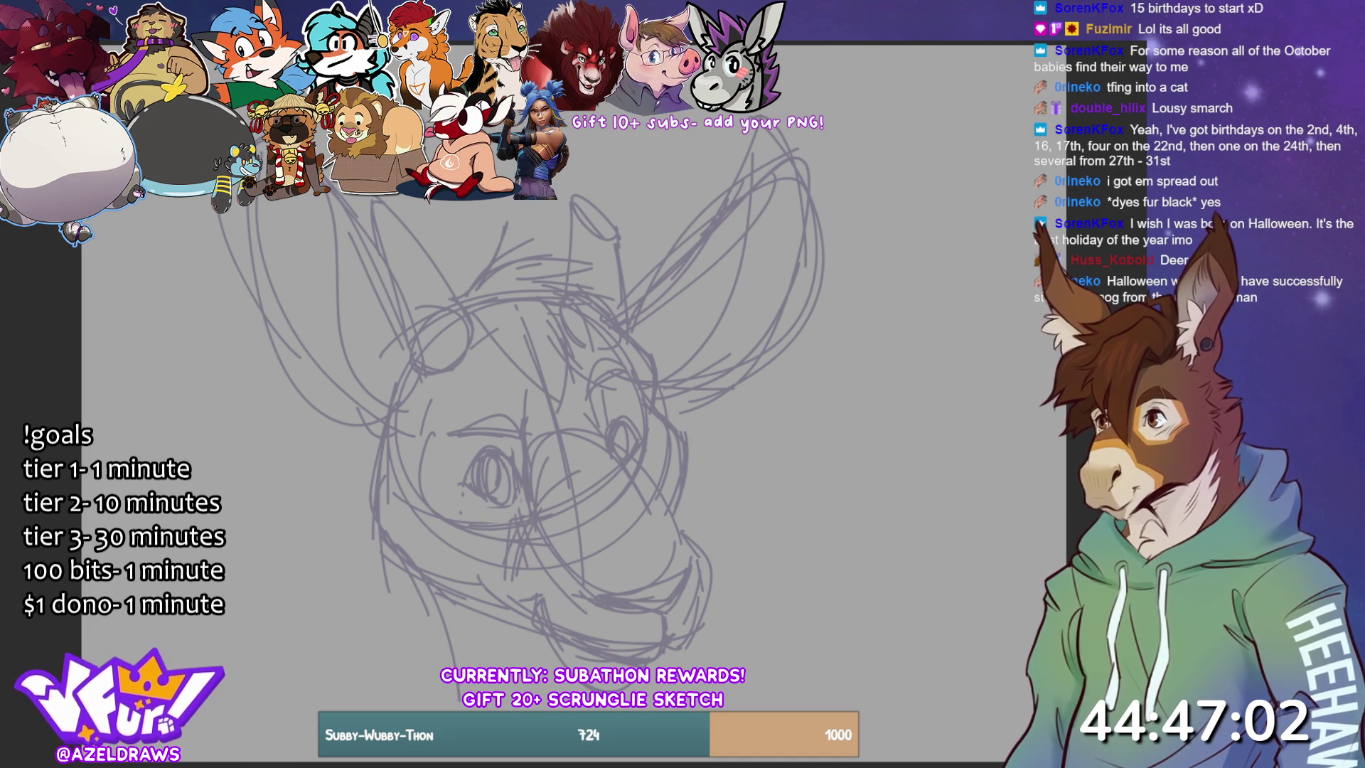
{"action": "key", "text": "ctrl+y"}
{"action": "key", "text": "ctrl+y"}
{"action": "key", "text": "ctrl+y"}
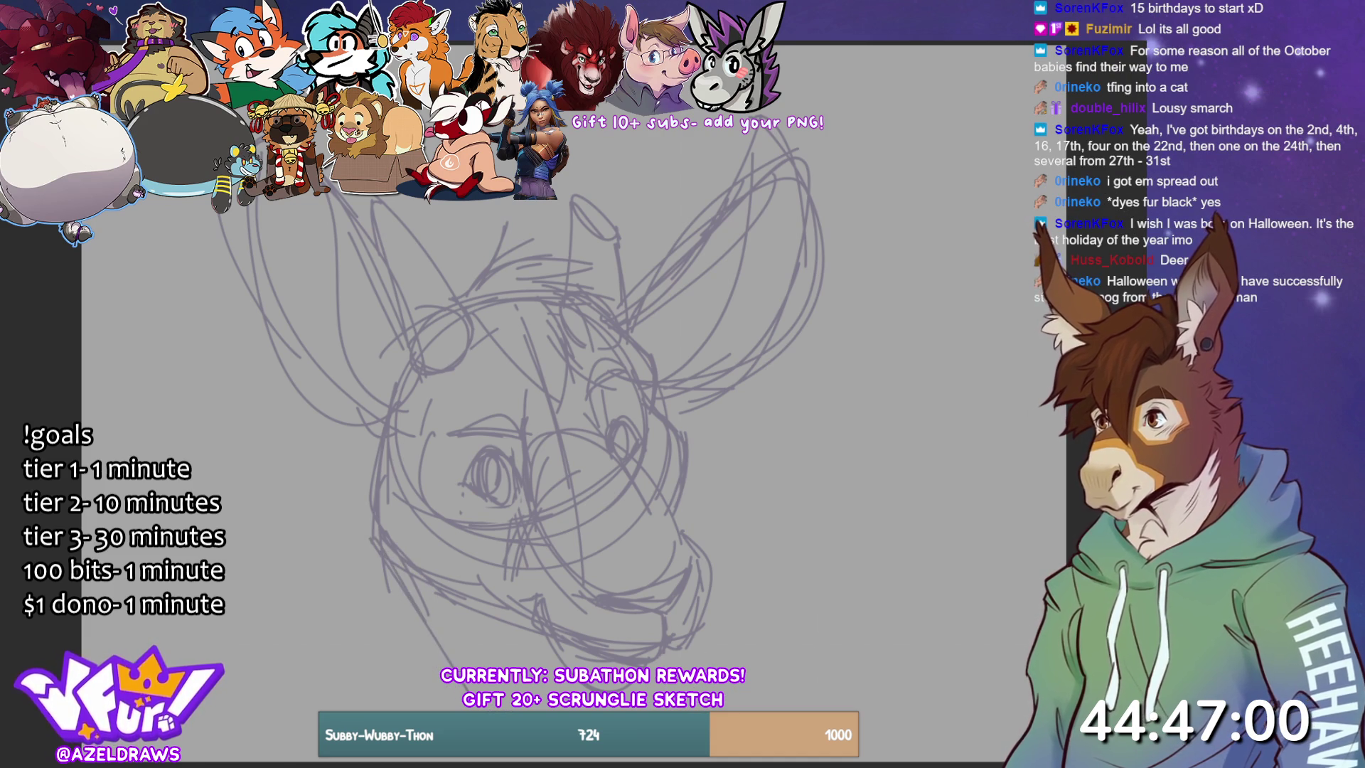
{"action": "left_click_drag", "start_coordinate": [687, 467], "coordinate": [737, 555]}
{"action": "key", "text": "ctrl+z"}
{"action": "left_click_drag", "start_coordinate": [681, 493], "coordinate": [688, 513]}
{"action": "left_click_drag", "start_coordinate": [685, 512], "coordinate": [748, 632]}
{"action": "left_click_drag", "start_coordinate": [442, 632], "coordinate": [459, 674]}
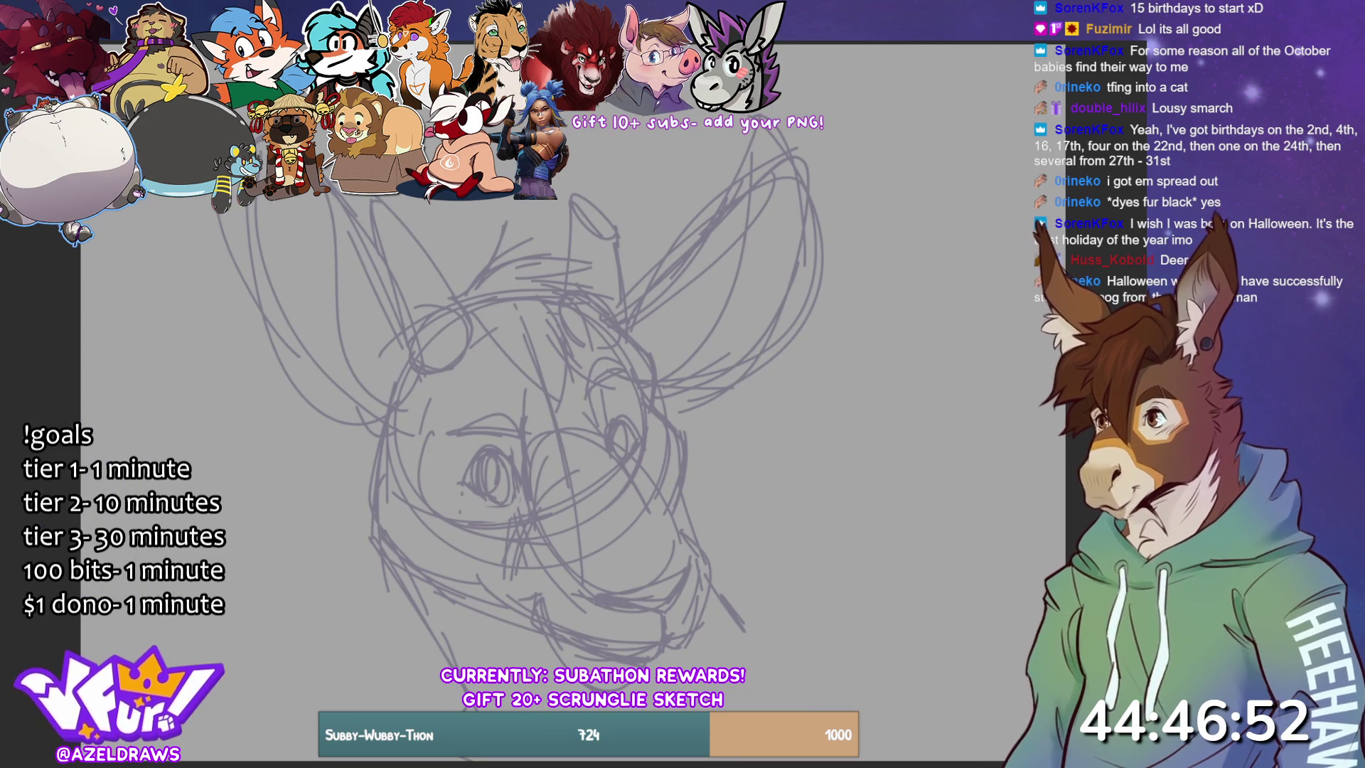
{"action": "mouse_move", "coordinate": [723, 700]}
{"action": "left_mouse_down"}
{"action": "mouse_move", "coordinate": [804, 656]}
{"action": "mouse_move", "coordinate": [779, 646]}
{"action": "left_mouse_up"}
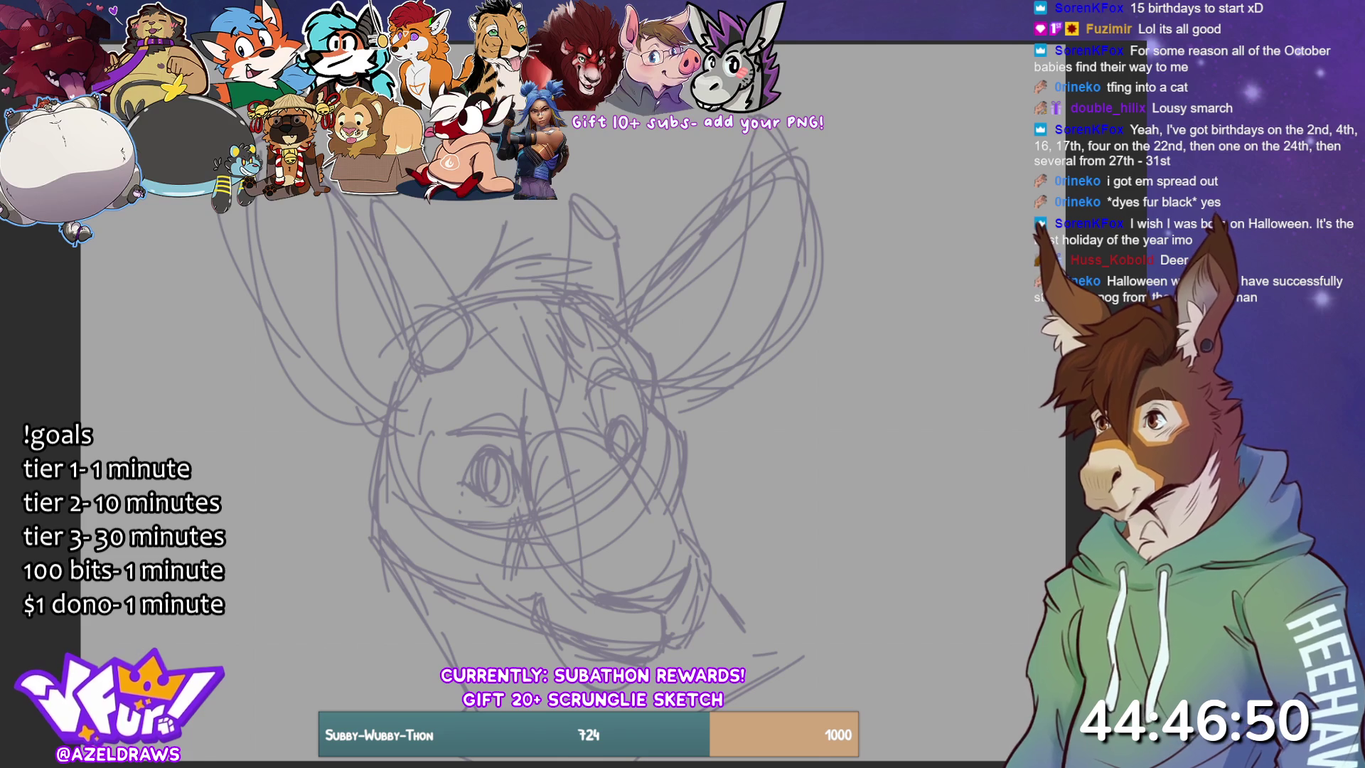
{"action": "scroll", "coordinate": [519, 412], "scroll_direction": "down", "scroll_amount": 1}
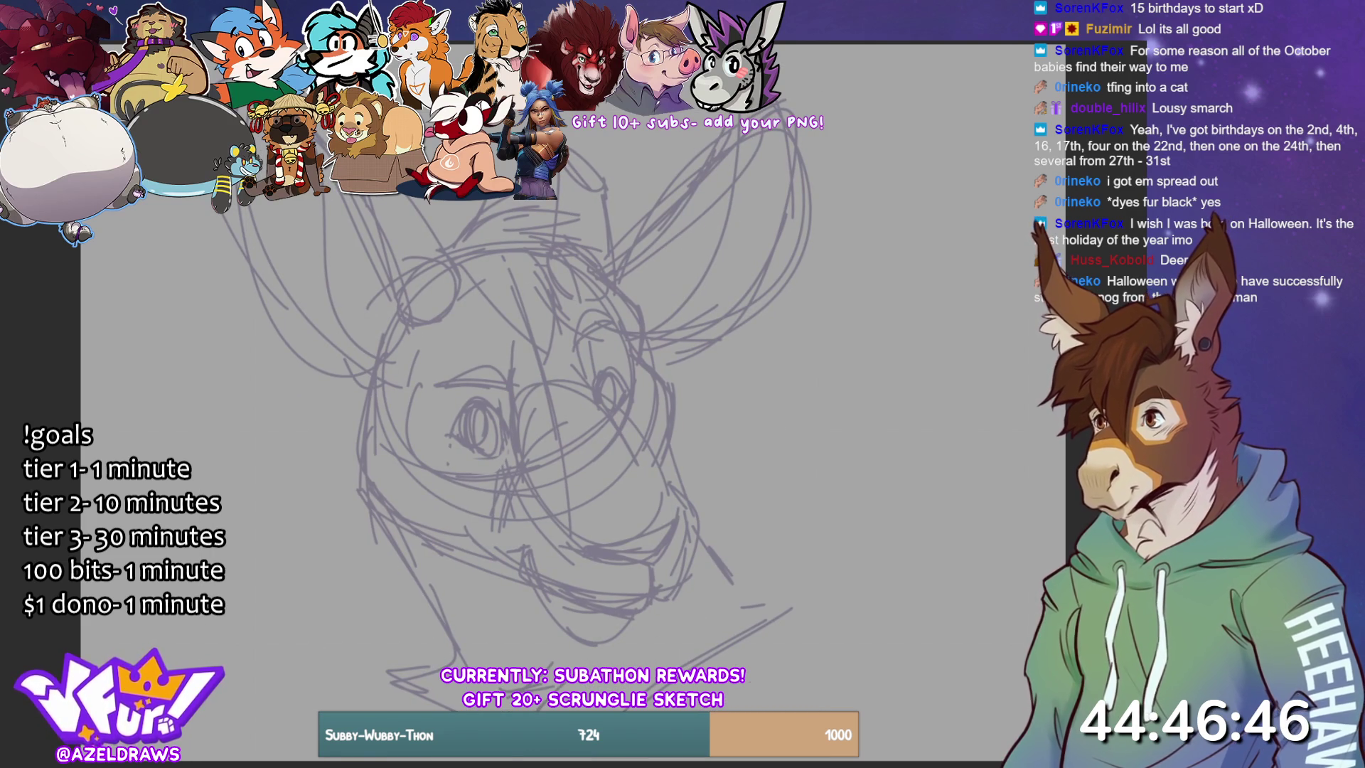
- Sketch the neck, chin and left cheek strokes, then ink the mouth line in dark purple
{"action": "left_click_drag", "start_coordinate": [732, 582], "coordinate": [777, 606]}
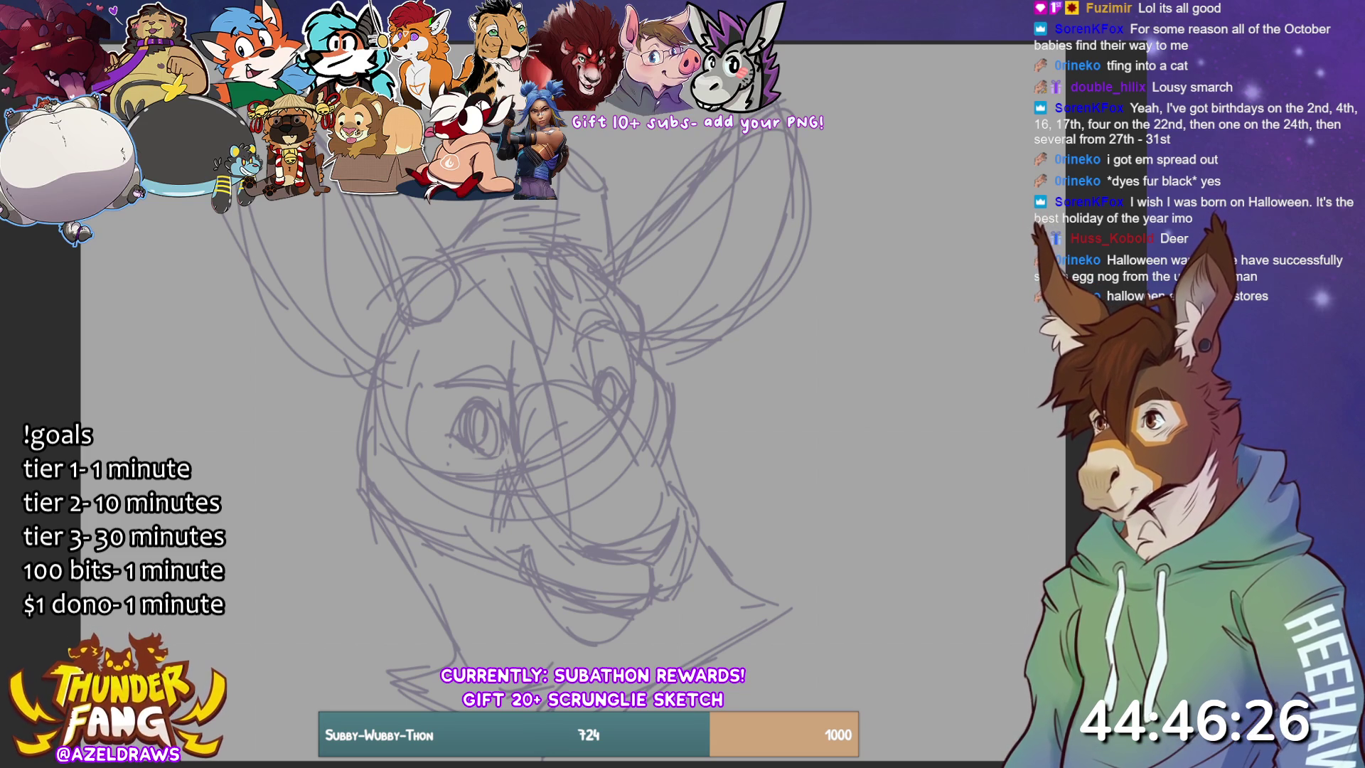
{"action": "left_click_drag", "start_coordinate": [616, 623], "coordinate": [660, 619]}
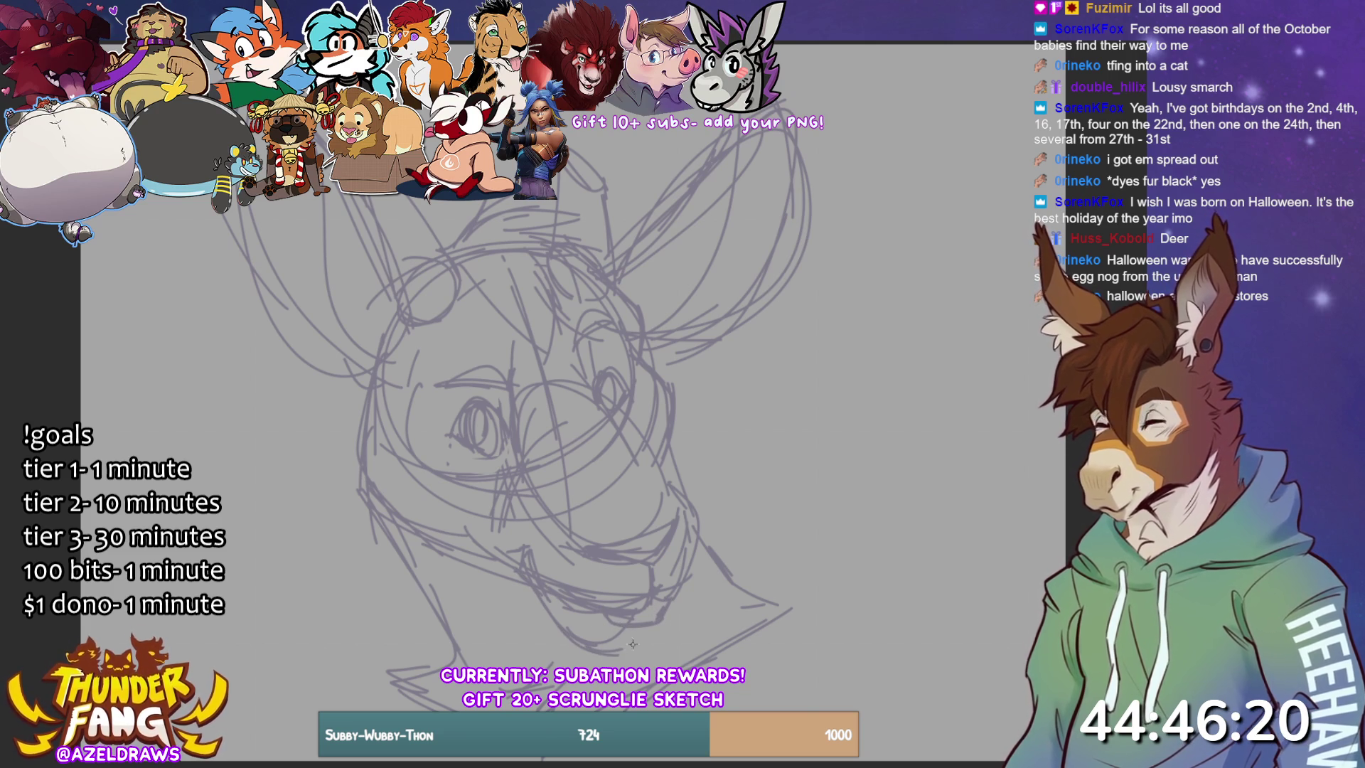
{"action": "left_click_drag", "start_coordinate": [587, 613], "coordinate": [634, 622]}
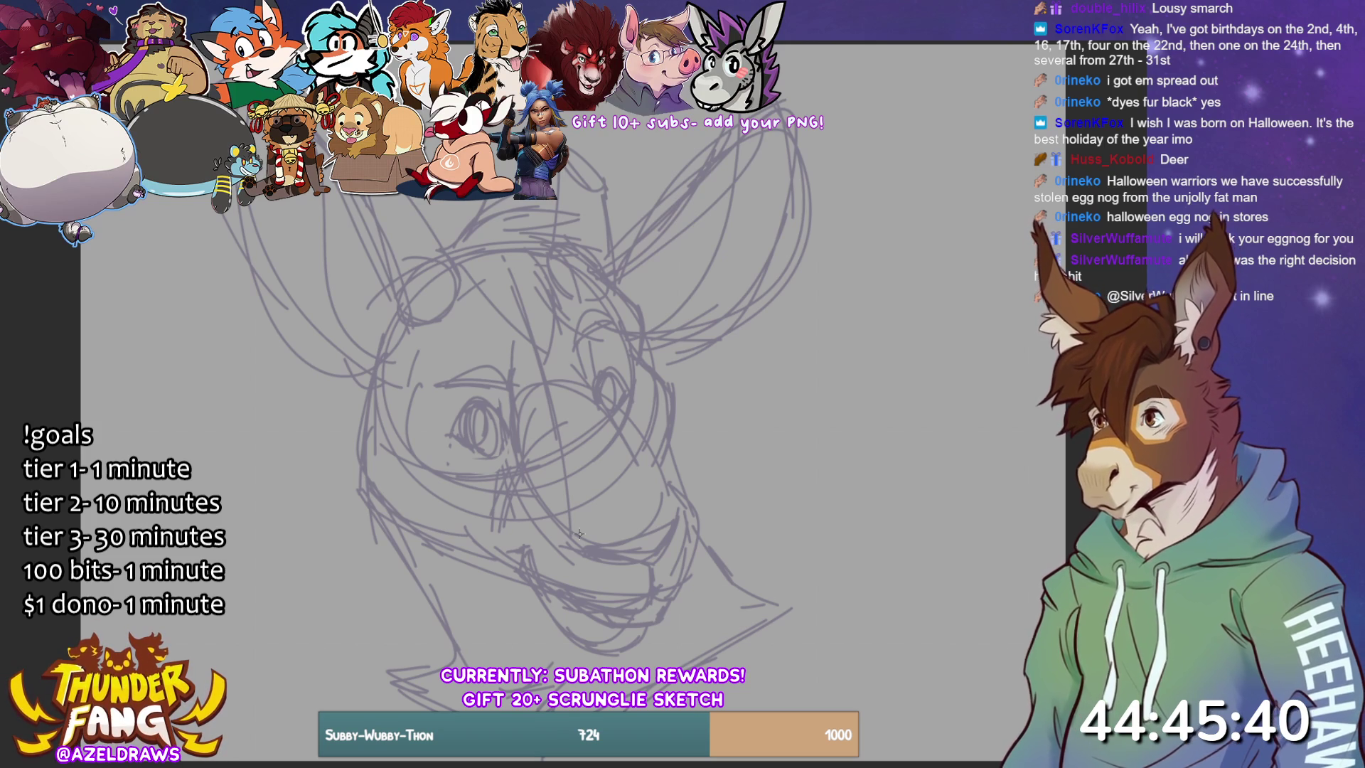
{"action": "mouse_move", "coordinate": [366, 377]}
{"action": "left_mouse_down"}
{"action": "mouse_move", "coordinate": [337, 391]}
{"action": "mouse_move", "coordinate": [348, 525]}
{"action": "mouse_move", "coordinate": [378, 526]}
{"action": "left_mouse_up"}
{"action": "left_click_drag", "start_coordinate": [359, 531], "coordinate": [411, 532]}
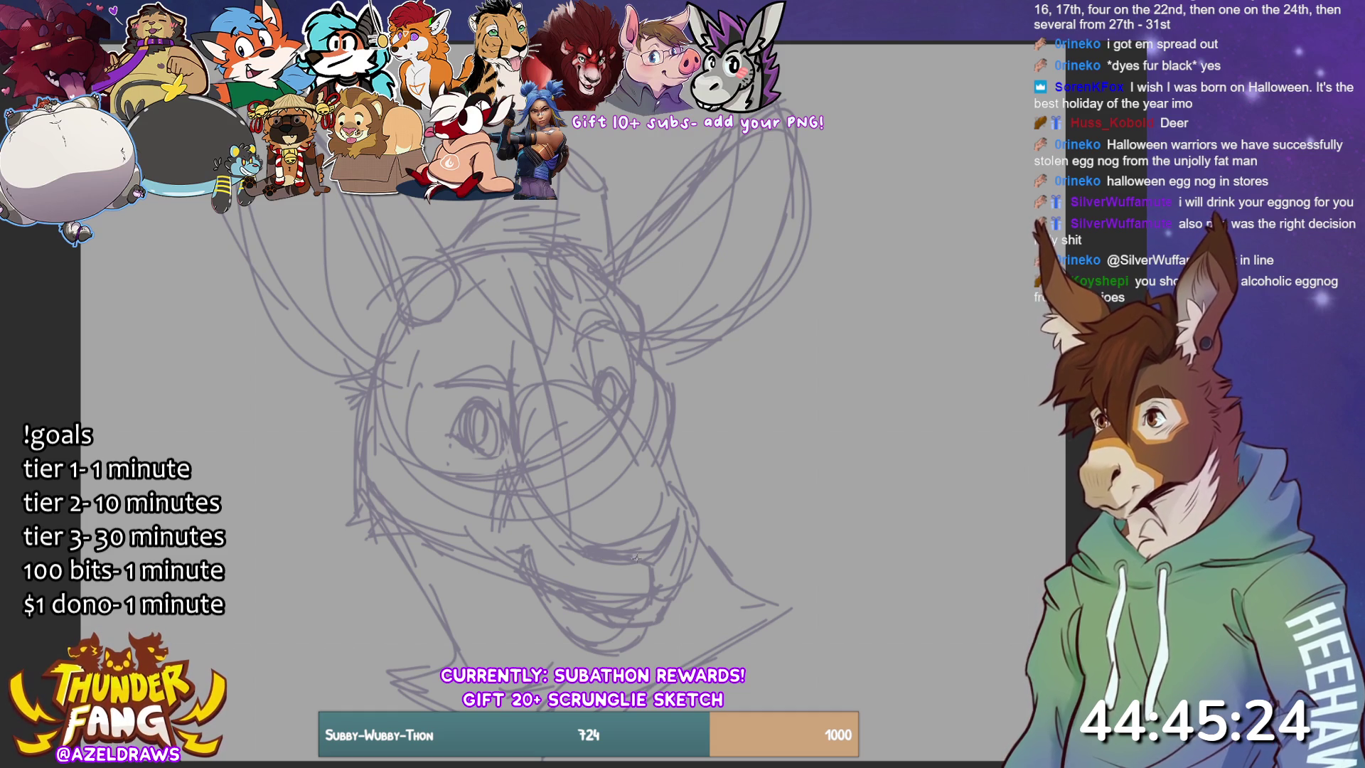
{"action": "left_click_drag", "start_coordinate": [688, 507], "coordinate": [670, 540]}
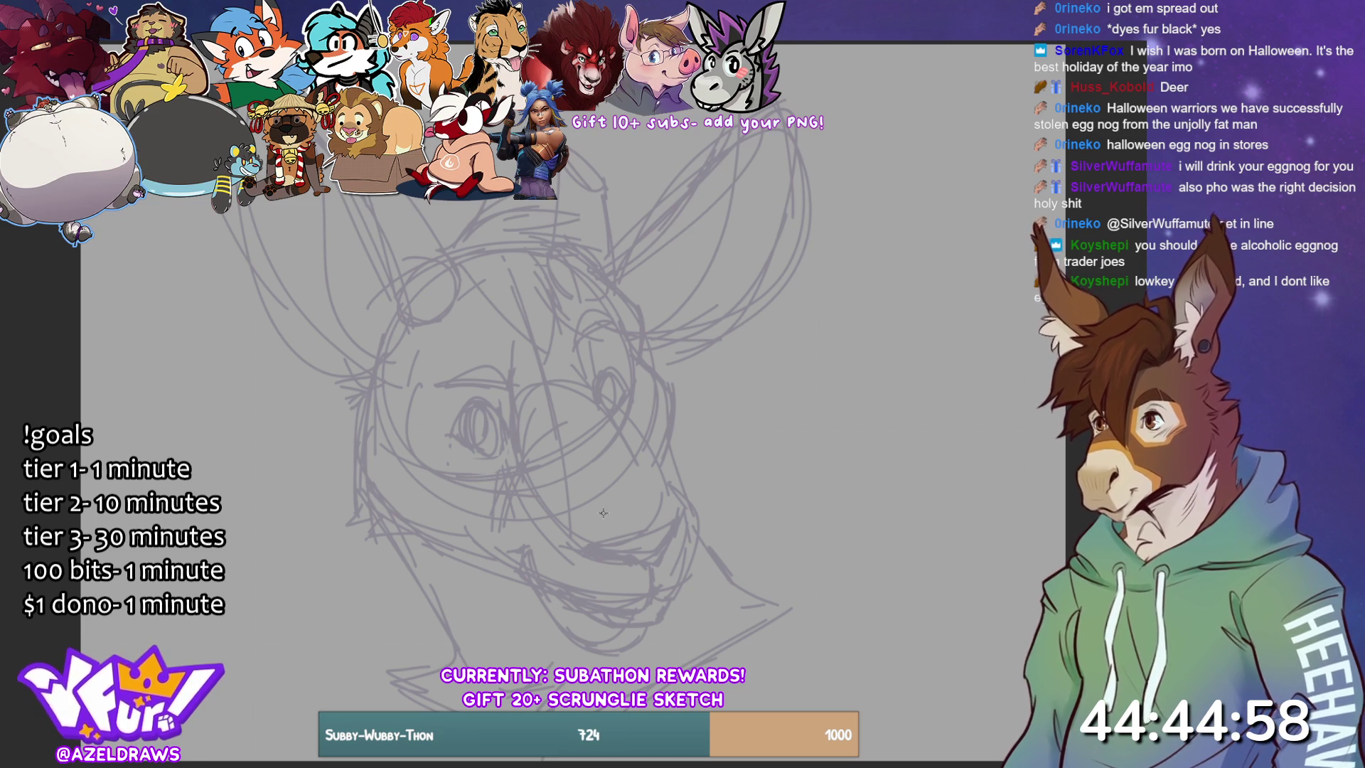
{"action": "mouse_move", "coordinate": [590, 552]}
{"action": "left_mouse_down"}
{"action": "mouse_move", "coordinate": [642, 564]}
{"action": "mouse_move", "coordinate": [620, 553]}
{"action": "mouse_move", "coordinate": [637, 561]}
{"action": "mouse_move", "coordinate": [674, 528]}
{"action": "mouse_move", "coordinate": [651, 587]}
{"action": "left_mouse_up"}
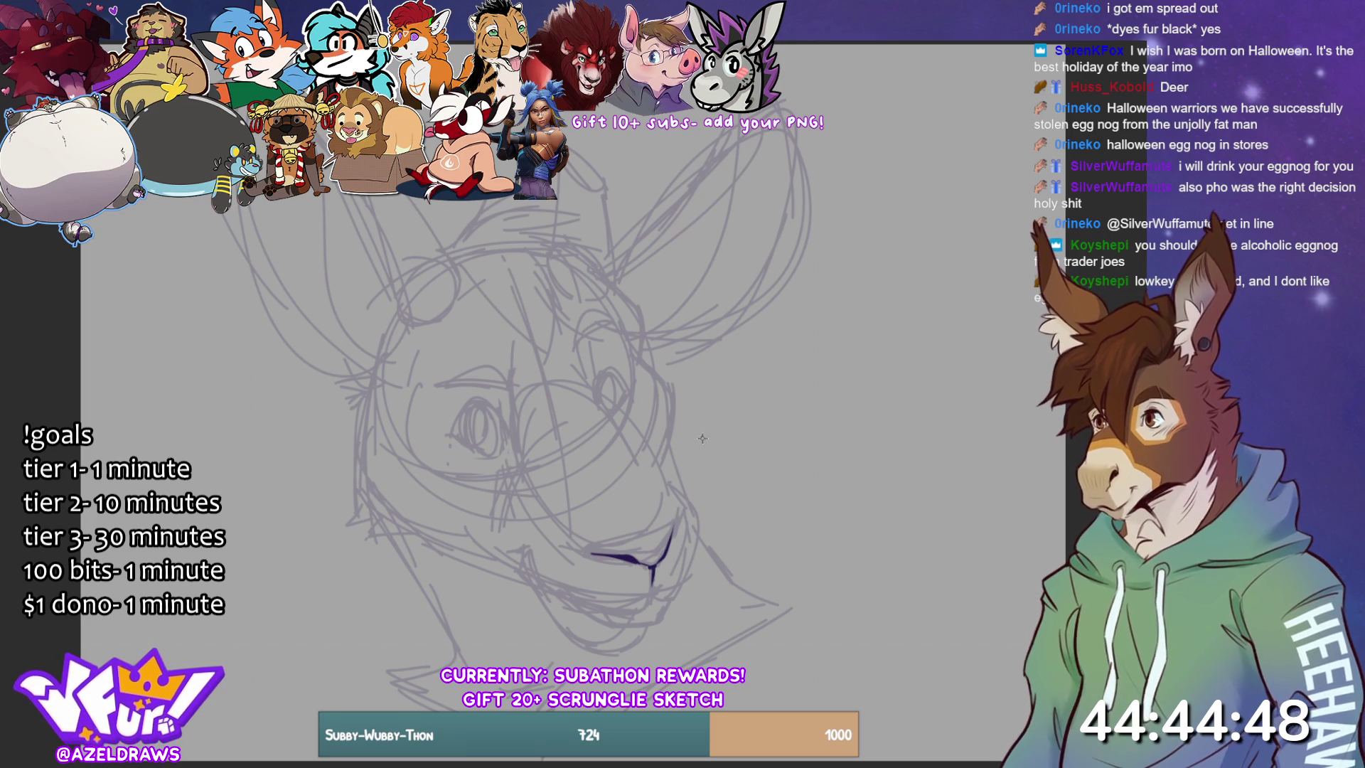
- Ink the lip, mouth, cheek curve, jaw and under-lip lines, trimming the chin line
{"action": "left_click_drag", "start_coordinate": [622, 549], "coordinate": [670, 531]}
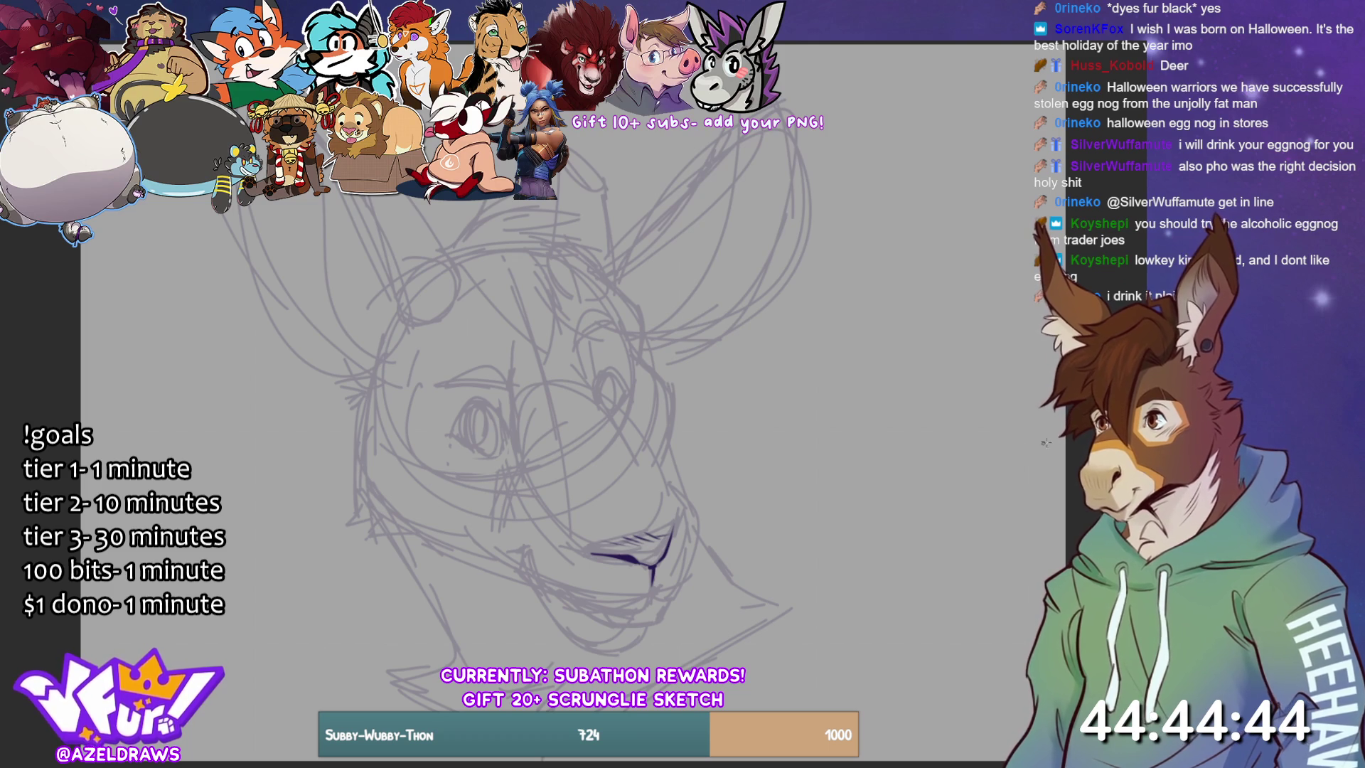
{"action": "mouse_move", "coordinate": [527, 551]}
{"action": "left_mouse_down"}
{"action": "mouse_move", "coordinate": [506, 547]}
{"action": "mouse_move", "coordinate": [569, 601]}
{"action": "mouse_move", "coordinate": [681, 600]}
{"action": "left_mouse_up"}
{"action": "mouse_move", "coordinate": [670, 486]}
{"action": "left_mouse_down"}
{"action": "mouse_move", "coordinate": [694, 512]}
{"action": "mouse_move", "coordinate": [670, 599]}
{"action": "mouse_move", "coordinate": [612, 620]}
{"action": "mouse_move", "coordinate": [640, 625]}
{"action": "mouse_move", "coordinate": [677, 590]}
{"action": "left_mouse_up"}
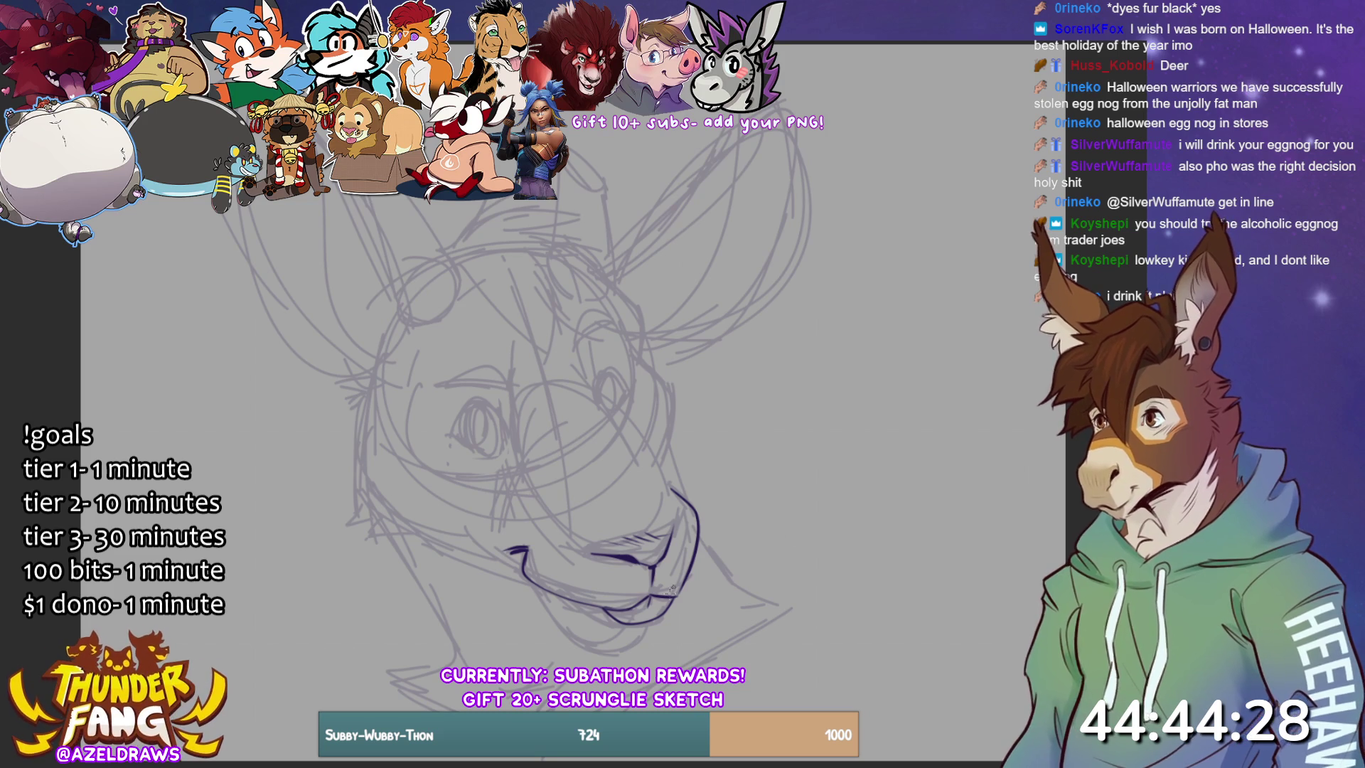
{"action": "mouse_move", "coordinate": [525, 573]}
{"action": "left_mouse_down"}
{"action": "mouse_move", "coordinate": [604, 648]}
{"action": "mouse_move", "coordinate": [652, 620]}
{"action": "mouse_move", "coordinate": [633, 627]}
{"action": "left_mouse_up"}
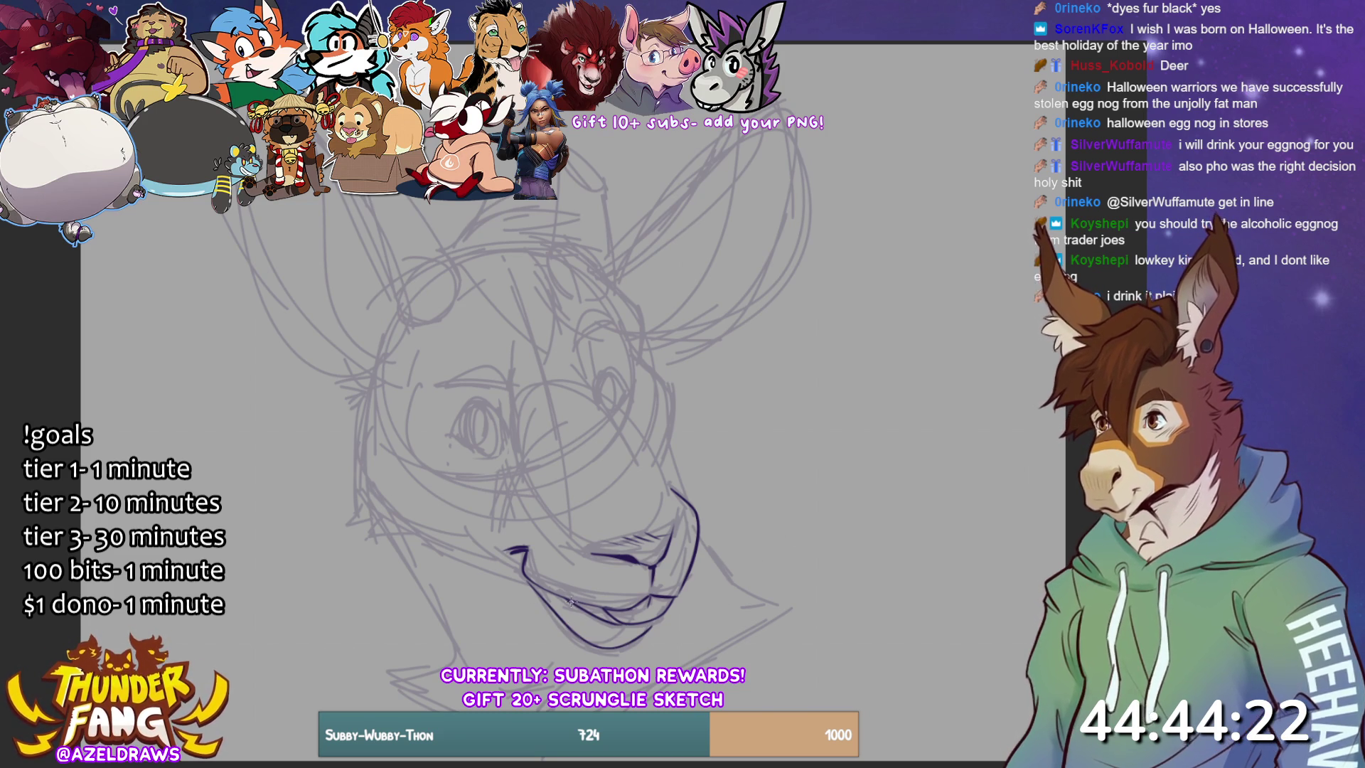
{"action": "mouse_move", "coordinate": [584, 608]}
{"action": "left_mouse_down"}
{"action": "mouse_move", "coordinate": [624, 622]}
{"action": "mouse_move", "coordinate": [604, 646]}
{"action": "mouse_move", "coordinate": [627, 647]}
{"action": "left_mouse_up"}
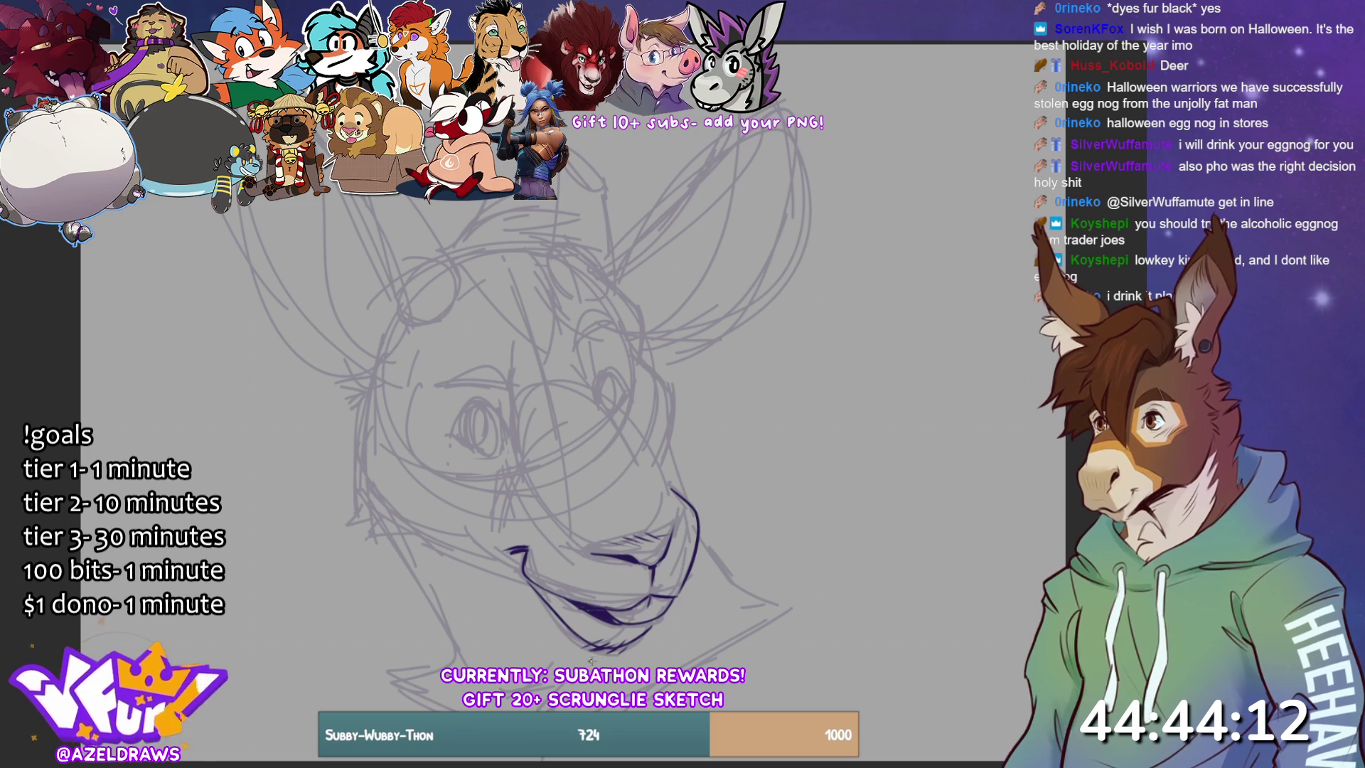
{"action": "mouse_move", "coordinate": [582, 648]}
{"action": "left_mouse_down"}
{"action": "mouse_move", "coordinate": [630, 646]}
{"action": "mouse_move", "coordinate": [569, 656]}
{"action": "mouse_move", "coordinate": [636, 648]}
{"action": "left_mouse_up"}
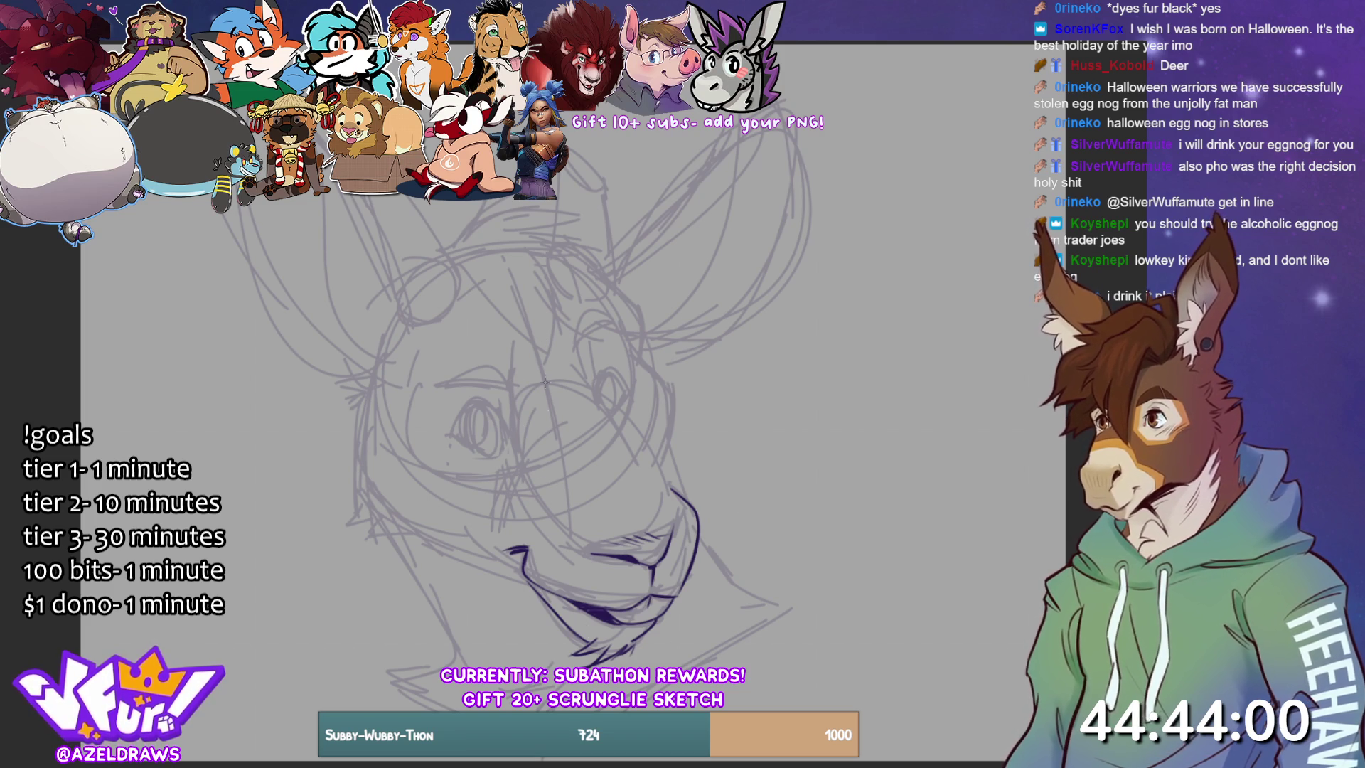
- Ink the nose bridge and muzzle lines down to the mouth, plus the right muzzle contour
{"action": "left_click_drag", "start_coordinate": [499, 368], "coordinate": [528, 437]}
{"action": "left_click_drag", "start_coordinate": [575, 338], "coordinate": [604, 413]}
{"action": "left_click_drag", "start_coordinate": [515, 404], "coordinate": [526, 463]}
{"action": "left_click_drag", "start_coordinate": [517, 462], "coordinate": [579, 539]}
{"action": "left_click_drag", "start_coordinate": [597, 396], "coordinate": [665, 493]}
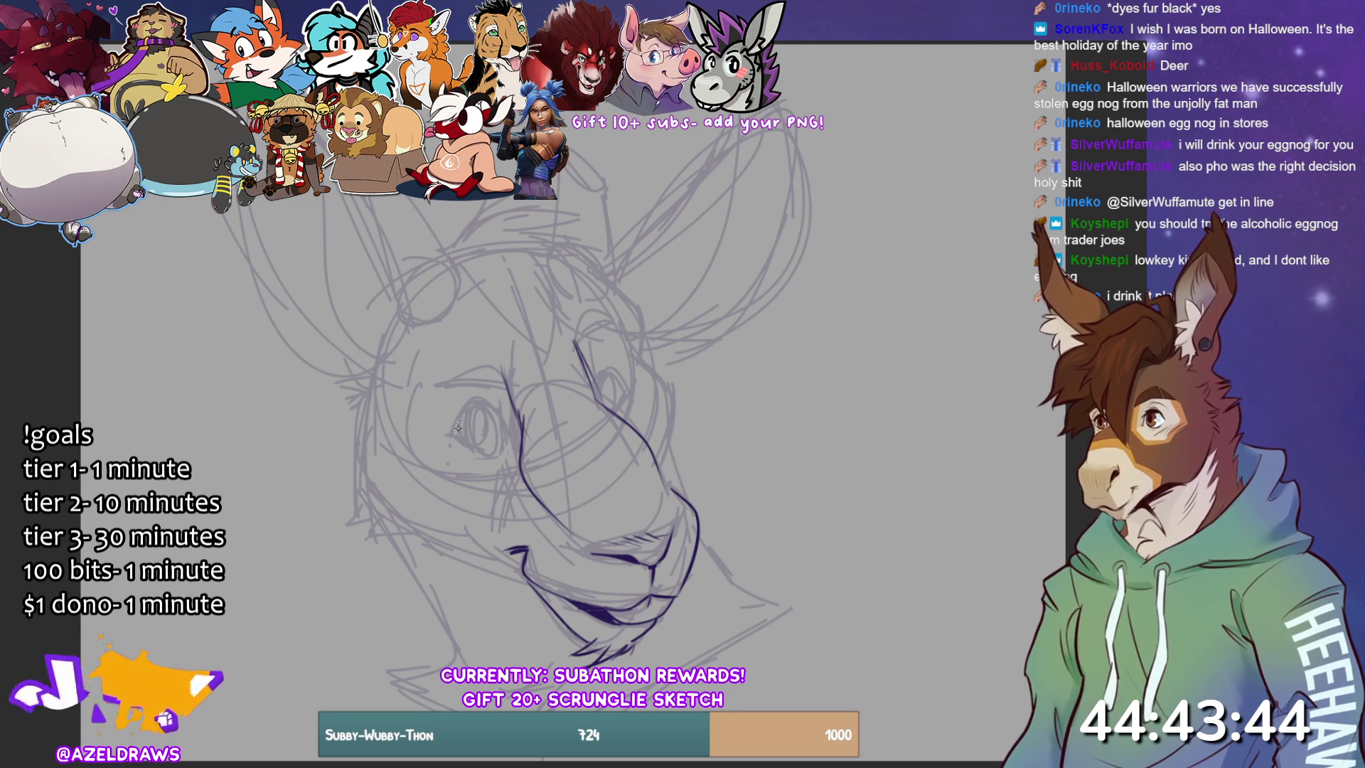
- Draw both eyes with dark pupils, undoing stray outline strokes and darkening around the left eye
{"action": "mouse_move", "coordinate": [455, 430]}
{"action": "left_mouse_down"}
{"action": "mouse_move", "coordinate": [461, 411]}
{"action": "mouse_move", "coordinate": [506, 439]}
{"action": "mouse_move", "coordinate": [475, 399]}
{"action": "left_mouse_up"}
{"action": "key", "text": "ctrl+z"}
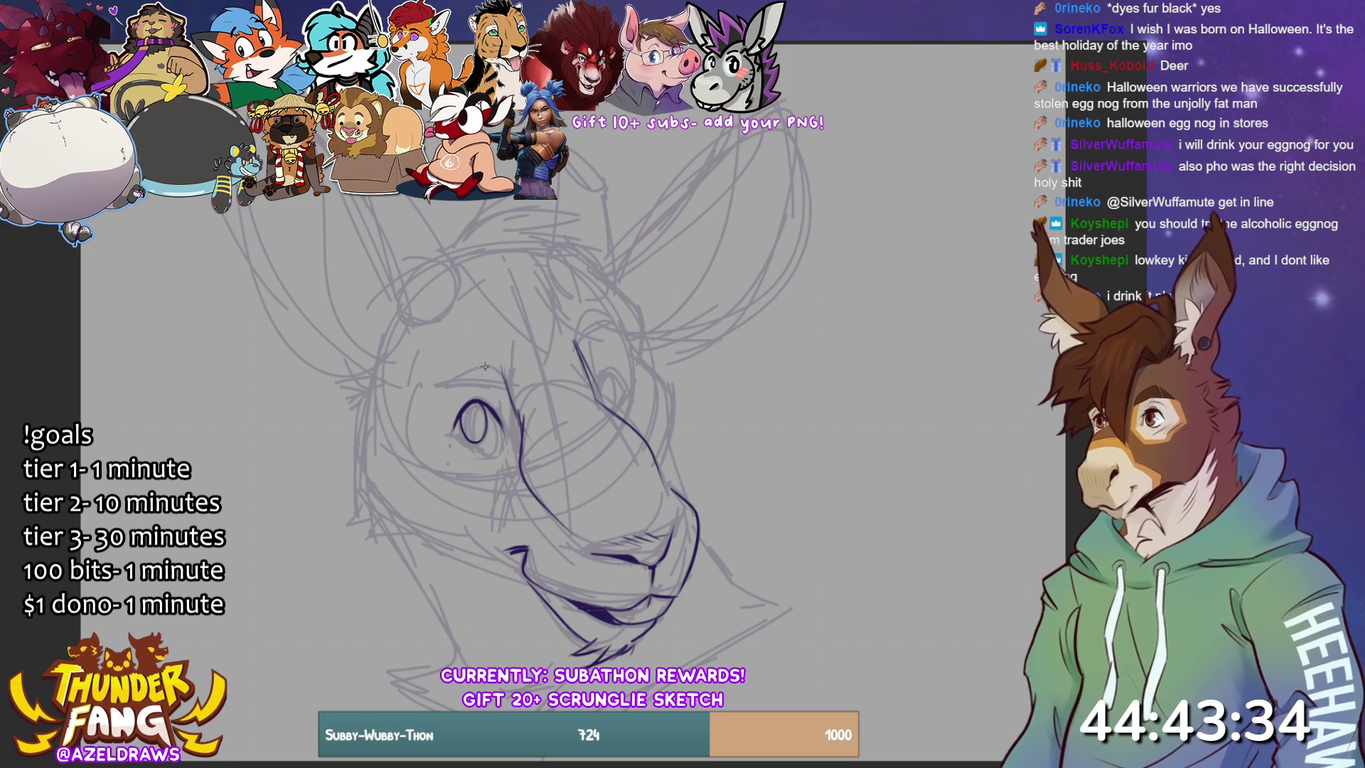
{"action": "mouse_move", "coordinate": [470, 405]}
{"action": "left_mouse_down"}
{"action": "mouse_move", "coordinate": [469, 435]}
{"action": "mouse_move", "coordinate": [481, 420]}
{"action": "left_mouse_up"}
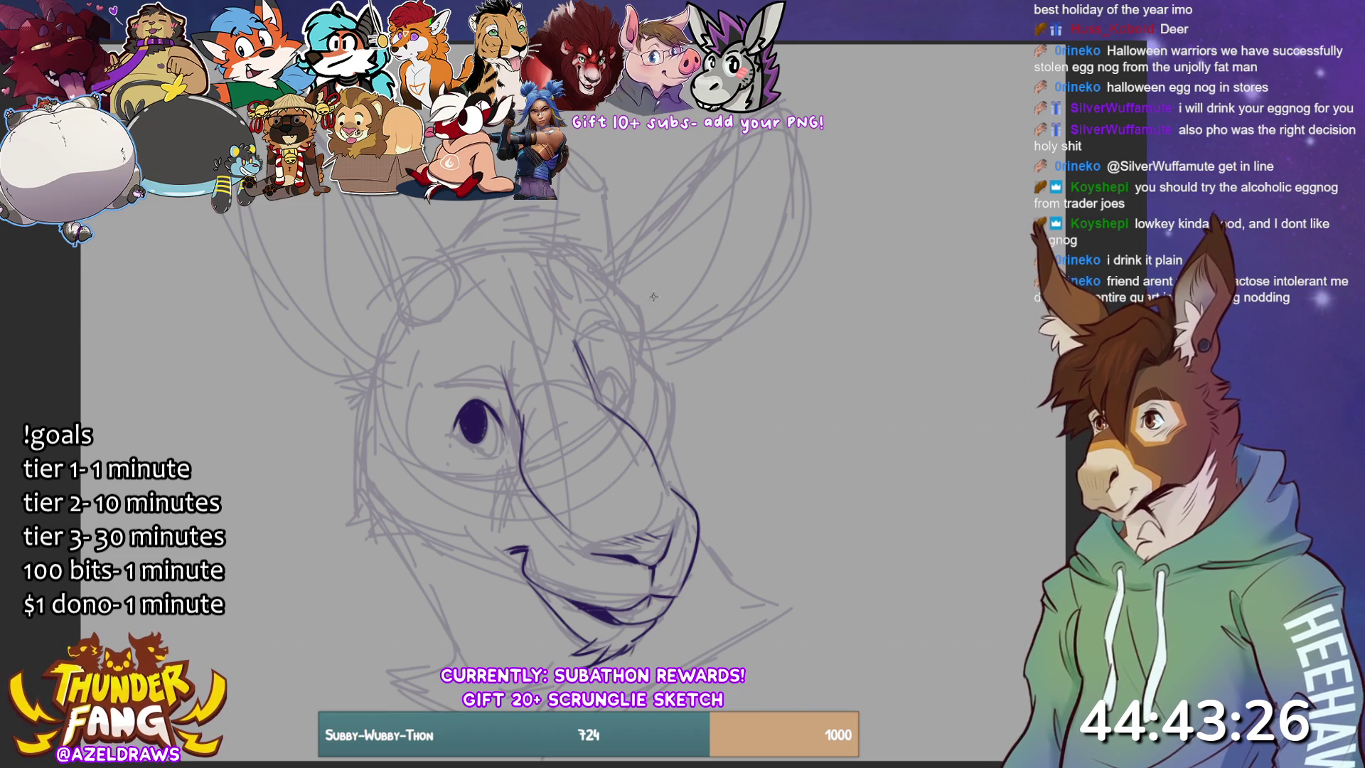
{"action": "mouse_move", "coordinate": [601, 405]}
{"action": "left_mouse_down"}
{"action": "mouse_move", "coordinate": [604, 371]}
{"action": "mouse_move", "coordinate": [615, 392]}
{"action": "mouse_move", "coordinate": [606, 406]}
{"action": "mouse_move", "coordinate": [599, 373]}
{"action": "mouse_move", "coordinate": [624, 390]}
{"action": "mouse_move", "coordinate": [606, 368]}
{"action": "mouse_move", "coordinate": [606, 414]}
{"action": "left_mouse_up"}
{"action": "key", "text": "ctrl+z"}
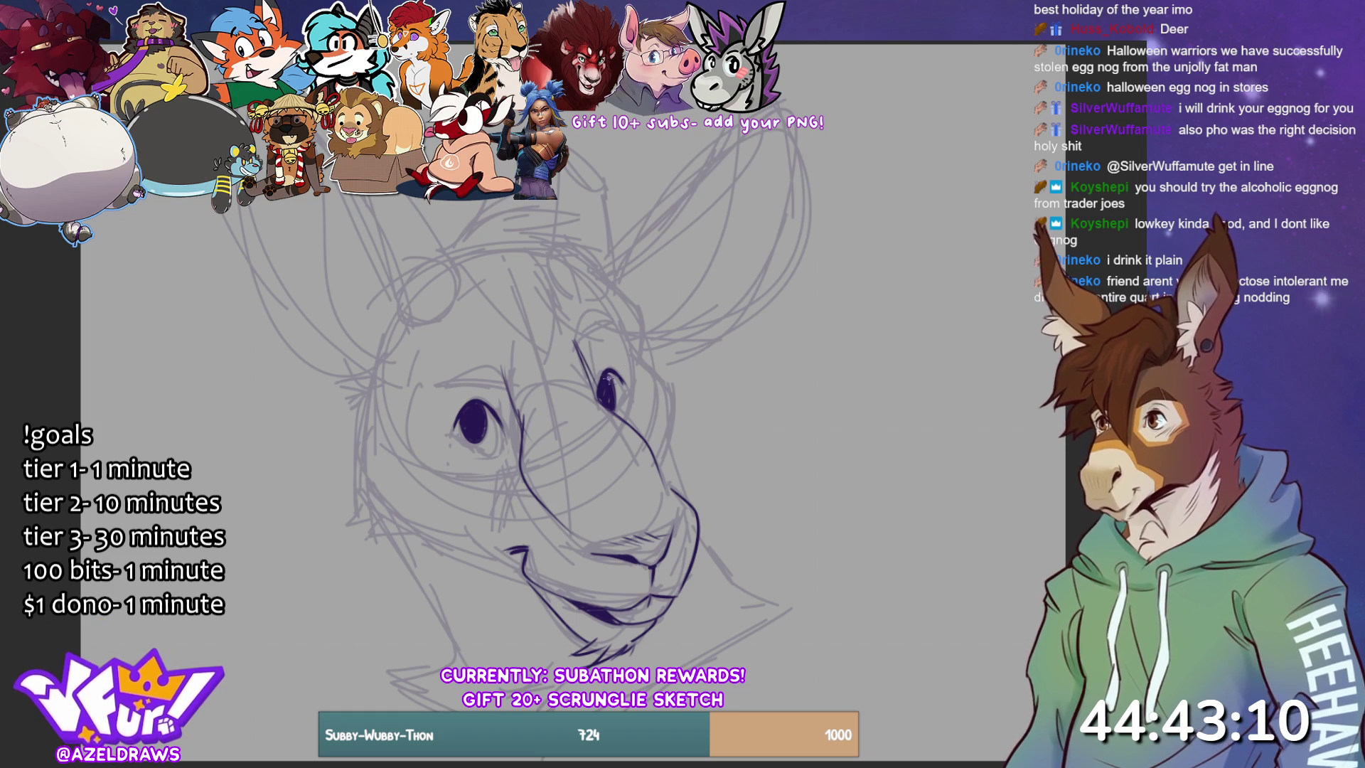
{"action": "left_click_drag", "start_coordinate": [459, 440], "coordinate": [487, 455]}
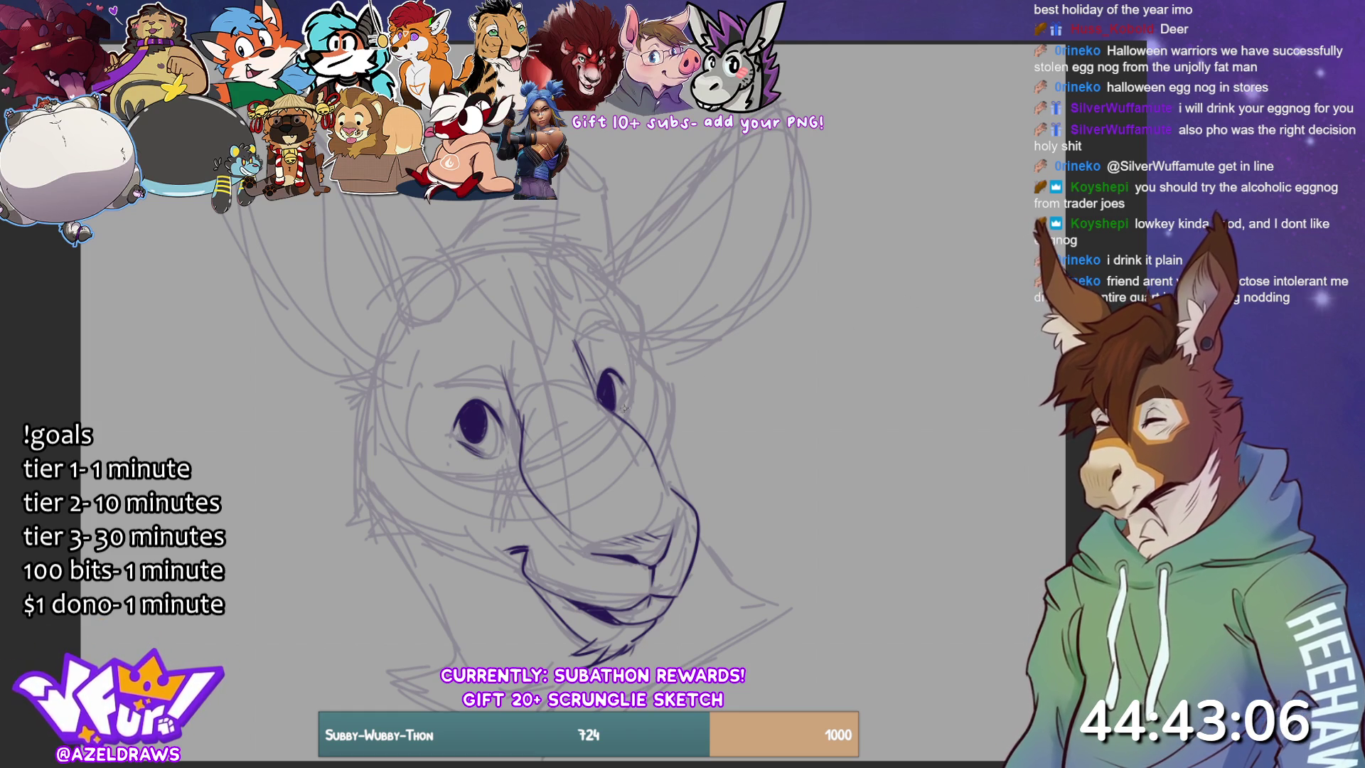
- Ink the left eye's corner crease, thick brows over both eyes, and left cheek fur tufts
{"action": "left_click_drag", "start_coordinate": [452, 434], "coordinate": [427, 428]}
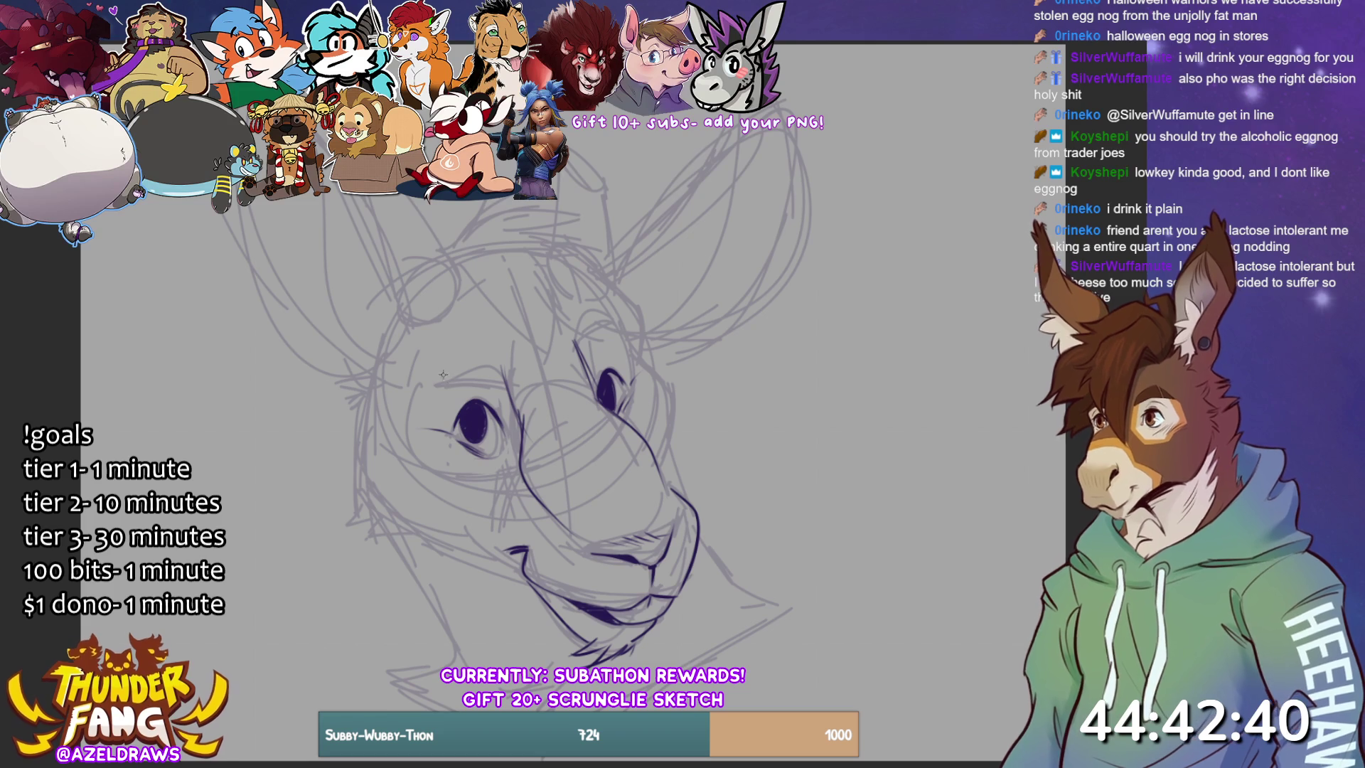
{"action": "mouse_move", "coordinate": [420, 391]}
{"action": "left_mouse_down"}
{"action": "mouse_move", "coordinate": [502, 384]}
{"action": "mouse_move", "coordinate": [483, 367]}
{"action": "mouse_move", "coordinate": [497, 366]}
{"action": "mouse_move", "coordinate": [512, 393]}
{"action": "left_mouse_up"}
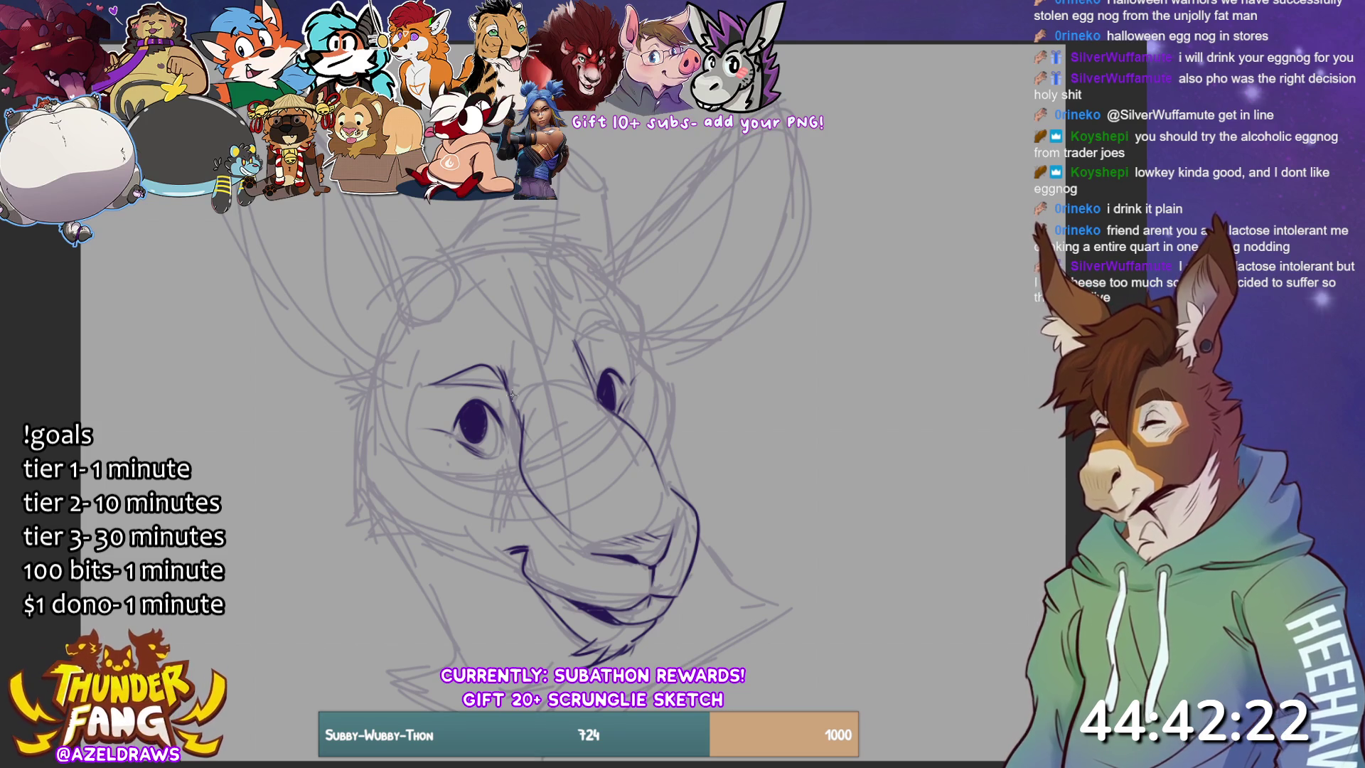
{"action": "left_click_drag", "start_coordinate": [576, 343], "coordinate": [618, 319]}
{"action": "mouse_move", "coordinate": [450, 382]}
{"action": "left_mouse_down"}
{"action": "mouse_move", "coordinate": [439, 387]}
{"action": "mouse_move", "coordinate": [490, 364]}
{"action": "mouse_move", "coordinate": [509, 379]}
{"action": "mouse_move", "coordinate": [496, 366]}
{"action": "left_mouse_up"}
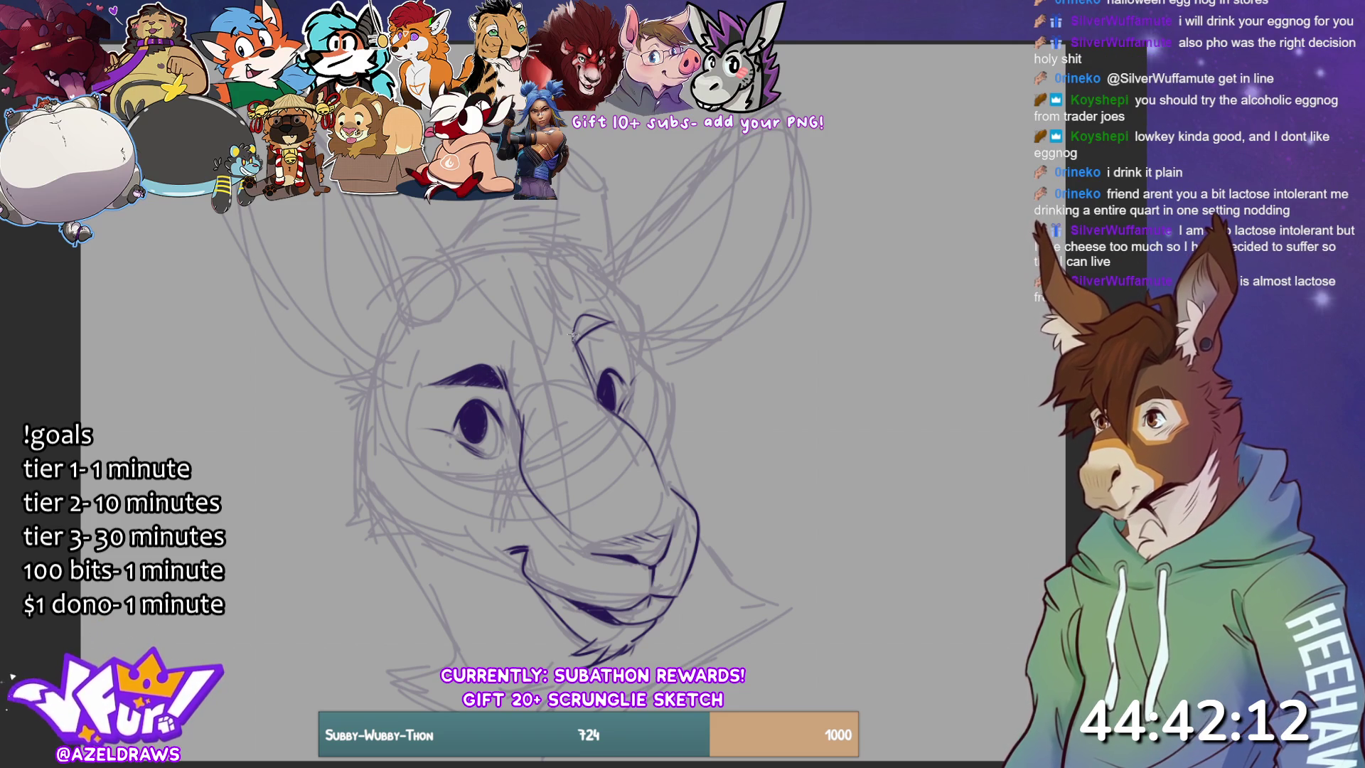
{"action": "mouse_move", "coordinate": [575, 344]}
{"action": "left_mouse_down"}
{"action": "mouse_move", "coordinate": [587, 314]}
{"action": "mouse_move", "coordinate": [601, 317]}
{"action": "left_mouse_up"}
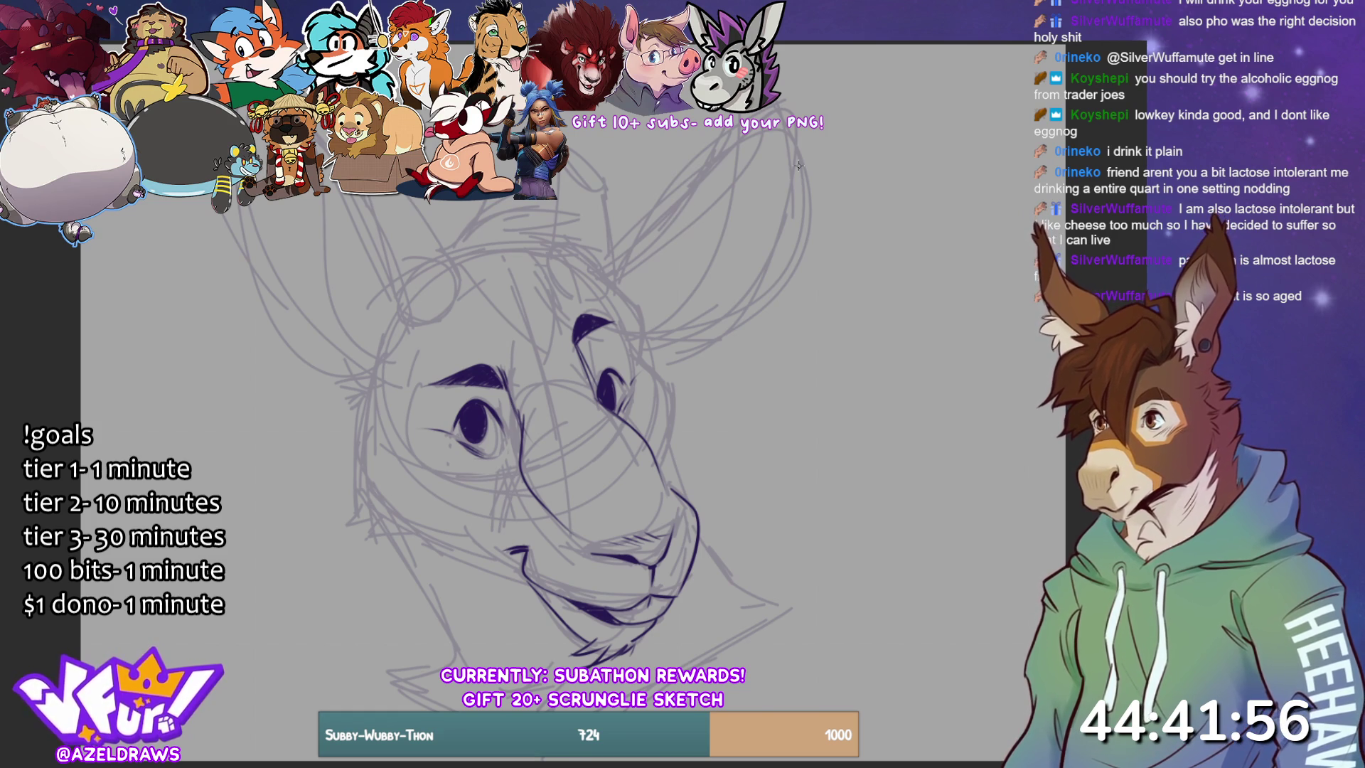
{"action": "mouse_move", "coordinate": [375, 357]}
{"action": "left_mouse_down"}
{"action": "mouse_move", "coordinate": [341, 369]}
{"action": "mouse_move", "coordinate": [331, 396]}
{"action": "mouse_move", "coordinate": [356, 458]}
{"action": "left_mouse_up"}
- Ink the left cheek, jaw tufts, both sides of the neck and the right jaw line
{"action": "mouse_move", "coordinate": [367, 394]}
{"action": "left_mouse_down"}
{"action": "mouse_move", "coordinate": [347, 534]}
{"action": "mouse_move", "coordinate": [347, 518]}
{"action": "left_mouse_up"}
{"action": "mouse_move", "coordinate": [390, 533]}
{"action": "left_mouse_down"}
{"action": "mouse_move", "coordinate": [356, 527]}
{"action": "mouse_move", "coordinate": [519, 592]}
{"action": "left_mouse_up"}
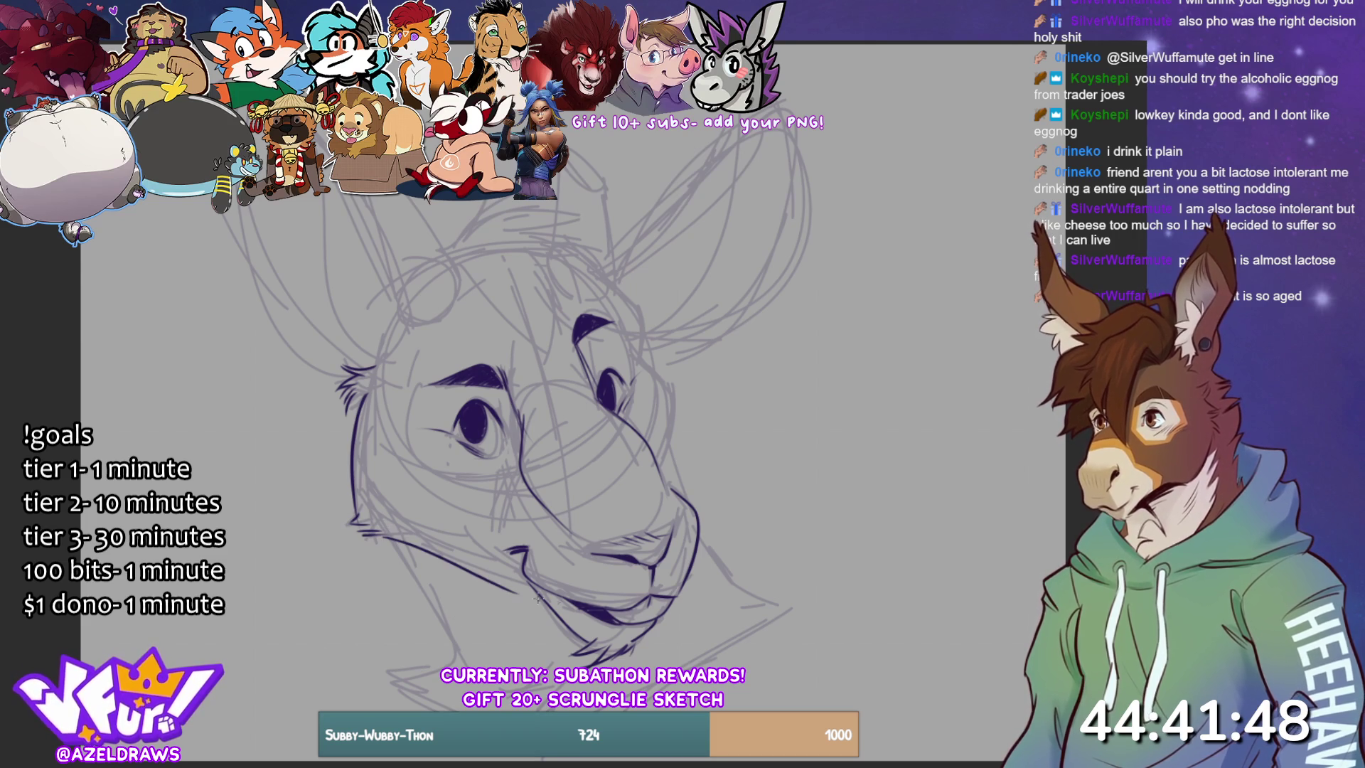
{"action": "mouse_move", "coordinate": [390, 545]}
{"action": "left_mouse_down"}
{"action": "mouse_move", "coordinate": [461, 665]}
{"action": "mouse_move", "coordinate": [440, 658]}
{"action": "mouse_move", "coordinate": [466, 668]}
{"action": "mouse_move", "coordinate": [441, 685]}
{"action": "mouse_move", "coordinate": [447, 711]}
{"action": "left_mouse_up"}
{"action": "mouse_move", "coordinate": [537, 683]}
{"action": "left_mouse_down"}
{"action": "mouse_move", "coordinate": [561, 696]}
{"action": "mouse_move", "coordinate": [546, 710]}
{"action": "left_mouse_up"}
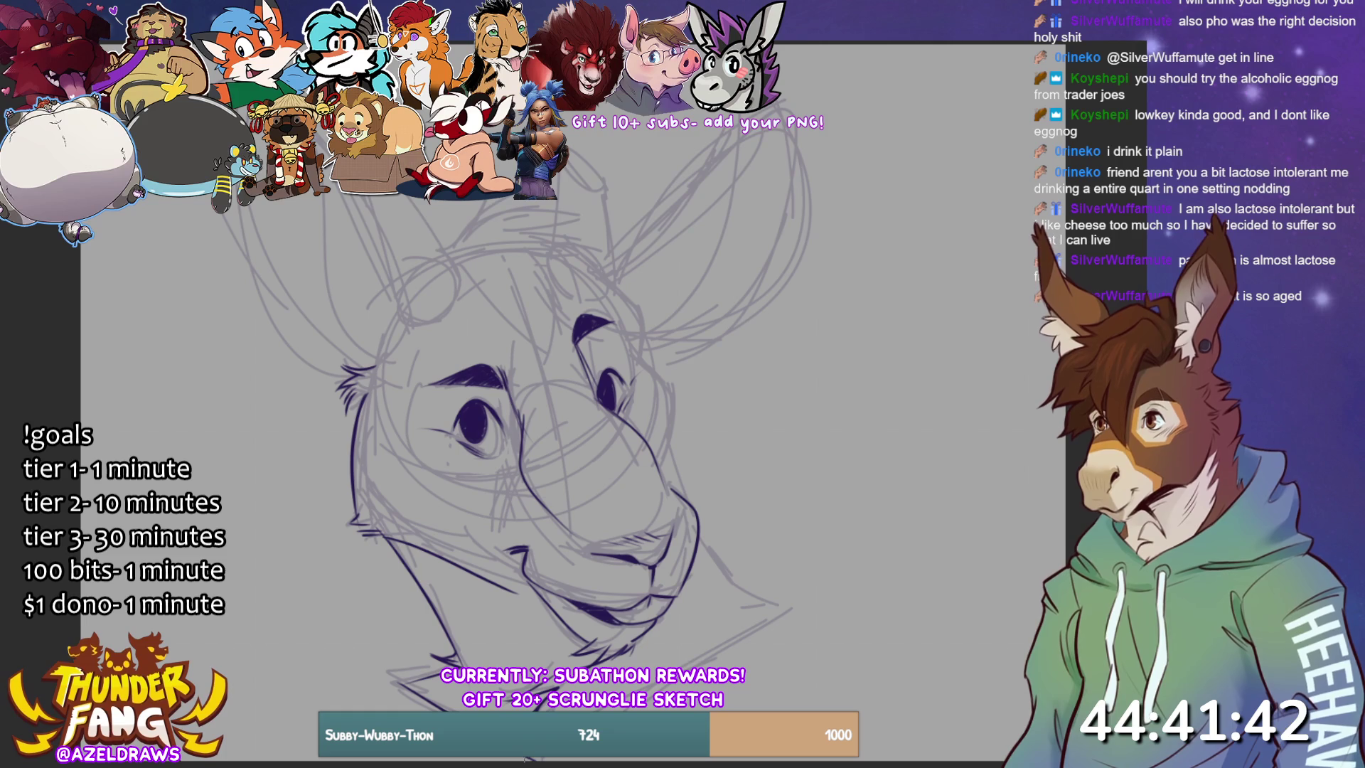
{"action": "left_click_drag", "start_coordinate": [770, 624], "coordinate": [698, 668]}
{"action": "mouse_move", "coordinate": [697, 534]}
{"action": "left_mouse_down"}
{"action": "mouse_move", "coordinate": [745, 605]}
{"action": "mouse_move", "coordinate": [789, 609]}
{"action": "left_mouse_up"}
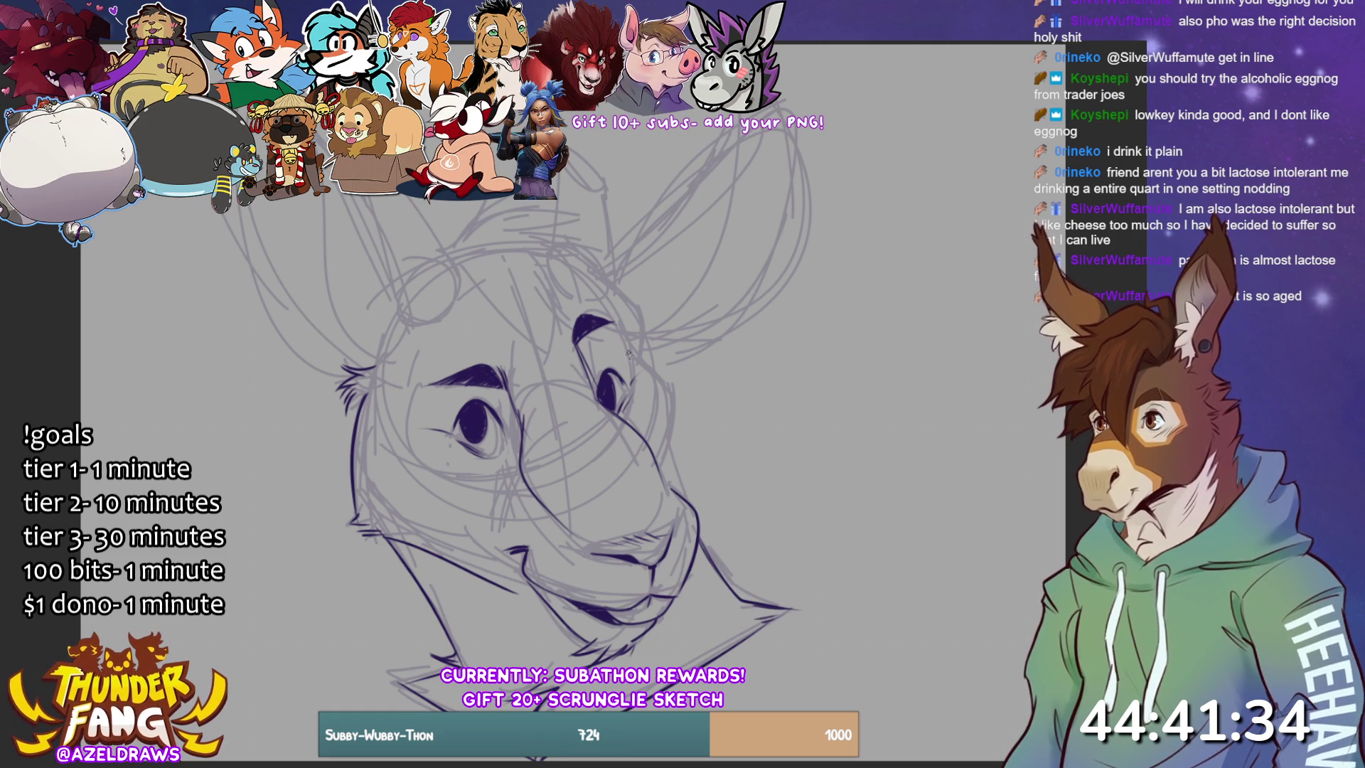
- Ink the right side of the head and muzzle, chin hatching, a line between the eyes and the forehead
{"action": "mouse_move", "coordinate": [601, 278]}
{"action": "left_mouse_down"}
{"action": "mouse_move", "coordinate": [637, 306]}
{"action": "mouse_move", "coordinate": [647, 375]}
{"action": "mouse_move", "coordinate": [677, 399]}
{"action": "mouse_move", "coordinate": [674, 478]}
{"action": "left_mouse_up"}
{"action": "left_click_drag", "start_coordinate": [680, 403], "coordinate": [667, 489]}
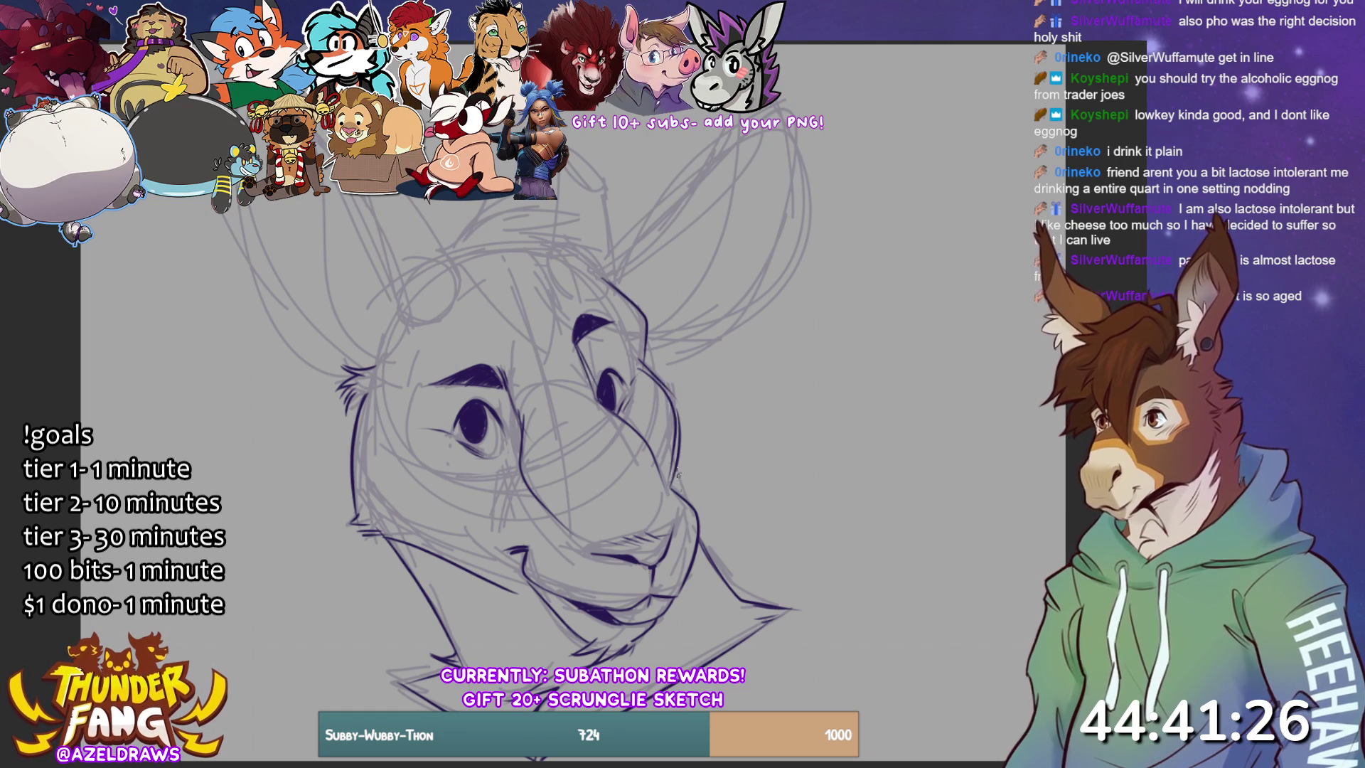
{"action": "left_click_drag", "start_coordinate": [680, 488], "coordinate": [696, 507]}
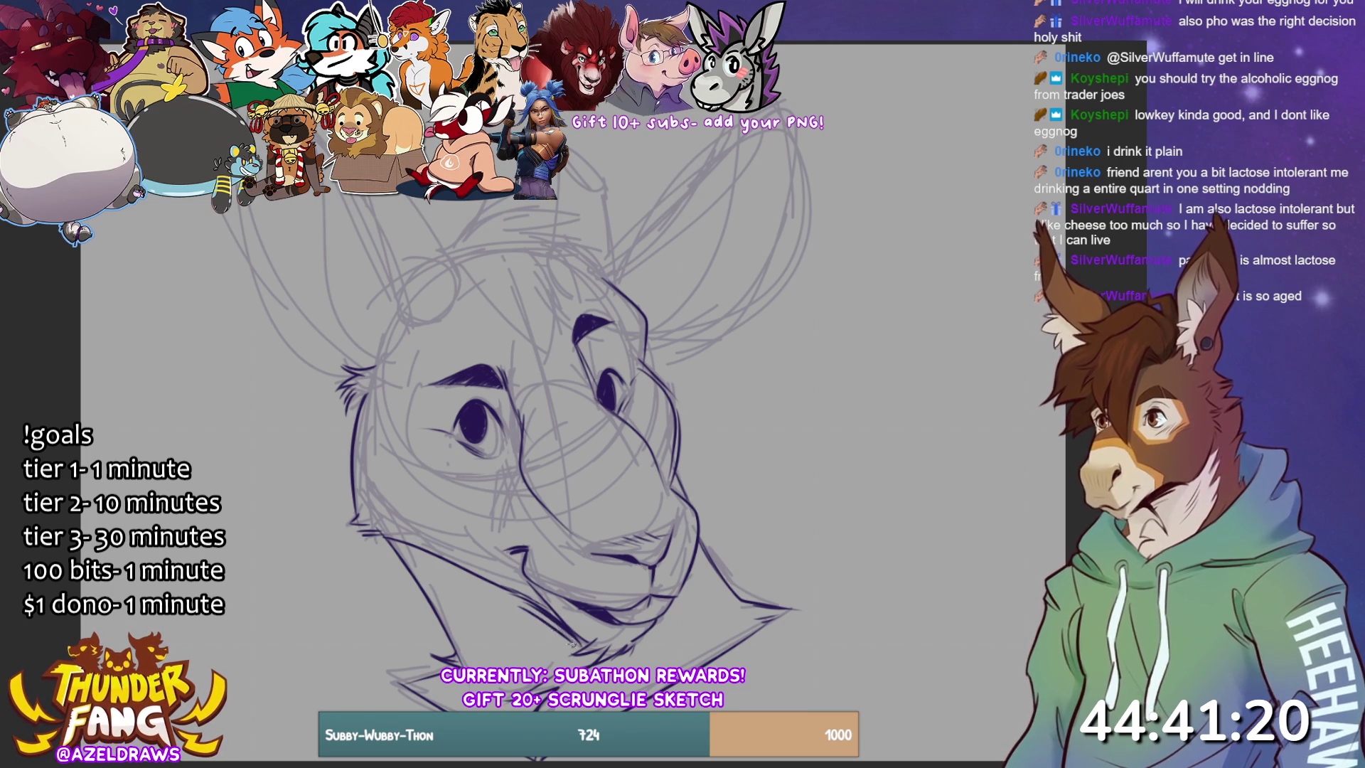
{"action": "mouse_move", "coordinate": [512, 605]}
{"action": "left_mouse_down"}
{"action": "mouse_move", "coordinate": [558, 629]}
{"action": "mouse_move", "coordinate": [547, 618]}
{"action": "mouse_move", "coordinate": [569, 654]}
{"action": "left_mouse_up"}
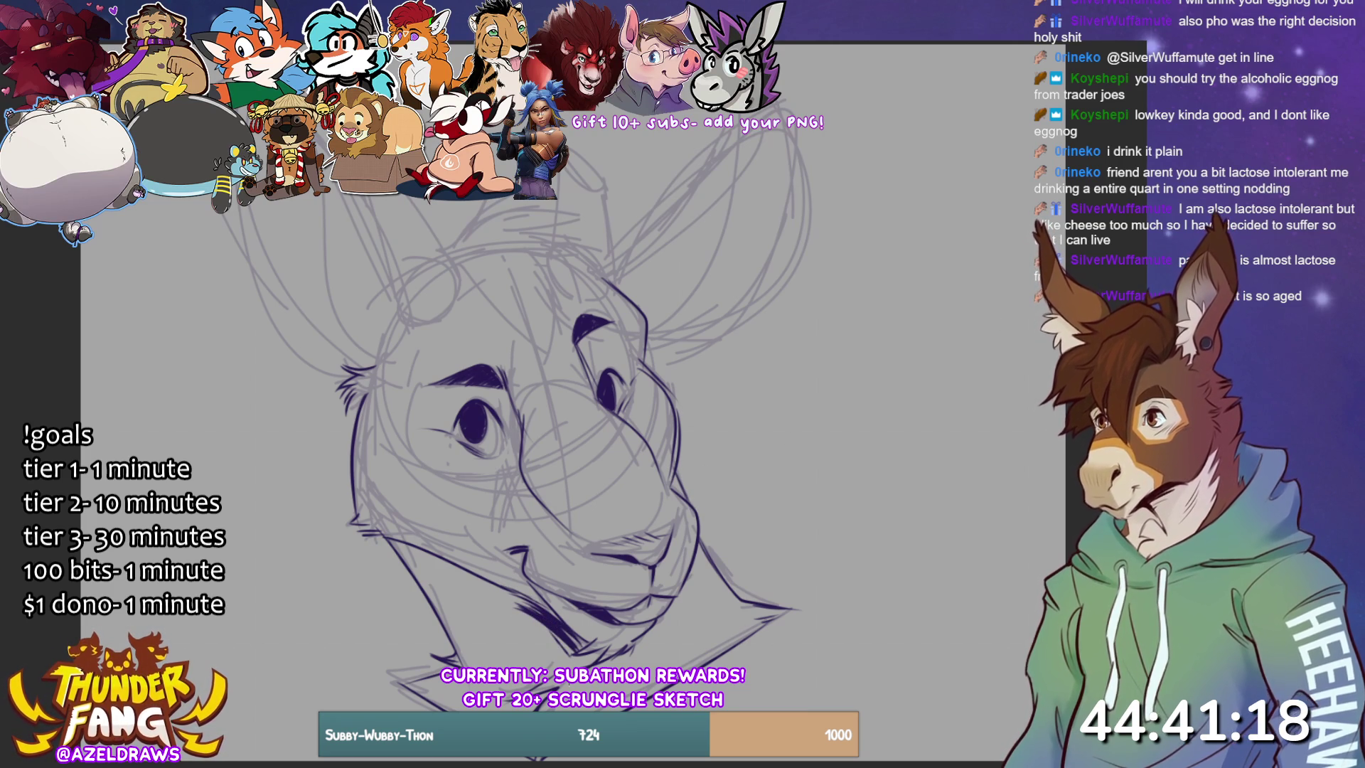
{"action": "left_click_drag", "start_coordinate": [522, 401], "coordinate": [579, 371]}
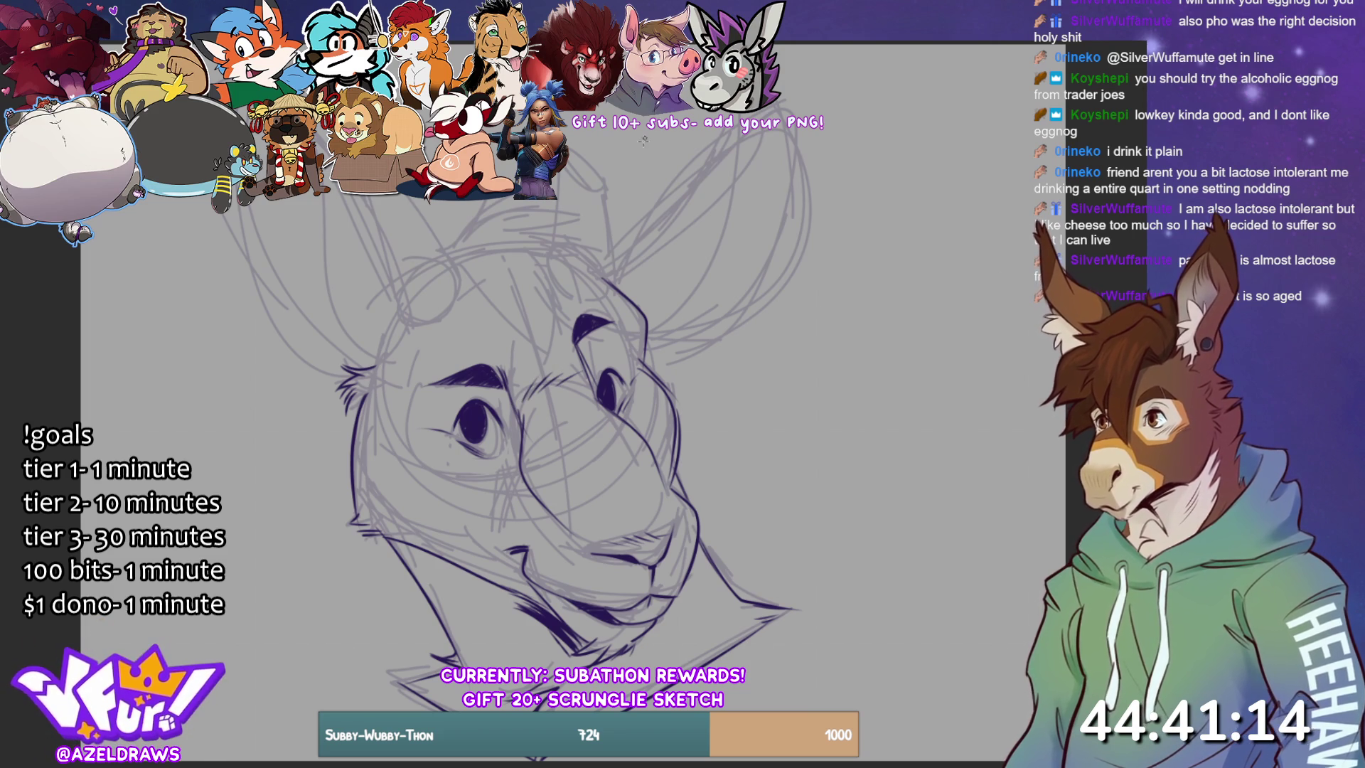
{"action": "left_click_drag", "start_coordinate": [453, 250], "coordinate": [572, 367]}
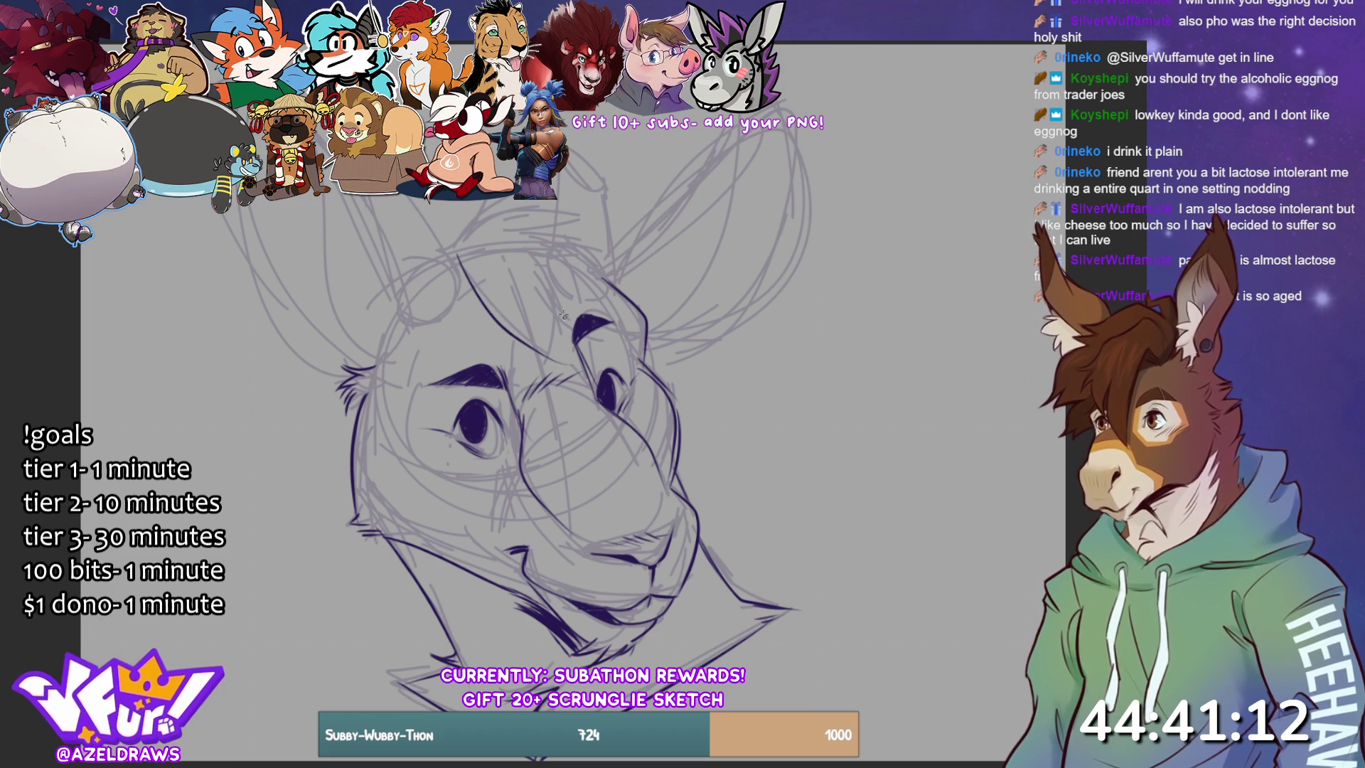
- Redraw the forehead lines and the tufts along the top of the head
{"action": "key", "text": "ctrl+z"}
{"action": "left_click_drag", "start_coordinate": [458, 258], "coordinate": [565, 371]}
{"action": "mouse_move", "coordinate": [531, 255]}
{"action": "left_mouse_down"}
{"action": "mouse_move", "coordinate": [558, 367]}
{"action": "mouse_move", "coordinate": [577, 319]}
{"action": "left_mouse_up"}
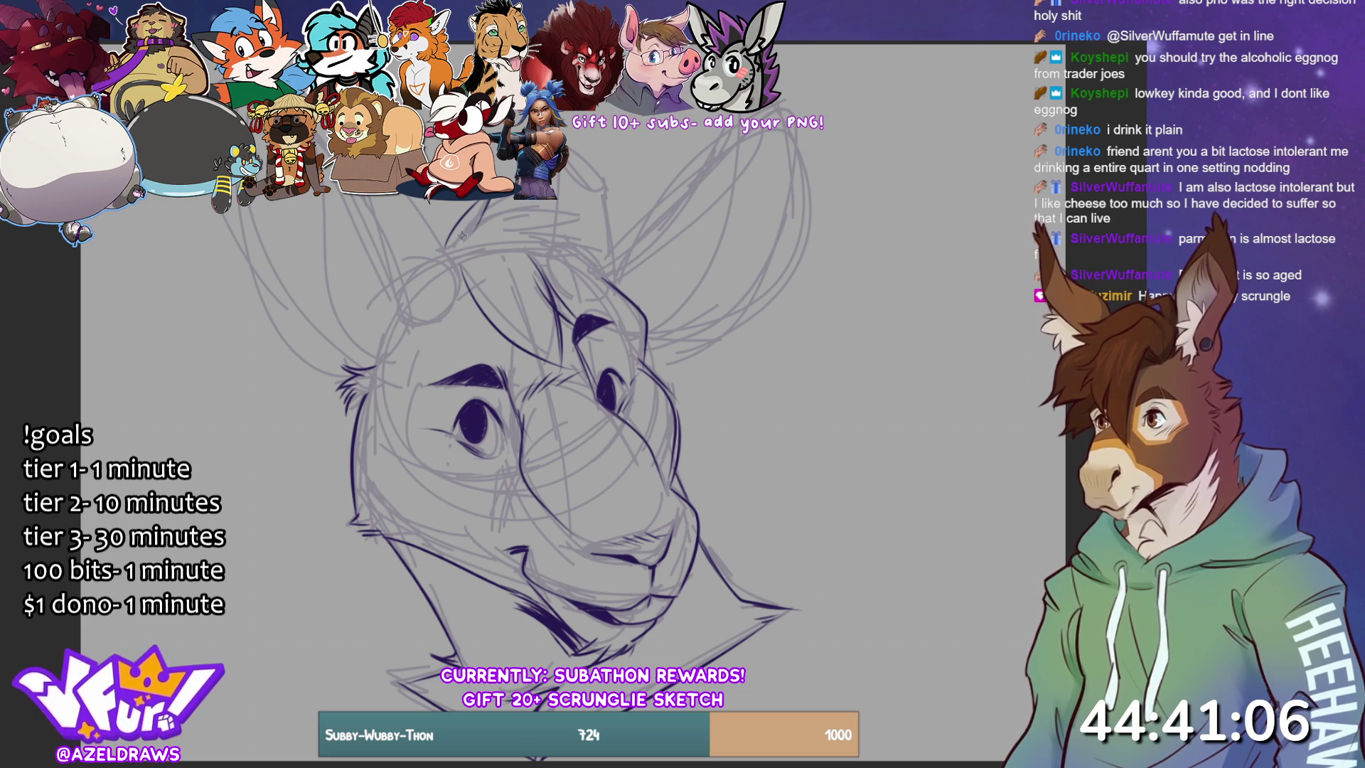
{"action": "mouse_move", "coordinate": [475, 226]}
{"action": "left_mouse_down"}
{"action": "mouse_move", "coordinate": [512, 205]}
{"action": "mouse_move", "coordinate": [581, 214]}
{"action": "mouse_move", "coordinate": [548, 263]}
{"action": "mouse_move", "coordinate": [593, 290]}
{"action": "left_mouse_up"}
{"action": "key", "text": "ctrl+z"}
{"action": "mouse_move", "coordinate": [517, 257]}
{"action": "left_mouse_down"}
{"action": "mouse_move", "coordinate": [587, 280]}
{"action": "mouse_move", "coordinate": [581, 252]}
{"action": "left_mouse_up"}
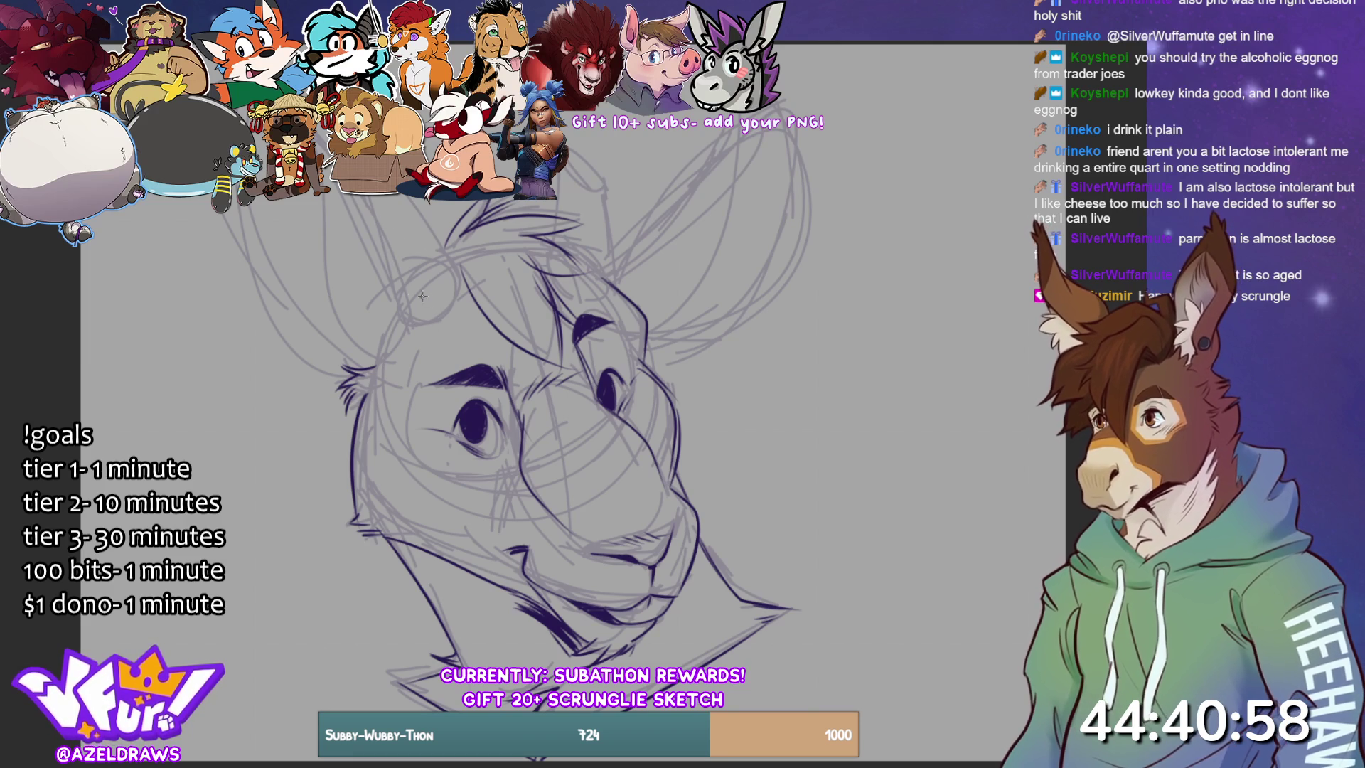
- Ink the curved forelock strands on the forehead and a line down the head's left side
{"action": "left_click_drag", "start_coordinate": [404, 320], "coordinate": [456, 251]}
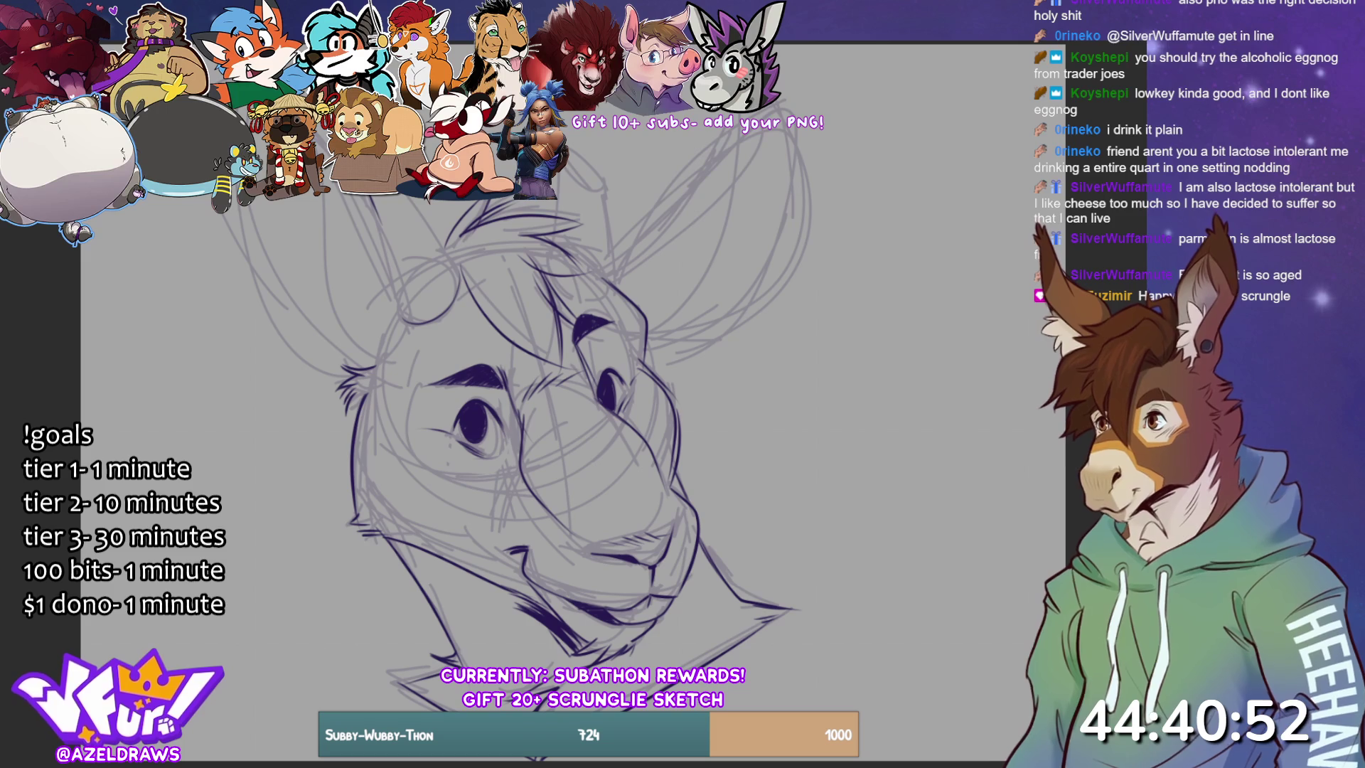
{"action": "left_click_drag", "start_coordinate": [423, 211], "coordinate": [460, 270]}
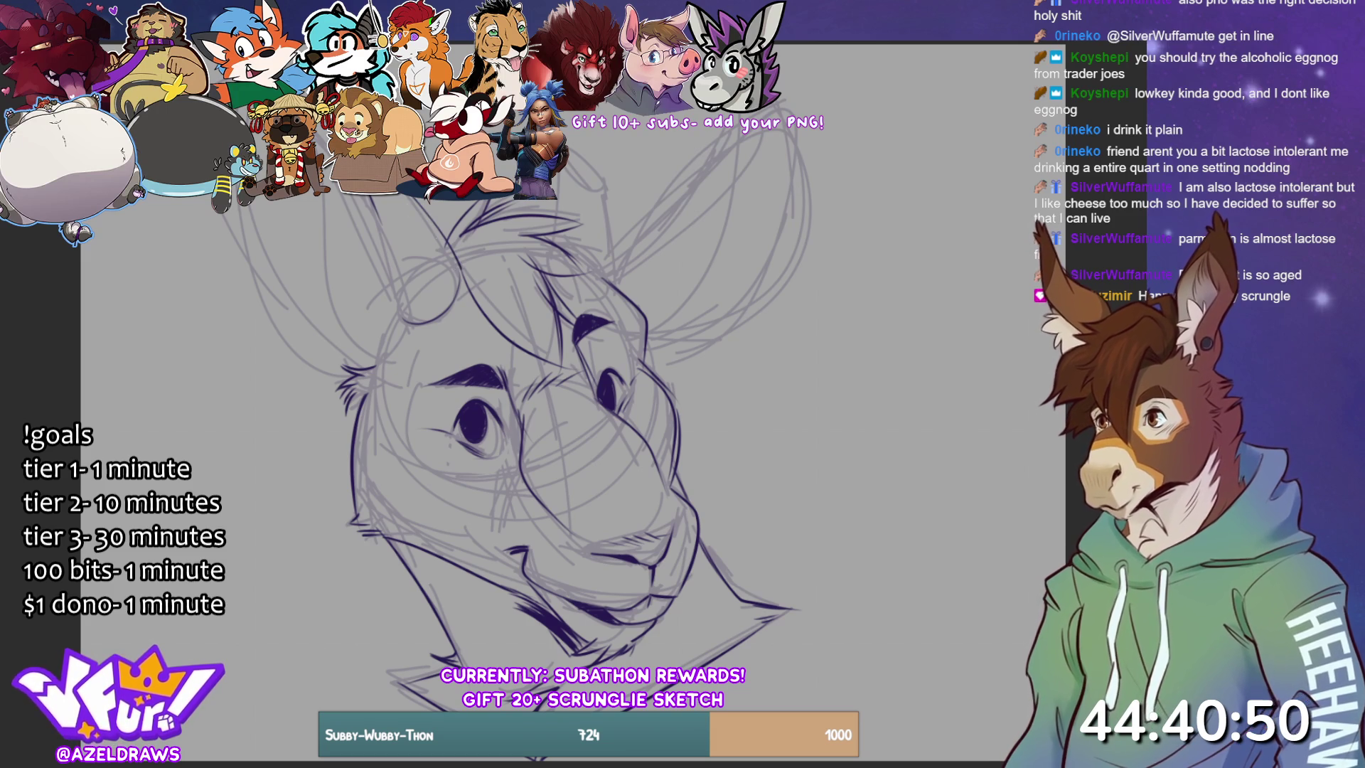
{"action": "key", "text": "ctrl+z"}
{"action": "left_click_drag", "start_coordinate": [420, 203], "coordinate": [460, 272]}
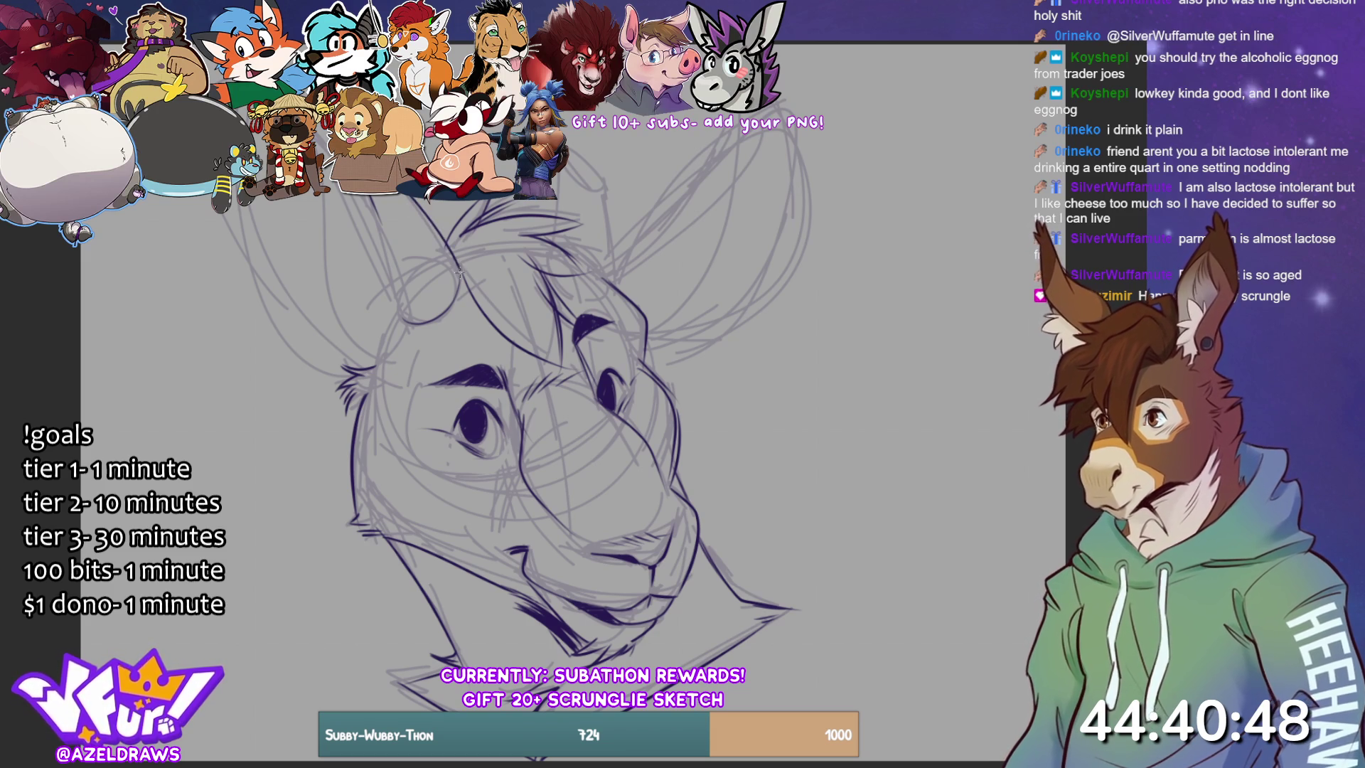
{"action": "left_click_drag", "start_coordinate": [377, 218], "coordinate": [411, 332]}
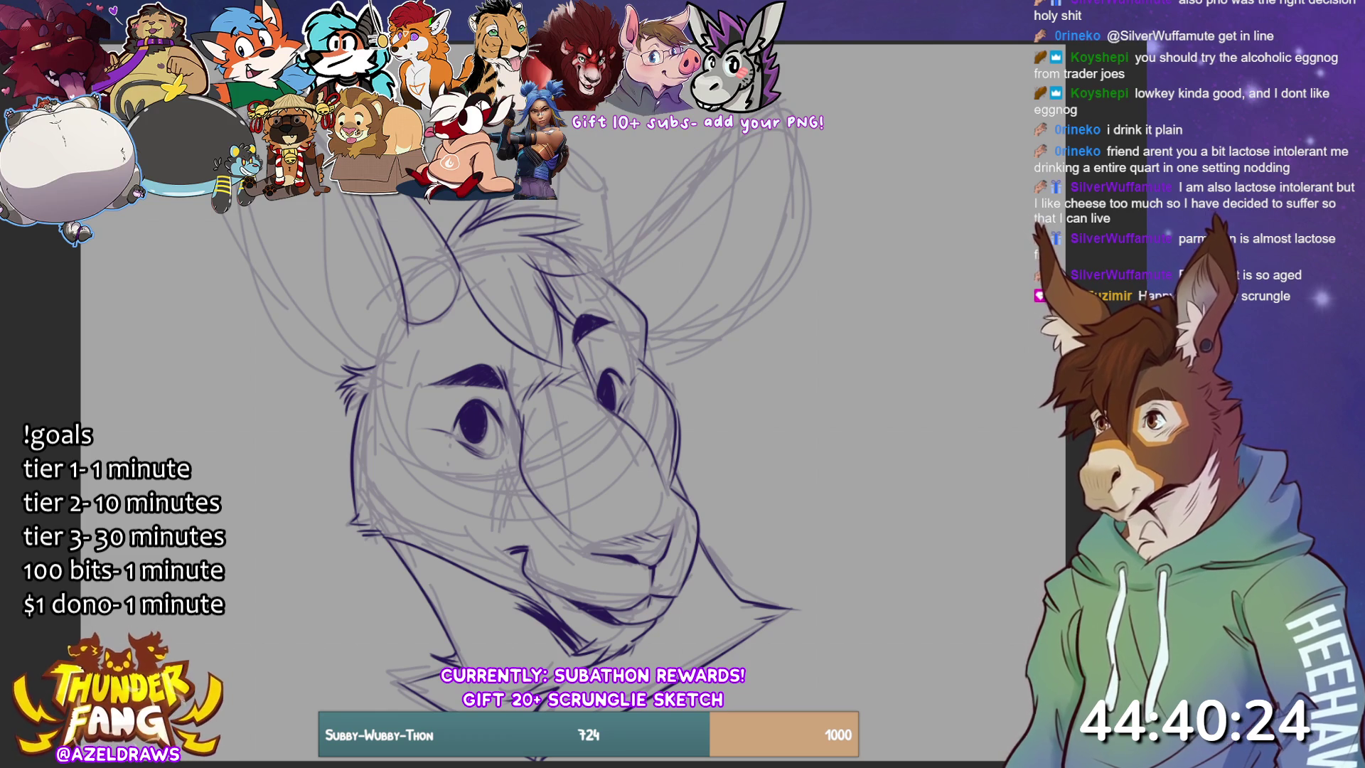
- Ink the left ear's inner and outer edges and where it joins the head
{"action": "mouse_move", "coordinate": [317, 197]}
{"action": "left_mouse_down"}
{"action": "mouse_move", "coordinate": [358, 339]}
{"action": "mouse_move", "coordinate": [396, 359]}
{"action": "left_mouse_up"}
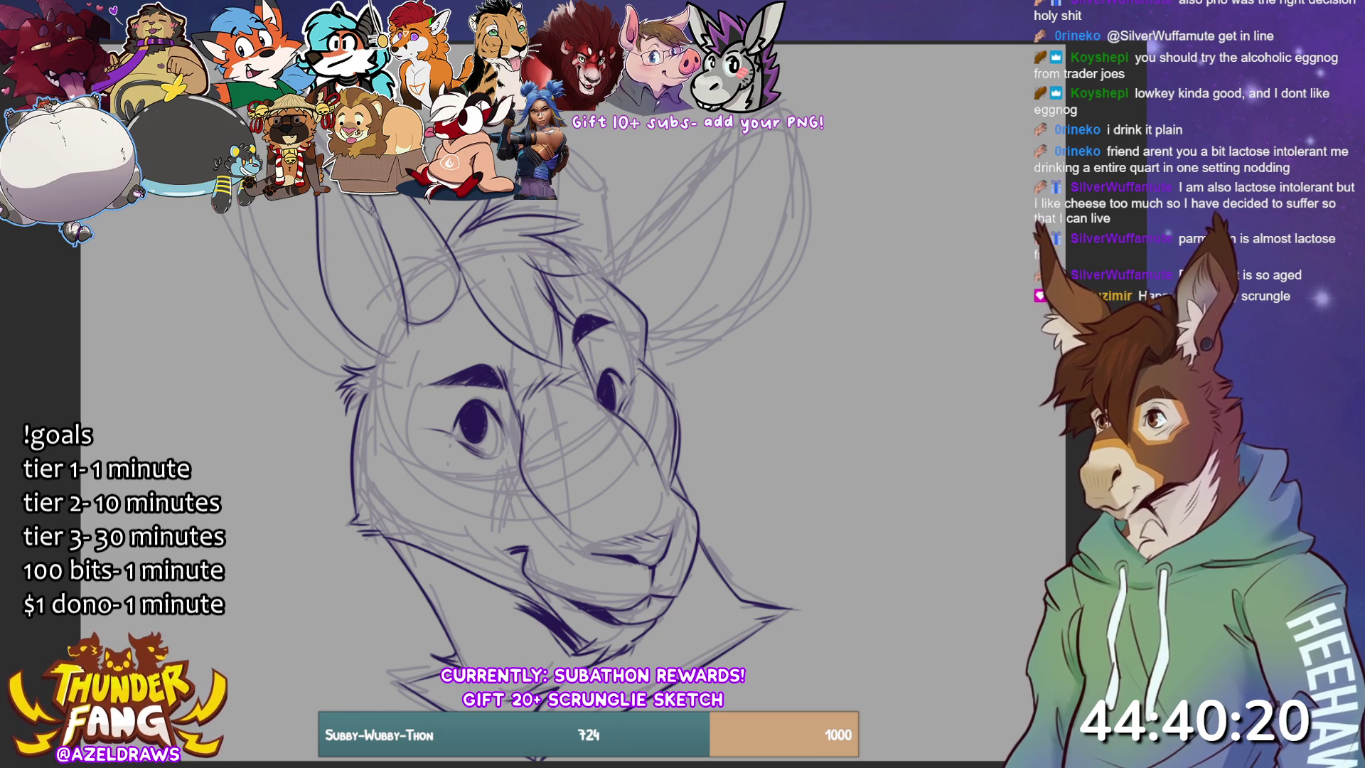
{"action": "mouse_move", "coordinate": [239, 207]}
{"action": "left_mouse_down"}
{"action": "mouse_move", "coordinate": [303, 334]}
{"action": "mouse_move", "coordinate": [371, 365]}
{"action": "left_mouse_up"}
{"action": "left_click_drag", "start_coordinate": [272, 319], "coordinate": [347, 358]}
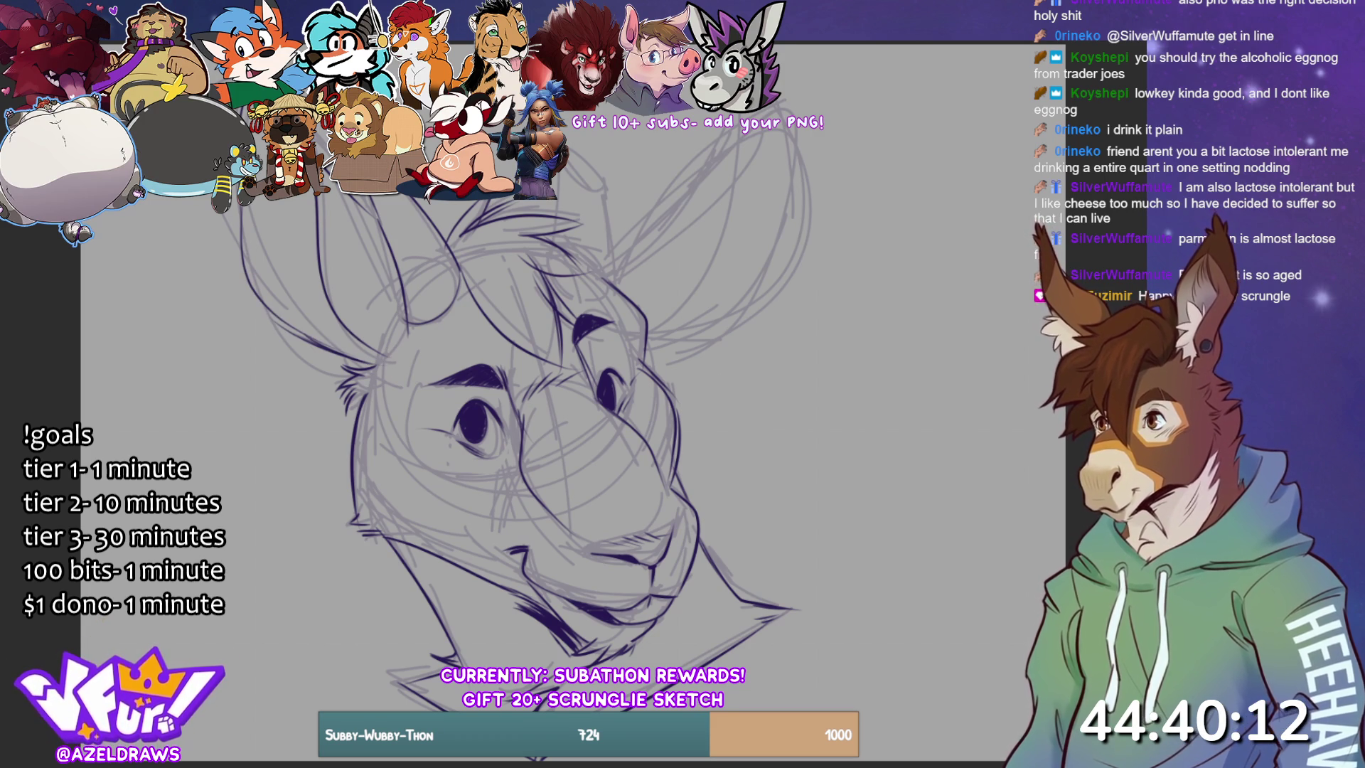
{"action": "left_click_drag", "start_coordinate": [279, 239], "coordinate": [350, 356]}
{"action": "left_click_drag", "start_coordinate": [276, 198], "coordinate": [299, 247]}
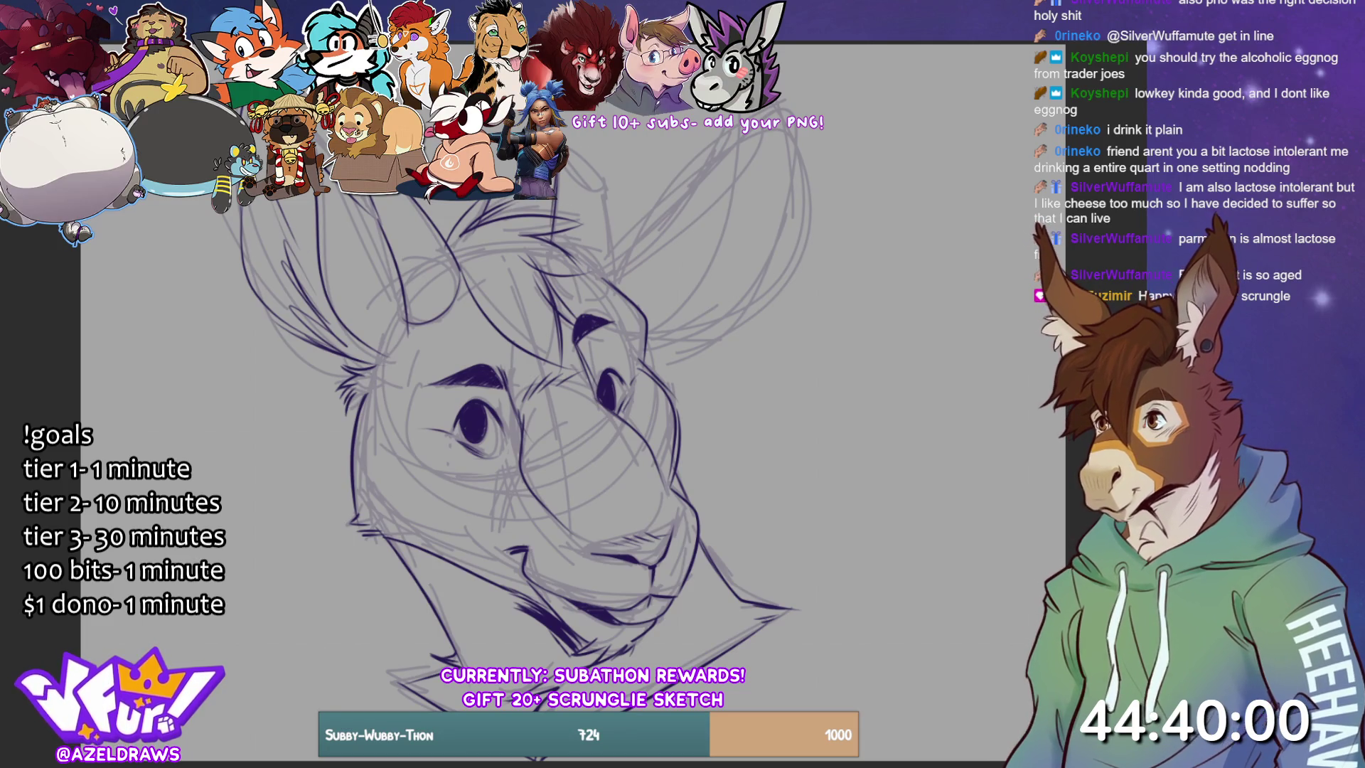
- Ink the right ear's inner and outer edges up to the tip, then hide the rough sketch
{"action": "mouse_move", "coordinate": [573, 152]}
{"action": "left_mouse_down"}
{"action": "mouse_move", "coordinate": [601, 189]}
{"action": "mouse_move", "coordinate": [609, 279]}
{"action": "left_mouse_up"}
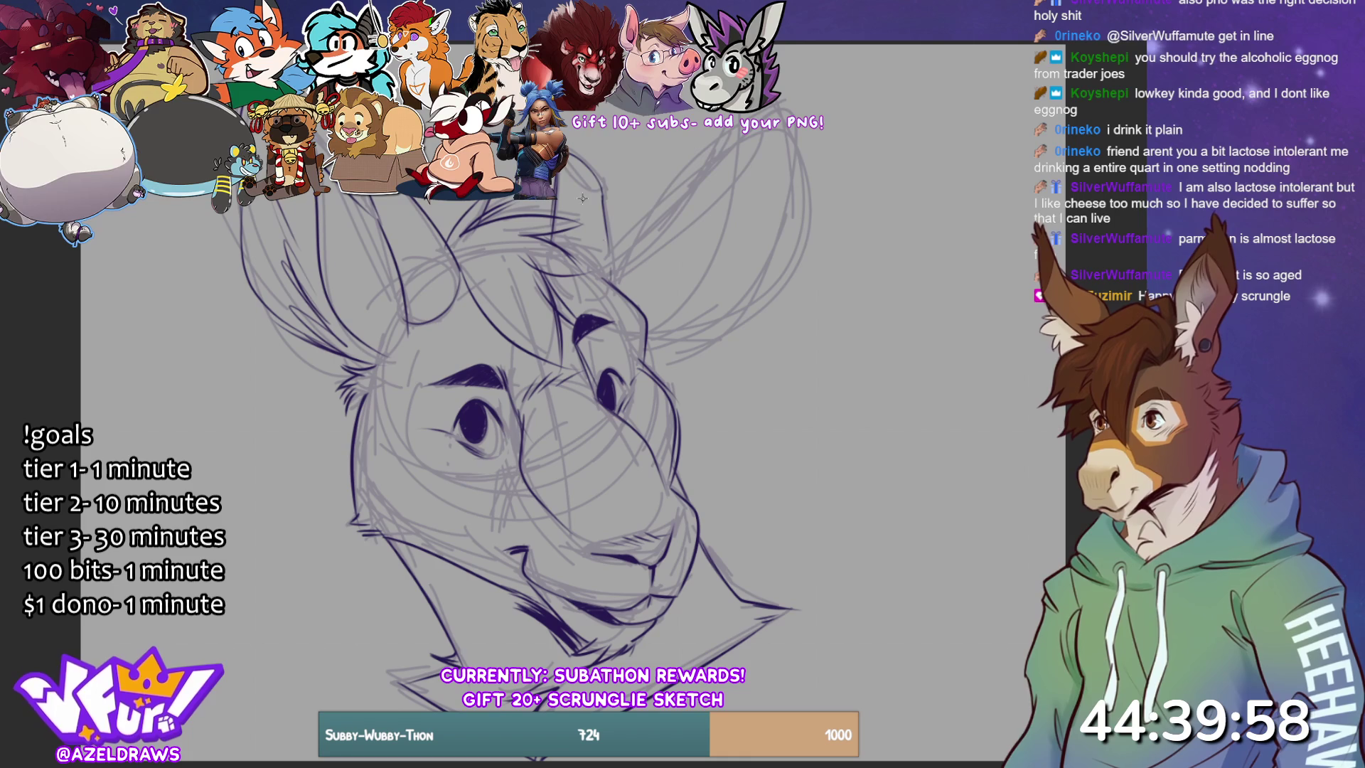
{"action": "mouse_move", "coordinate": [565, 169]}
{"action": "left_mouse_down"}
{"action": "mouse_move", "coordinate": [601, 187]}
{"action": "mouse_move", "coordinate": [579, 174]}
{"action": "mouse_move", "coordinate": [612, 280]}
{"action": "left_mouse_up"}
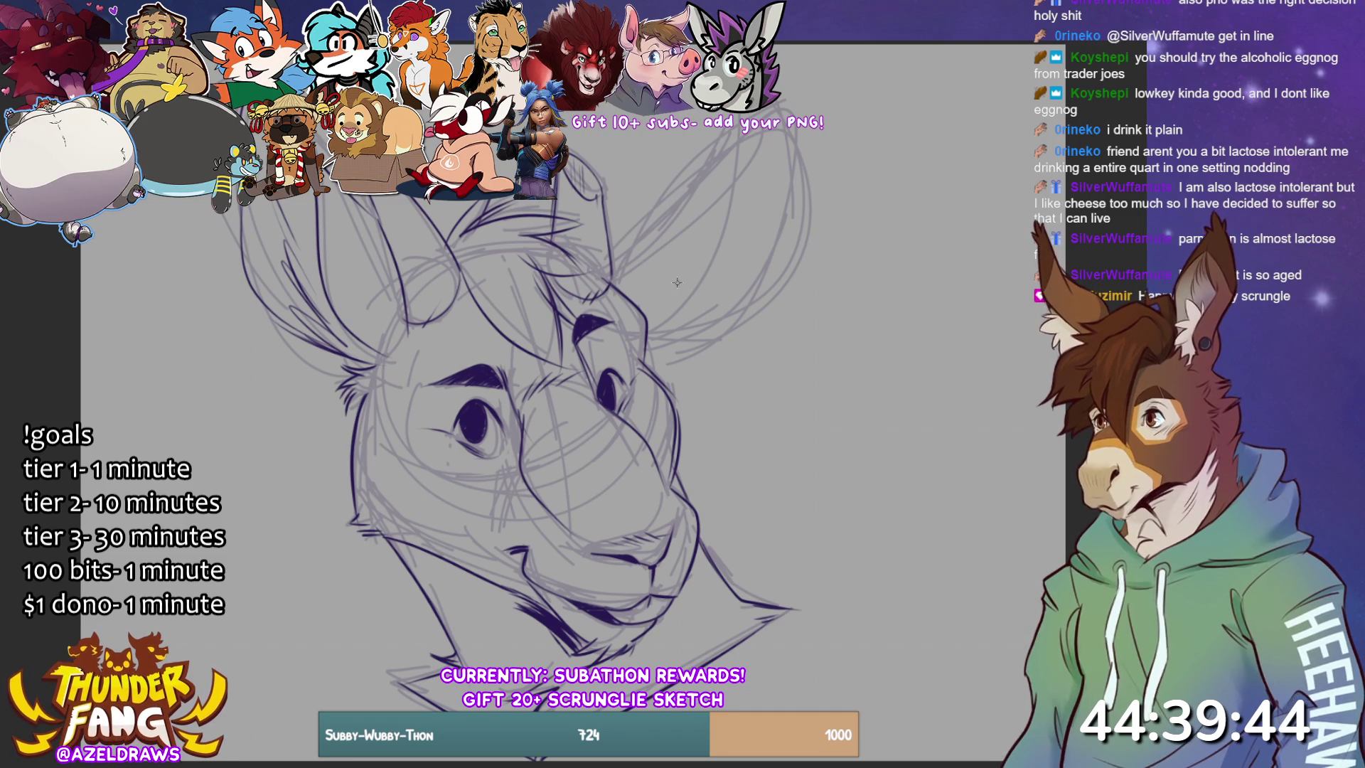
{"action": "mouse_move", "coordinate": [610, 260]}
{"action": "left_mouse_down"}
{"action": "mouse_move", "coordinate": [790, 113]}
{"action": "mouse_move", "coordinate": [739, 313]}
{"action": "mouse_move", "coordinate": [647, 334]}
{"action": "mouse_move", "coordinate": [746, 199]}
{"action": "mouse_move", "coordinate": [773, 134]}
{"action": "left_mouse_up"}
{"action": "left_click_drag", "start_coordinate": [650, 335], "coordinate": [725, 301]}
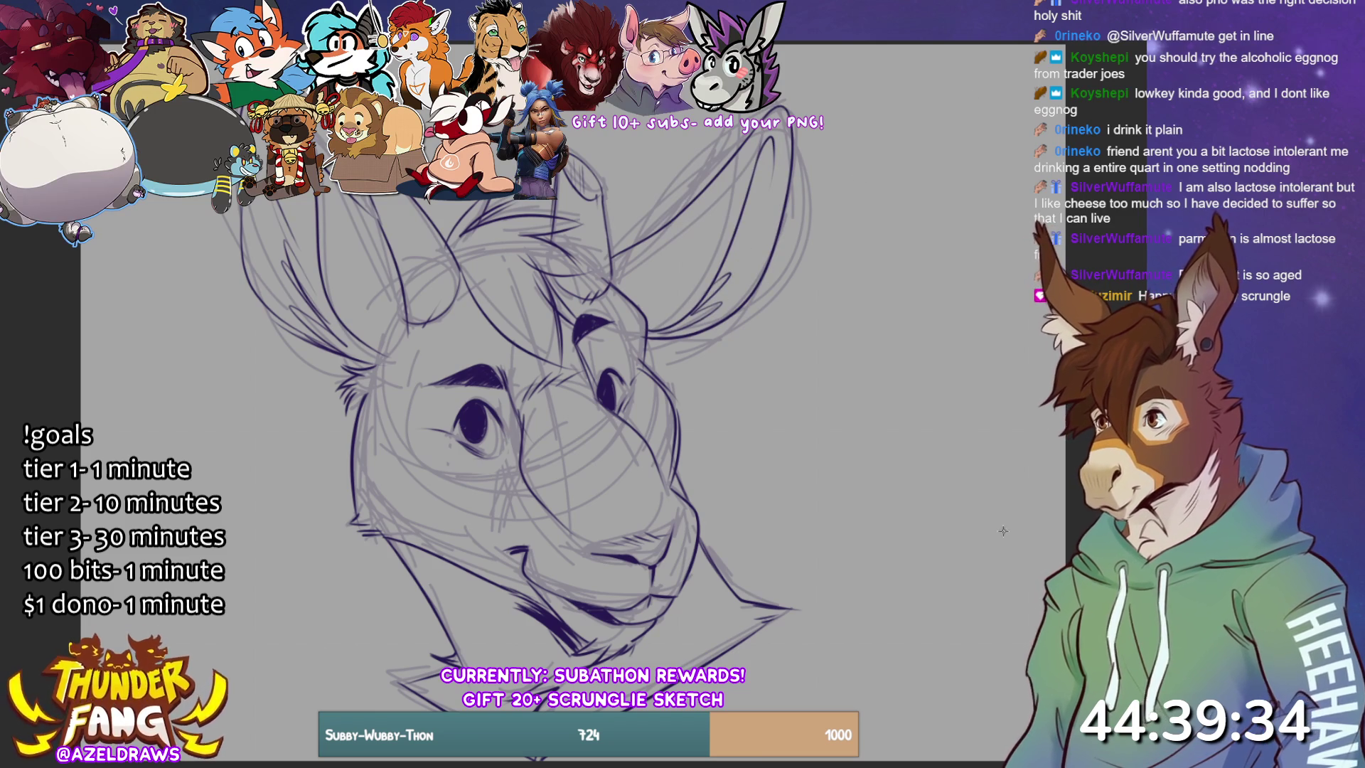
{"action": "key", "text": "ctrl+comma"}
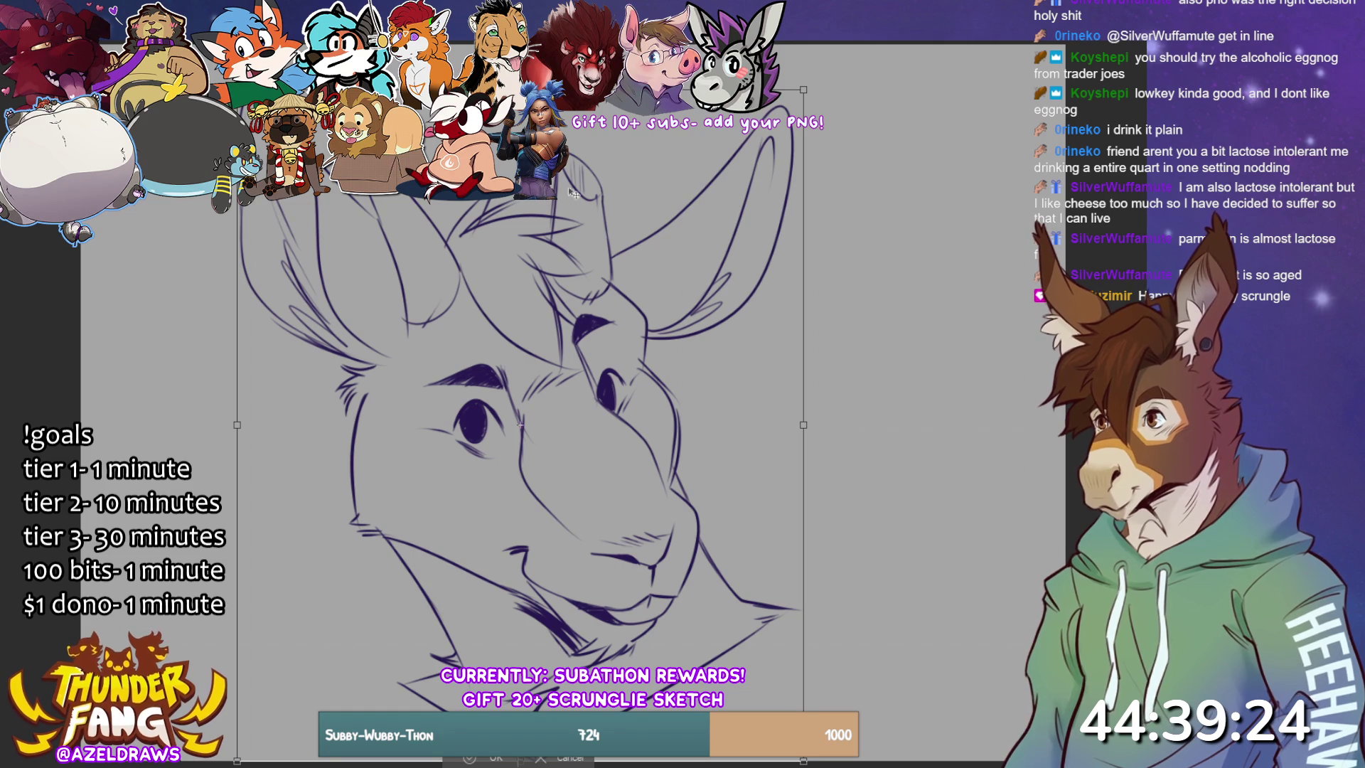
- Transform the head lineart with Ctrl+T, moving it up and slightly left, and commit
{"action": "key", "text": "ctrl+t"}
{"action": "left_click_drag", "start_coordinate": [553, 317], "coordinate": [550, 275]}
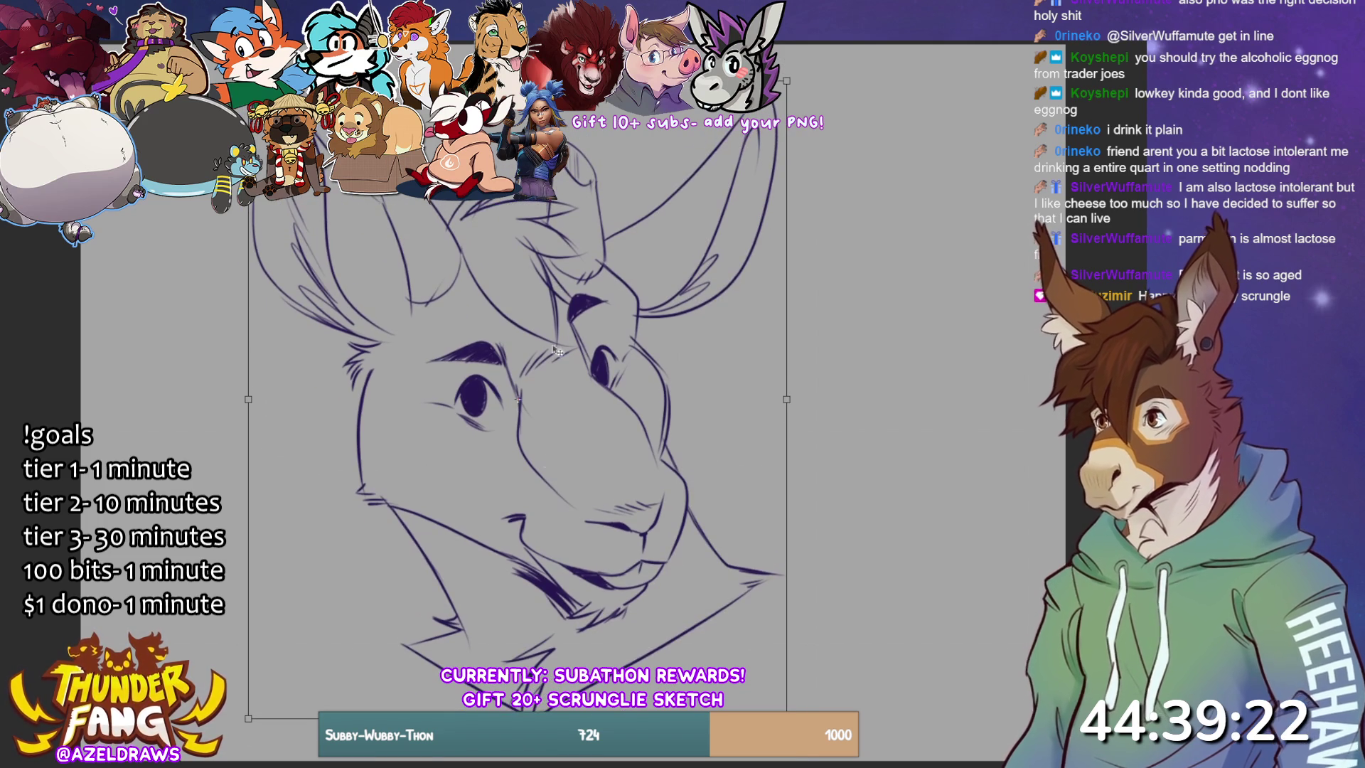
{"action": "left_click", "coordinate": [470, 759]}
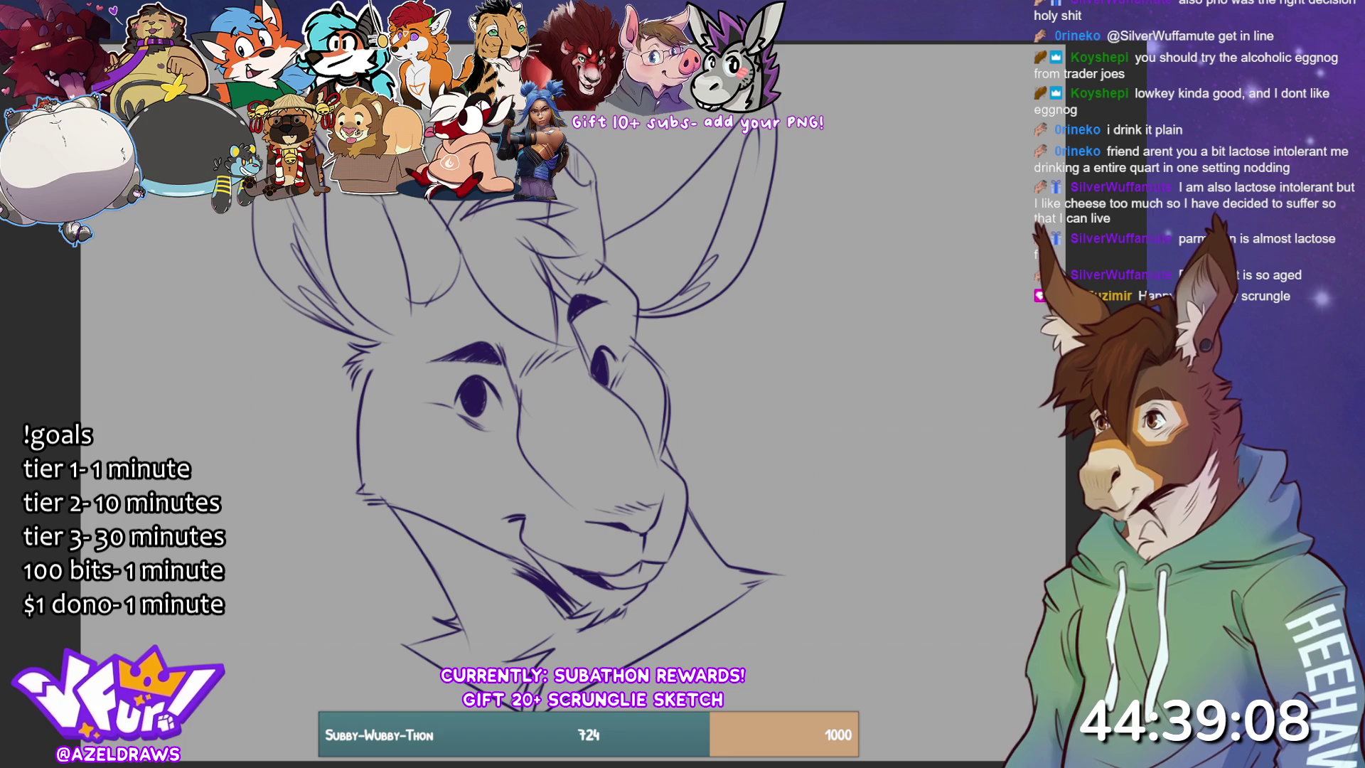
- Close the jaw-line gap, lasso-fill the whole head purple, and begin the light blaze outline
{"action": "mouse_move", "coordinate": [213, 196]}
{"action": "left_mouse_down"}
{"action": "mouse_move", "coordinate": [370, 711]}
{"action": "mouse_move", "coordinate": [888, 398]}
{"action": "mouse_move", "coordinate": [782, 74]}
{"action": "left_mouse_up"}
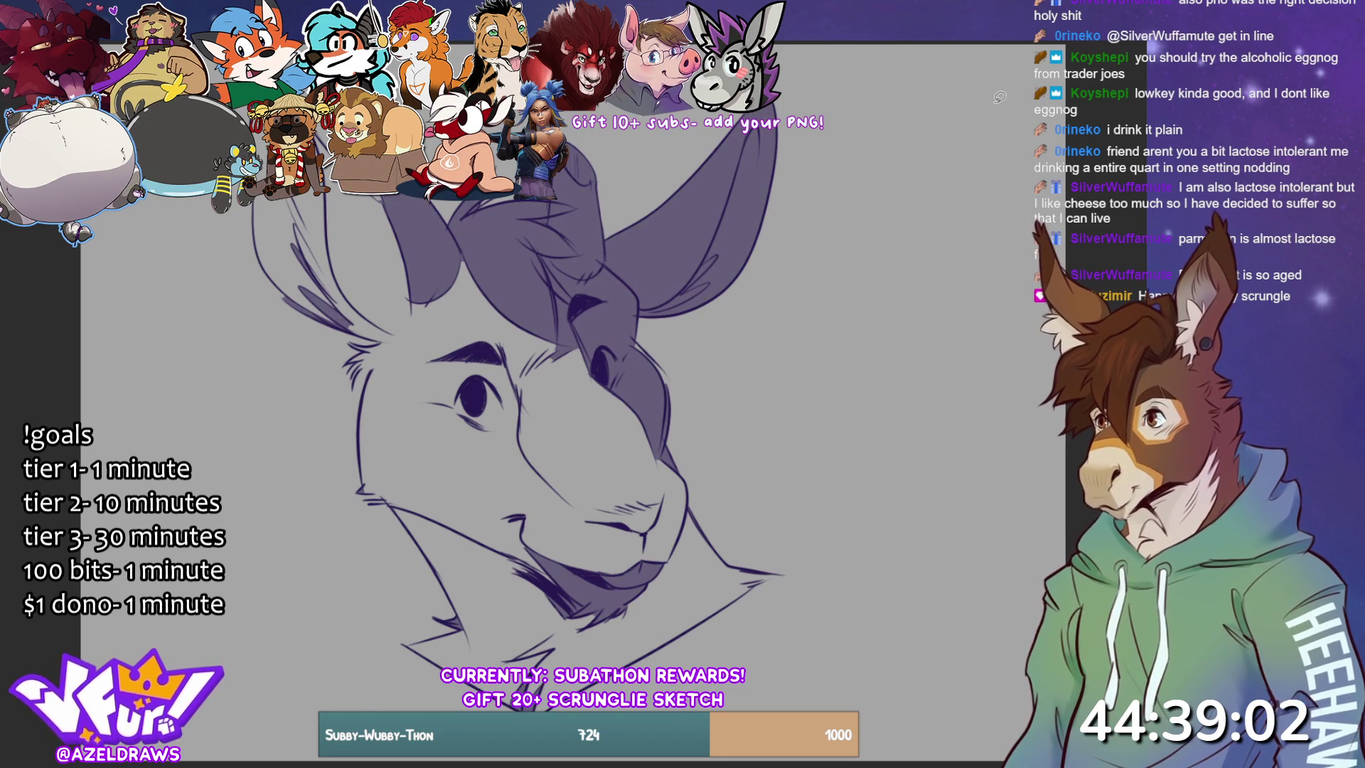
{"action": "key", "text": "ctrl+z"}
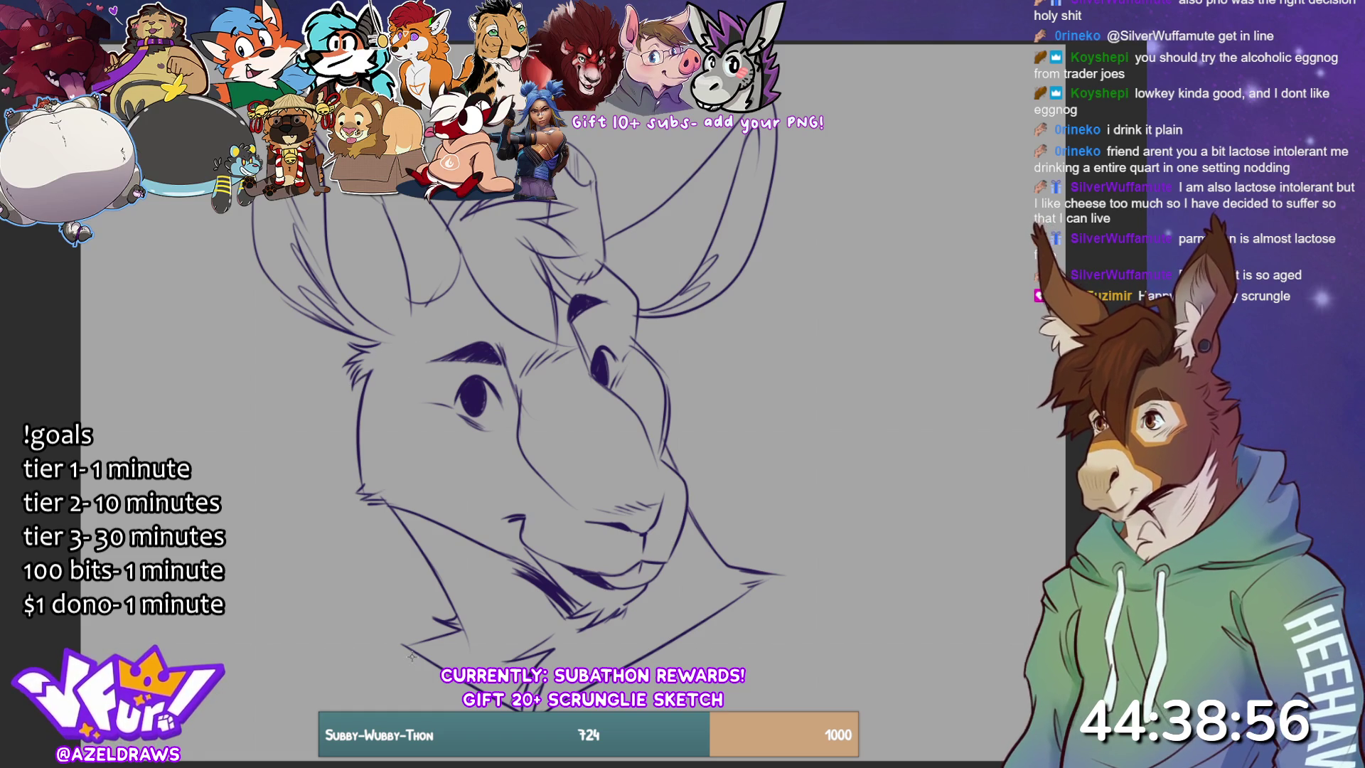
{"action": "left_click_drag", "start_coordinate": [744, 585], "coordinate": [774, 574]}
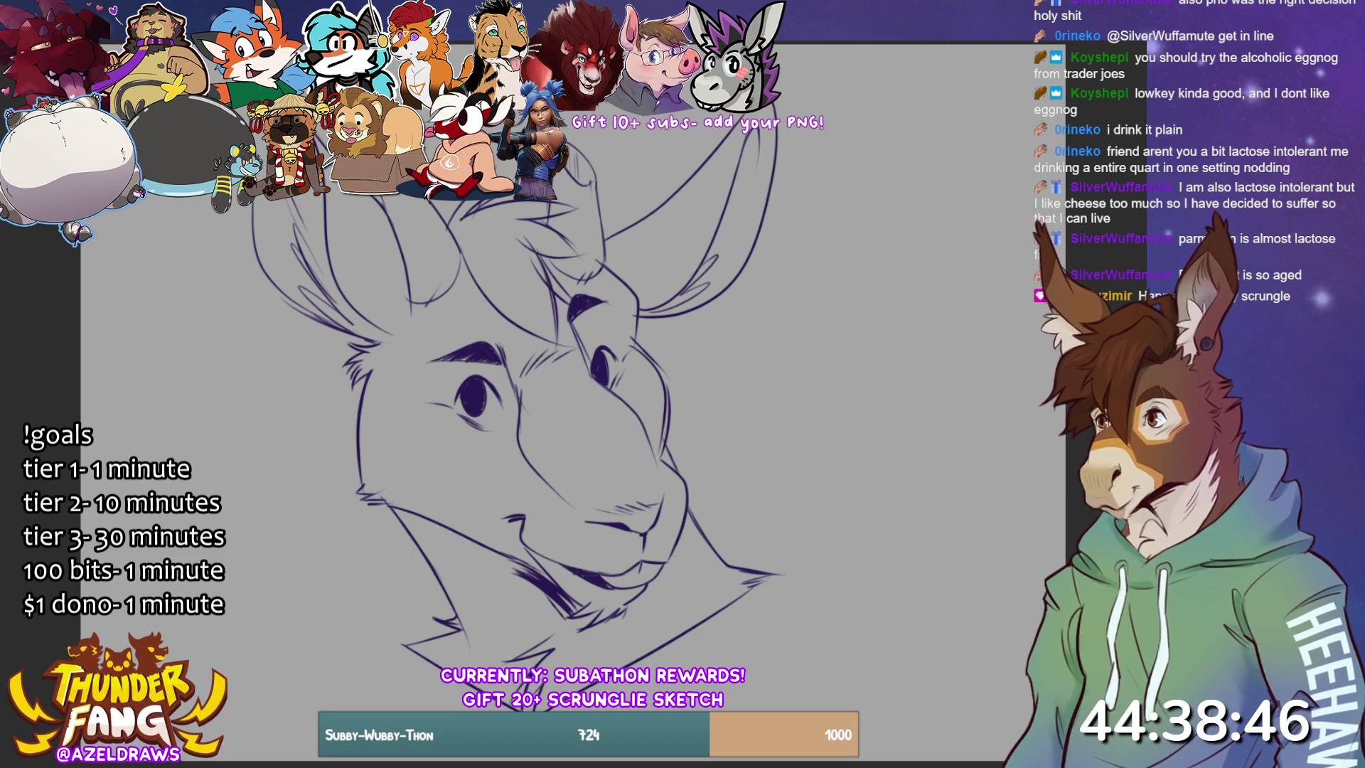
{"action": "mouse_move", "coordinate": [196, 199]}
{"action": "left_mouse_down"}
{"action": "mouse_move", "coordinate": [327, 711]}
{"action": "mouse_move", "coordinate": [914, 214]}
{"action": "mouse_move", "coordinate": [779, 50]}
{"action": "mouse_move", "coordinate": [746, 47]}
{"action": "left_mouse_up"}
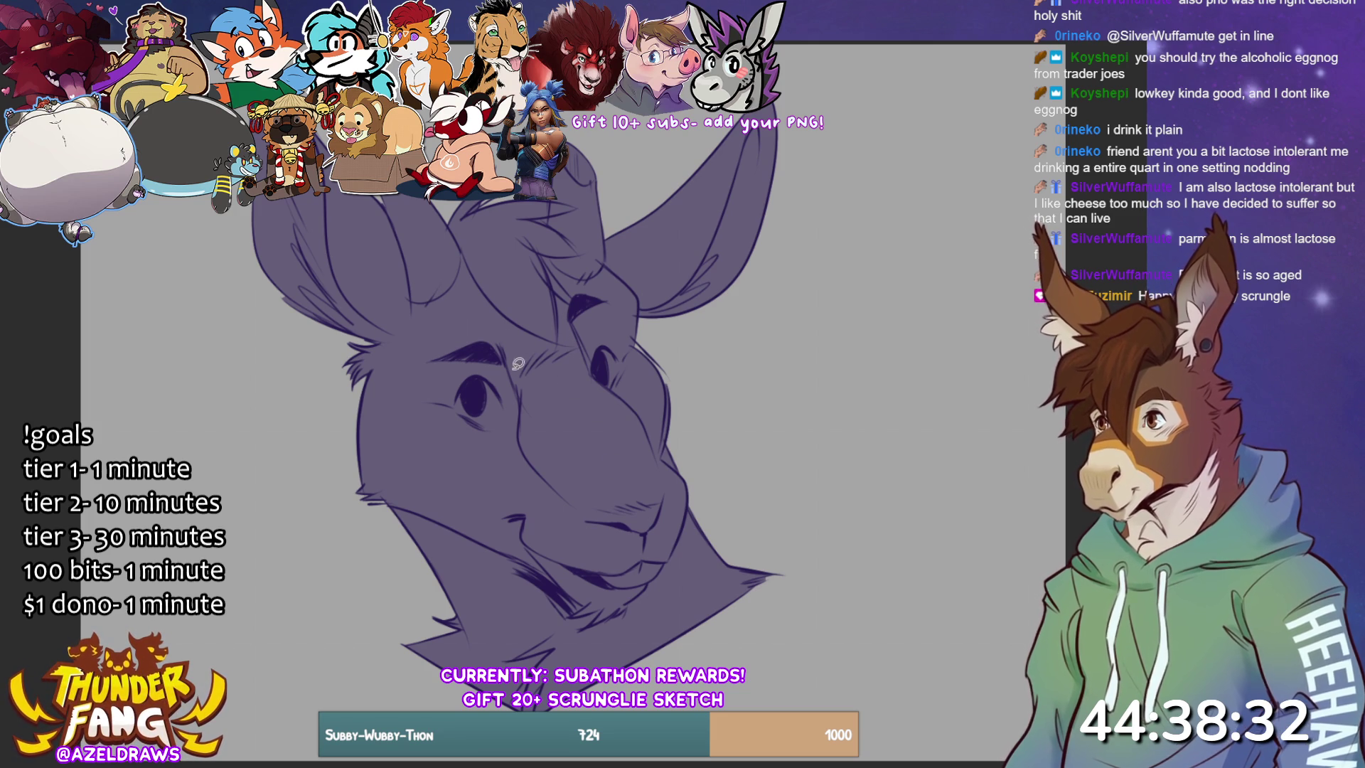
{"action": "mouse_move", "coordinate": [466, 247]}
{"action": "left_mouse_down"}
{"action": "mouse_move", "coordinate": [528, 396]}
{"action": "mouse_move", "coordinate": [599, 435]}
{"action": "mouse_move", "coordinate": [592, 352]}
{"action": "mouse_move", "coordinate": [541, 244]}
{"action": "left_mouse_up"}
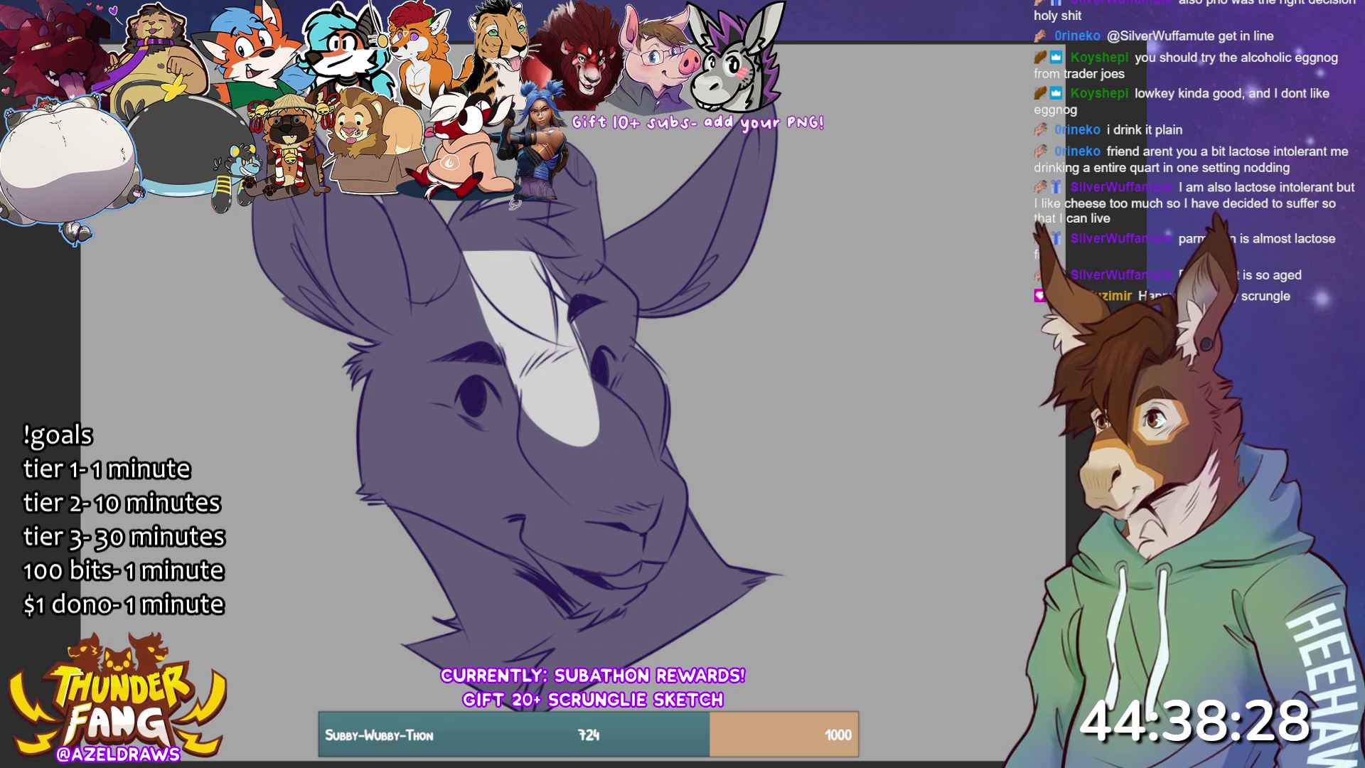
- Fill the light blaze down to the nose tip and redo the light lower lip
{"action": "mouse_move", "coordinate": [520, 387]}
{"action": "left_mouse_down"}
{"action": "mouse_move", "coordinate": [523, 435]}
{"action": "mouse_move", "coordinate": [582, 509]}
{"action": "mouse_move", "coordinate": [647, 521]}
{"action": "mouse_move", "coordinate": [664, 486]}
{"action": "mouse_move", "coordinate": [644, 416]}
{"action": "mouse_move", "coordinate": [615, 384]}
{"action": "left_mouse_up"}
{"action": "mouse_move", "coordinate": [632, 525]}
{"action": "left_mouse_down"}
{"action": "mouse_move", "coordinate": [605, 519]}
{"action": "mouse_move", "coordinate": [665, 511]}
{"action": "mouse_move", "coordinate": [658, 490]}
{"action": "left_mouse_up"}
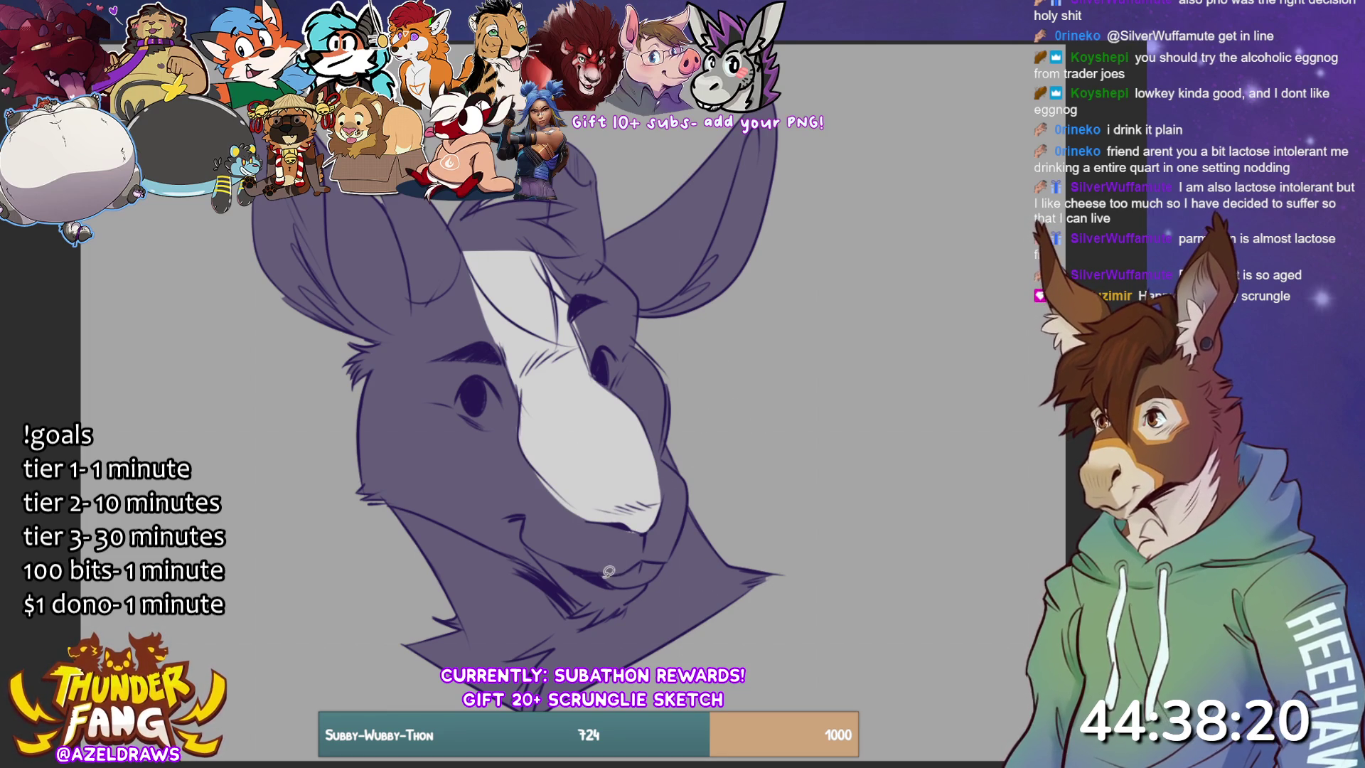
{"action": "mouse_move", "coordinate": [622, 583]}
{"action": "left_mouse_down"}
{"action": "mouse_move", "coordinate": [670, 553]}
{"action": "mouse_move", "coordinate": [603, 573]}
{"action": "left_mouse_up"}
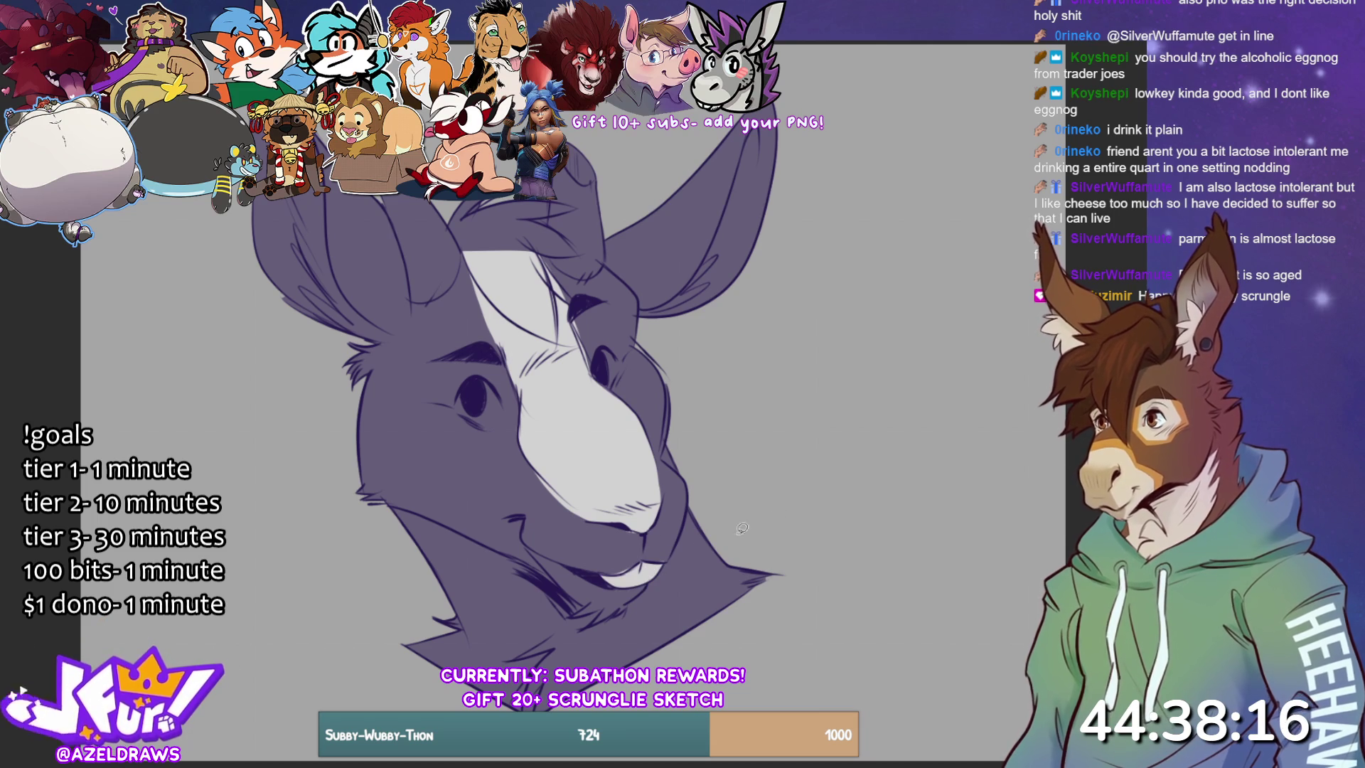
{"action": "key", "text": "ctrl+z"}
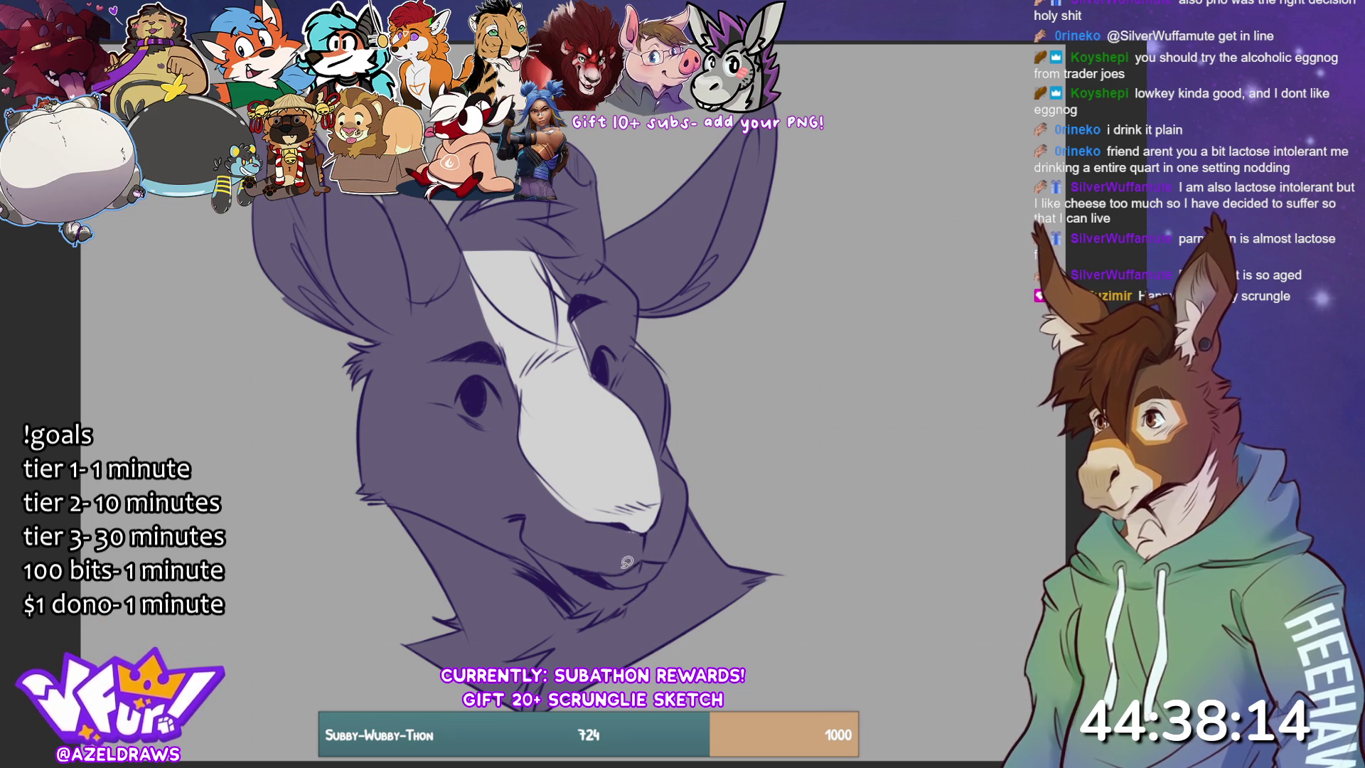
{"action": "mouse_move", "coordinate": [603, 572]}
{"action": "left_mouse_down"}
{"action": "mouse_move", "coordinate": [672, 558]}
{"action": "mouse_move", "coordinate": [629, 579]}
{"action": "mouse_move", "coordinate": [598, 565]}
{"action": "left_mouse_up"}
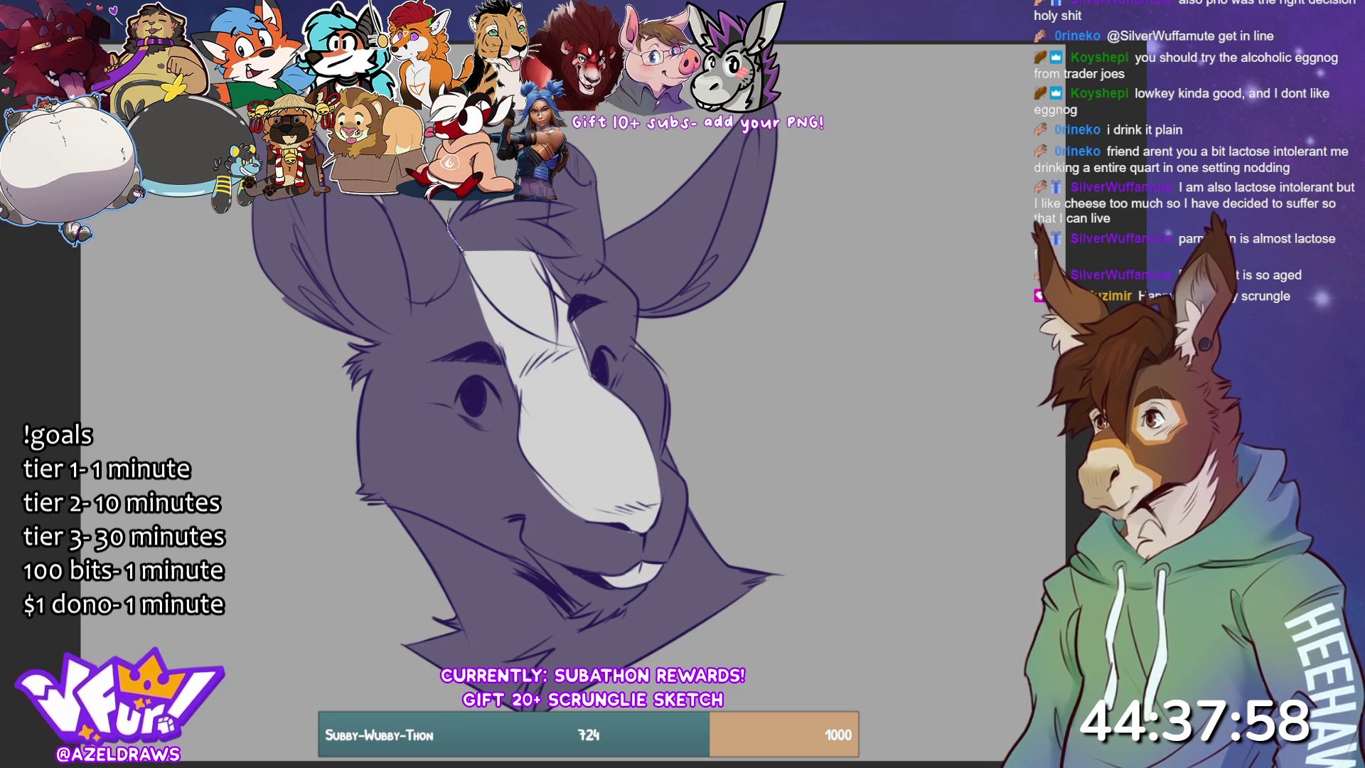
- Lasso-fill both inner ears with the light colour and the irises of both eyes
{"action": "mouse_move", "coordinate": [559, 196]}
{"action": "left_mouse_down"}
{"action": "mouse_move", "coordinate": [577, 200]}
{"action": "mouse_move", "coordinate": [553, 219]}
{"action": "mouse_move", "coordinate": [588, 254]}
{"action": "mouse_move", "coordinate": [535, 243]}
{"action": "mouse_move", "coordinate": [569, 297]}
{"action": "mouse_move", "coordinate": [522, 226]}
{"action": "left_mouse_up"}
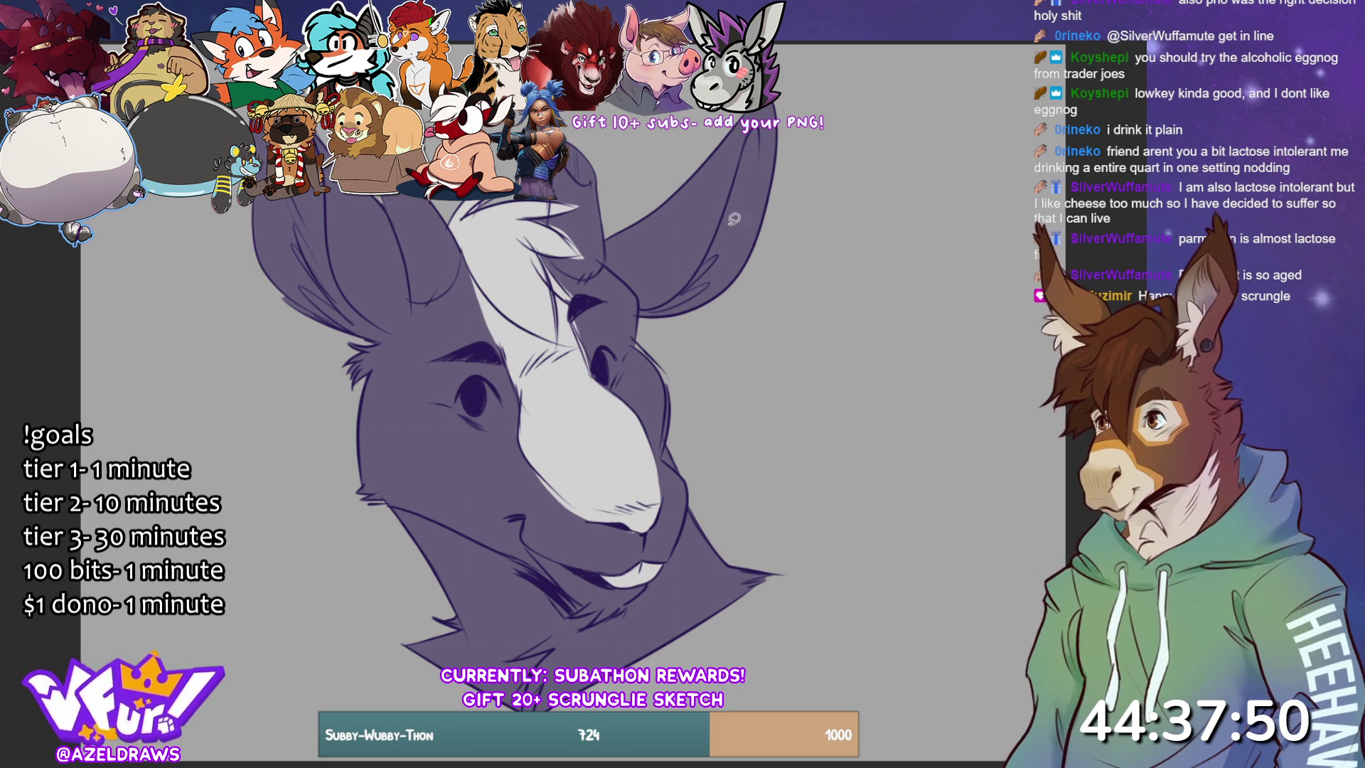
{"action": "mouse_move", "coordinate": [644, 306]}
{"action": "left_mouse_down"}
{"action": "mouse_move", "coordinate": [687, 286]}
{"action": "mouse_move", "coordinate": [711, 252]}
{"action": "mouse_move", "coordinate": [744, 145]}
{"action": "mouse_move", "coordinate": [761, 284]}
{"action": "left_mouse_up"}
{"action": "mouse_move", "coordinate": [391, 340]}
{"action": "left_mouse_down"}
{"action": "mouse_move", "coordinate": [335, 259]}
{"action": "mouse_move", "coordinate": [323, 146]}
{"action": "mouse_move", "coordinate": [260, 206]}
{"action": "mouse_move", "coordinate": [387, 338]}
{"action": "left_mouse_up"}
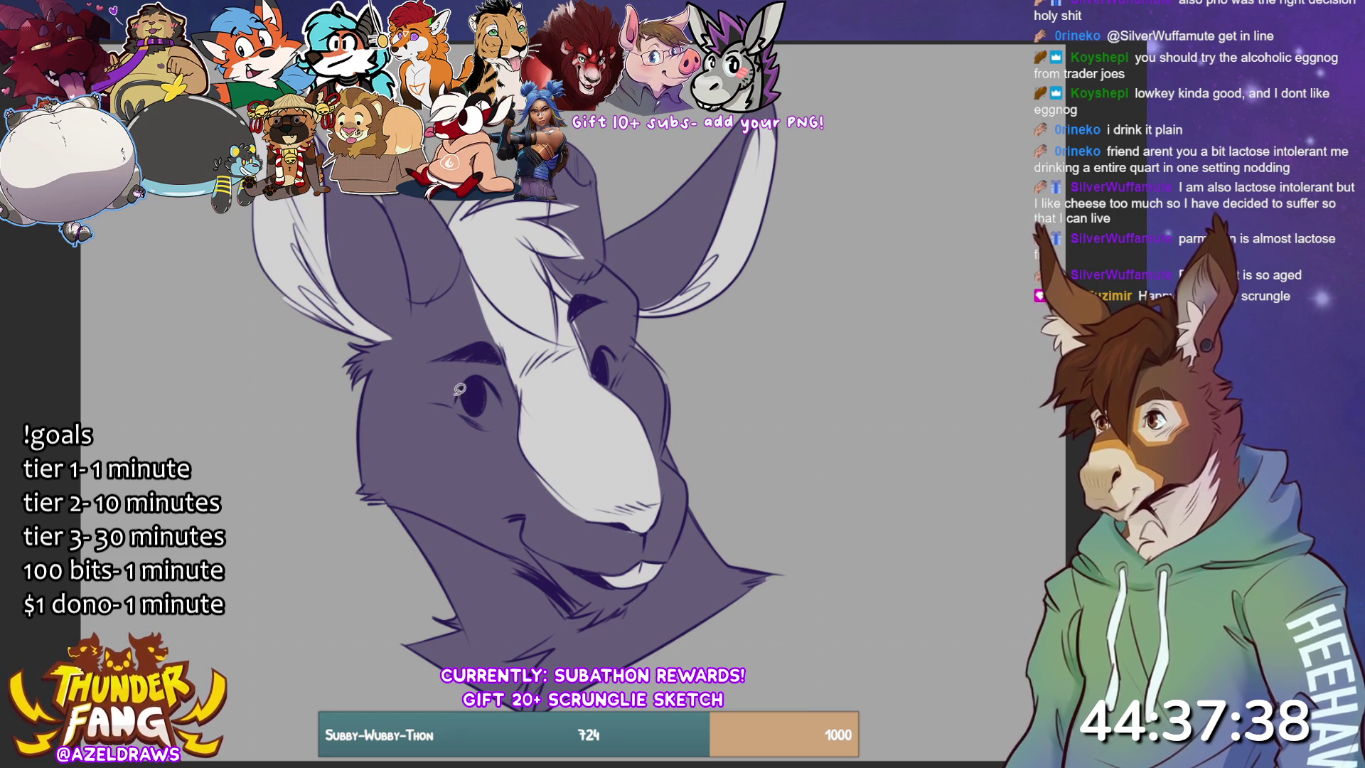
{"action": "mouse_move", "coordinate": [453, 409]}
{"action": "left_mouse_down"}
{"action": "mouse_move", "coordinate": [482, 373]}
{"action": "mouse_move", "coordinate": [505, 391]}
{"action": "mouse_move", "coordinate": [510, 430]}
{"action": "mouse_move", "coordinate": [453, 408]}
{"action": "mouse_move", "coordinate": [473, 424]}
{"action": "mouse_move", "coordinate": [509, 407]}
{"action": "mouse_move", "coordinate": [460, 387]}
{"action": "left_mouse_up"}
{"action": "mouse_move", "coordinate": [605, 355]}
{"action": "left_mouse_down"}
{"action": "mouse_move", "coordinate": [593, 368]}
{"action": "mouse_move", "coordinate": [602, 339]}
{"action": "mouse_move", "coordinate": [619, 351]}
{"action": "mouse_move", "coordinate": [610, 396]}
{"action": "mouse_move", "coordinate": [602, 361]}
{"action": "left_mouse_up"}
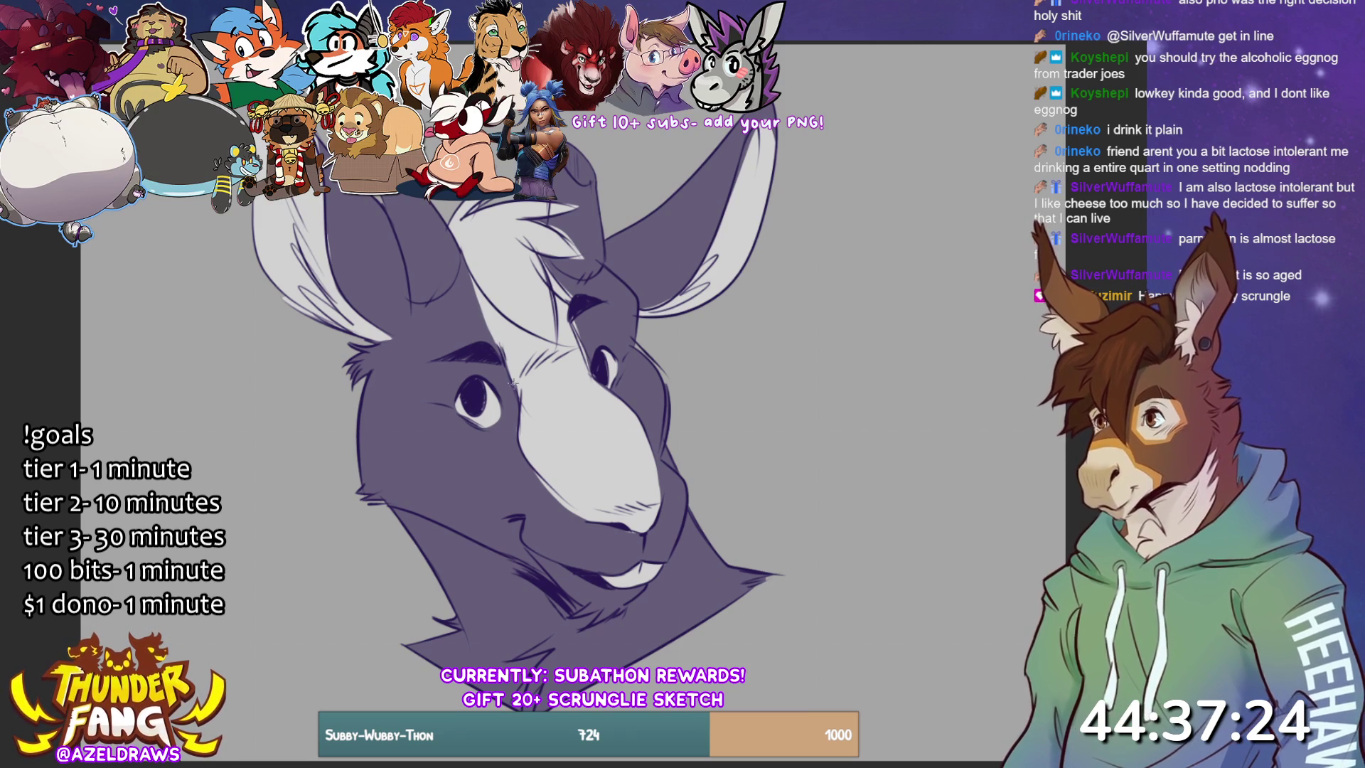
- Paint white highlights in both eyes and add lighter shading patches around each eye
{"action": "left_click_drag", "start_coordinate": [487, 396], "coordinate": [489, 395]}
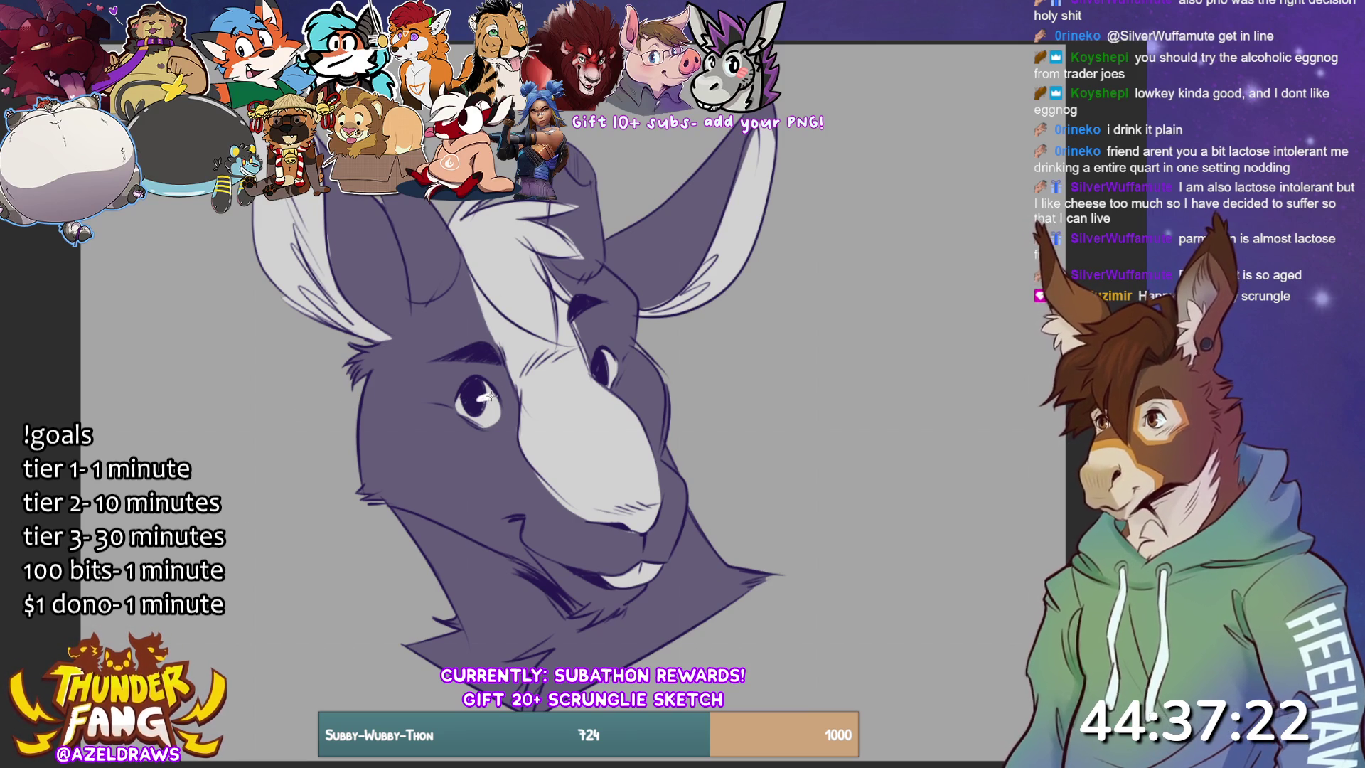
{"action": "left_click_drag", "start_coordinate": [612, 367], "coordinate": [602, 365]}
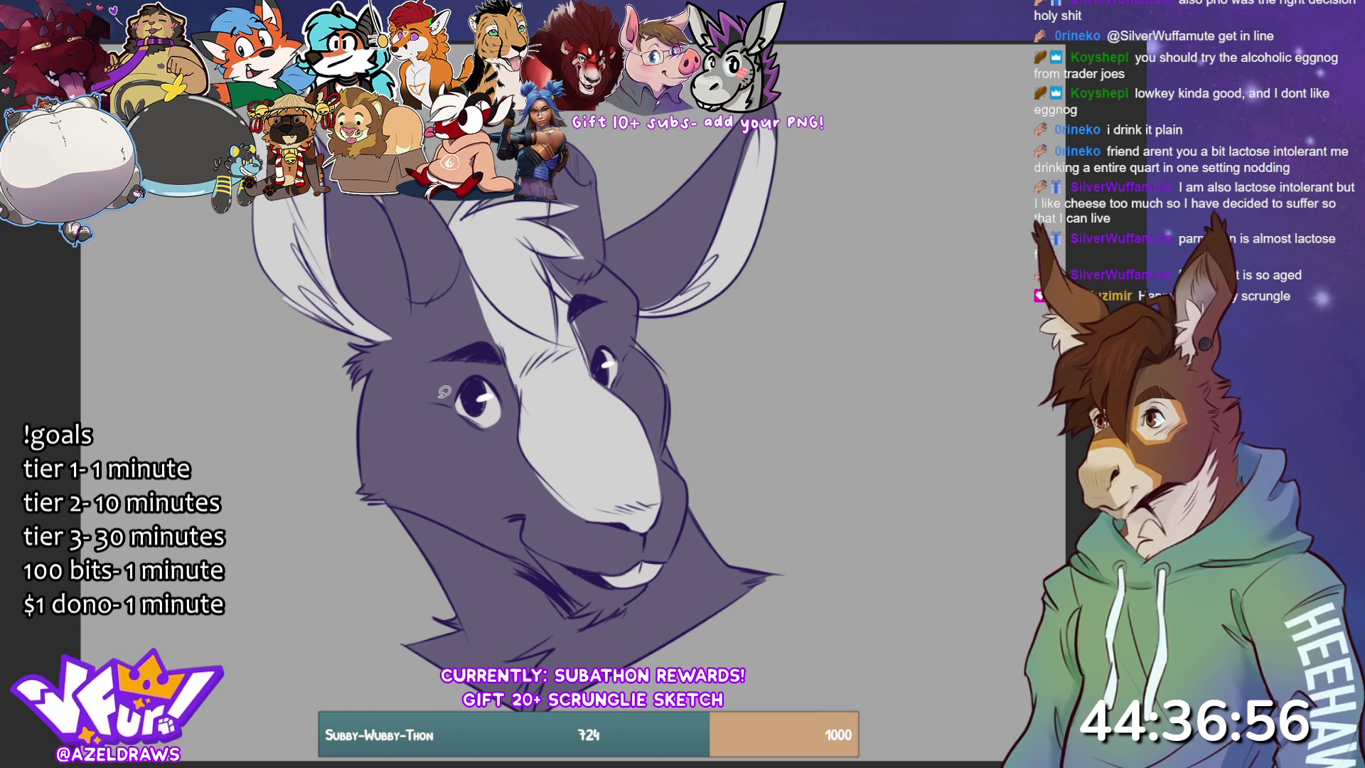
{"action": "mouse_move", "coordinate": [430, 357]}
{"action": "left_mouse_down"}
{"action": "mouse_move", "coordinate": [444, 406]}
{"action": "mouse_move", "coordinate": [532, 466]}
{"action": "mouse_move", "coordinate": [499, 352]}
{"action": "mouse_move", "coordinate": [447, 341]}
{"action": "left_mouse_up"}
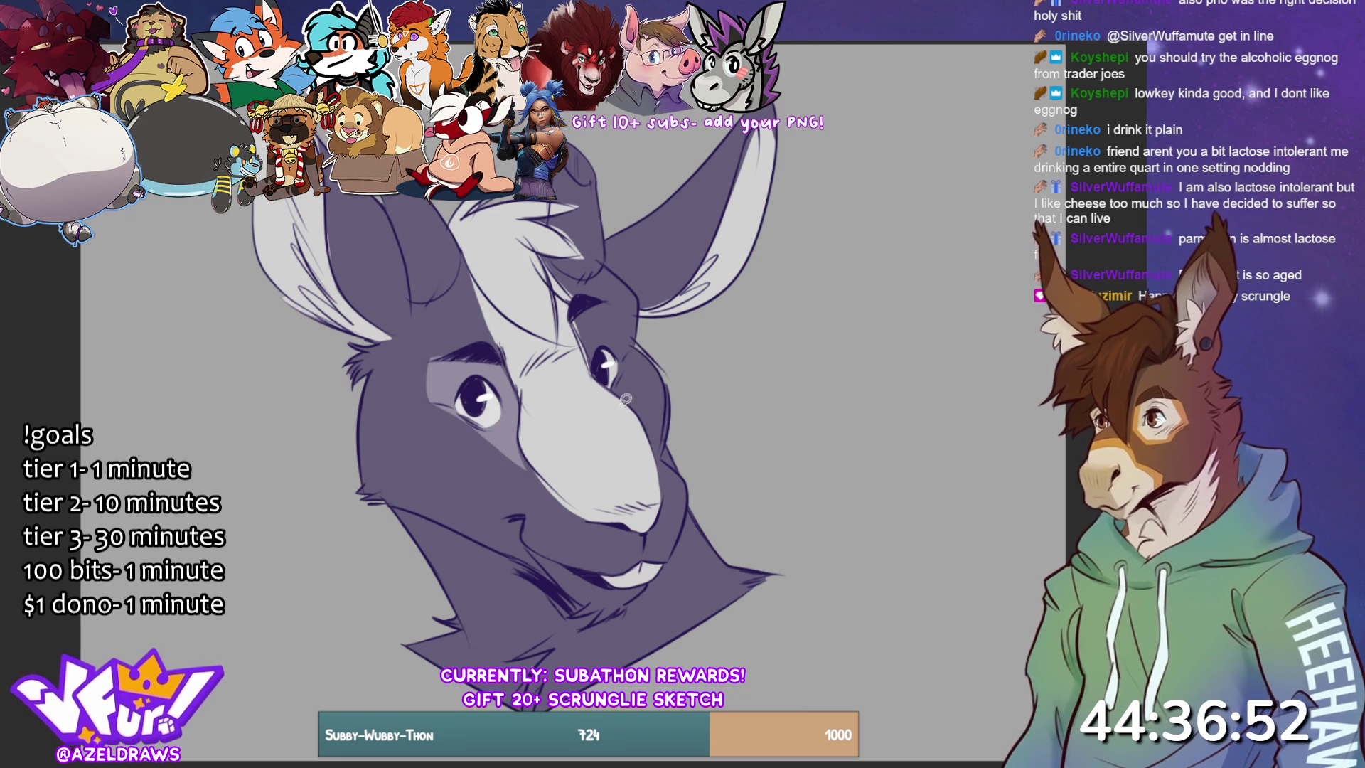
{"action": "mouse_move", "coordinate": [494, 350]}
{"action": "left_mouse_down"}
{"action": "mouse_move", "coordinate": [531, 459]}
{"action": "mouse_move", "coordinate": [410, 402]}
{"action": "left_mouse_up"}
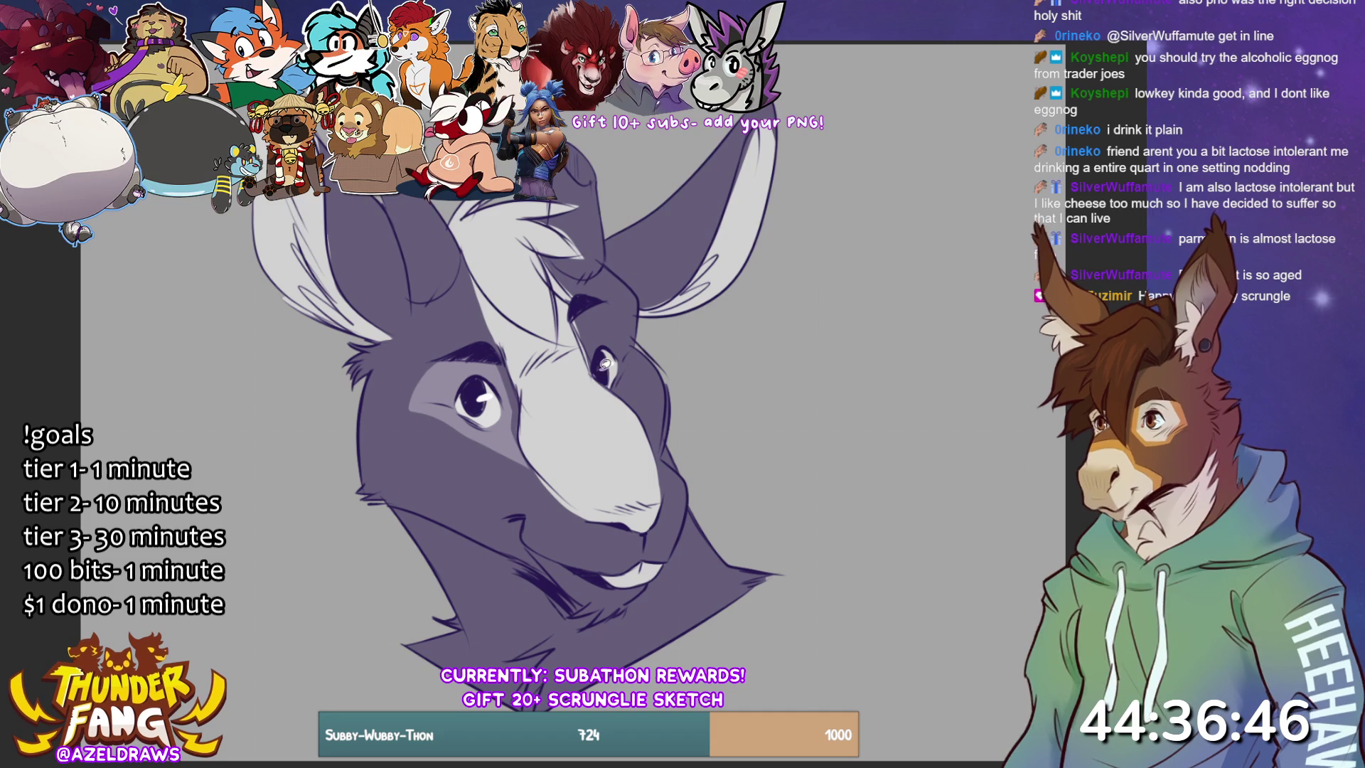
{"action": "mouse_move", "coordinate": [583, 310]}
{"action": "left_mouse_down"}
{"action": "mouse_move", "coordinate": [593, 366]}
{"action": "mouse_move", "coordinate": [644, 418]}
{"action": "mouse_move", "coordinate": [640, 359]}
{"action": "mouse_move", "coordinate": [599, 284]}
{"action": "left_mouse_up"}
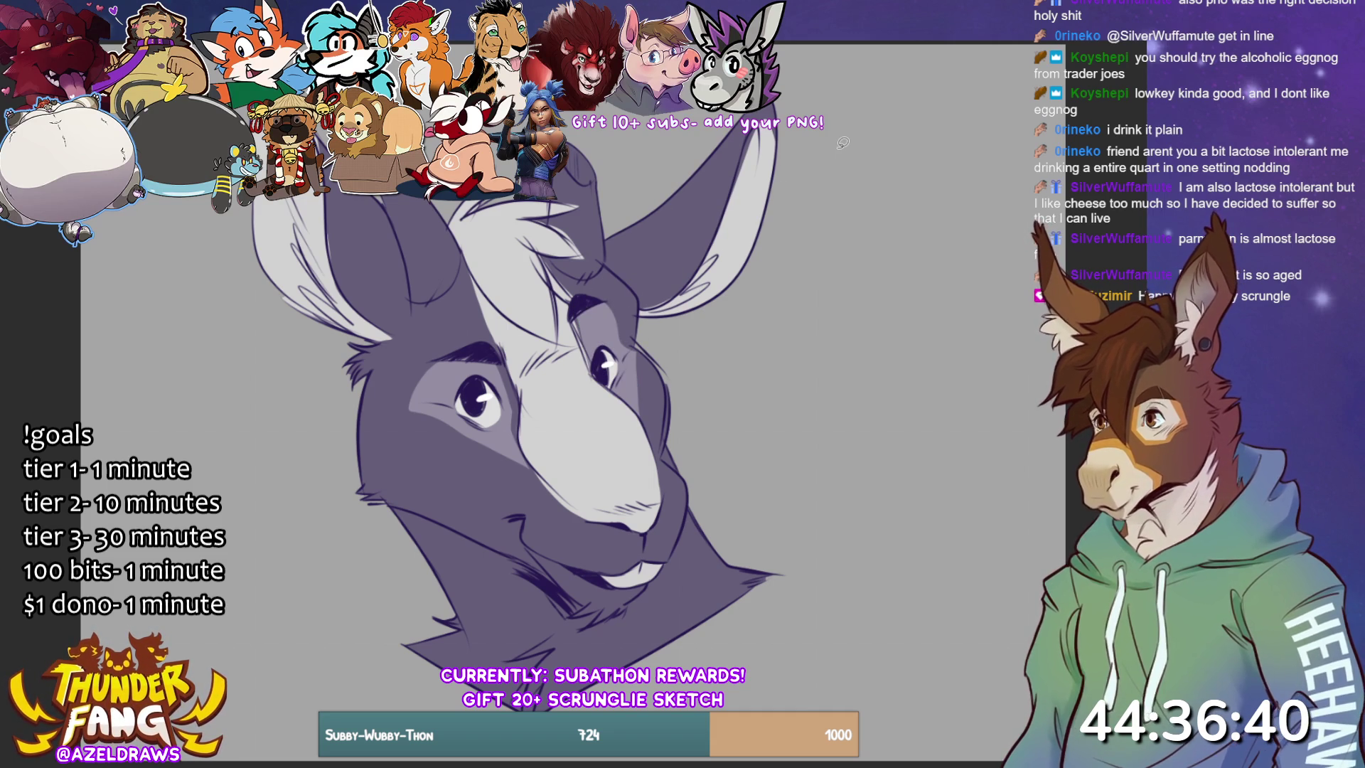
- Fill the left ear's inner area with a lighter tone, discarding a trial head stroke
{"action": "mouse_move", "coordinate": [384, 200]}
{"action": "left_mouse_down"}
{"action": "mouse_move", "coordinate": [424, 299]}
{"action": "mouse_move", "coordinate": [462, 274]}
{"action": "mouse_move", "coordinate": [455, 201]}
{"action": "left_mouse_up"}
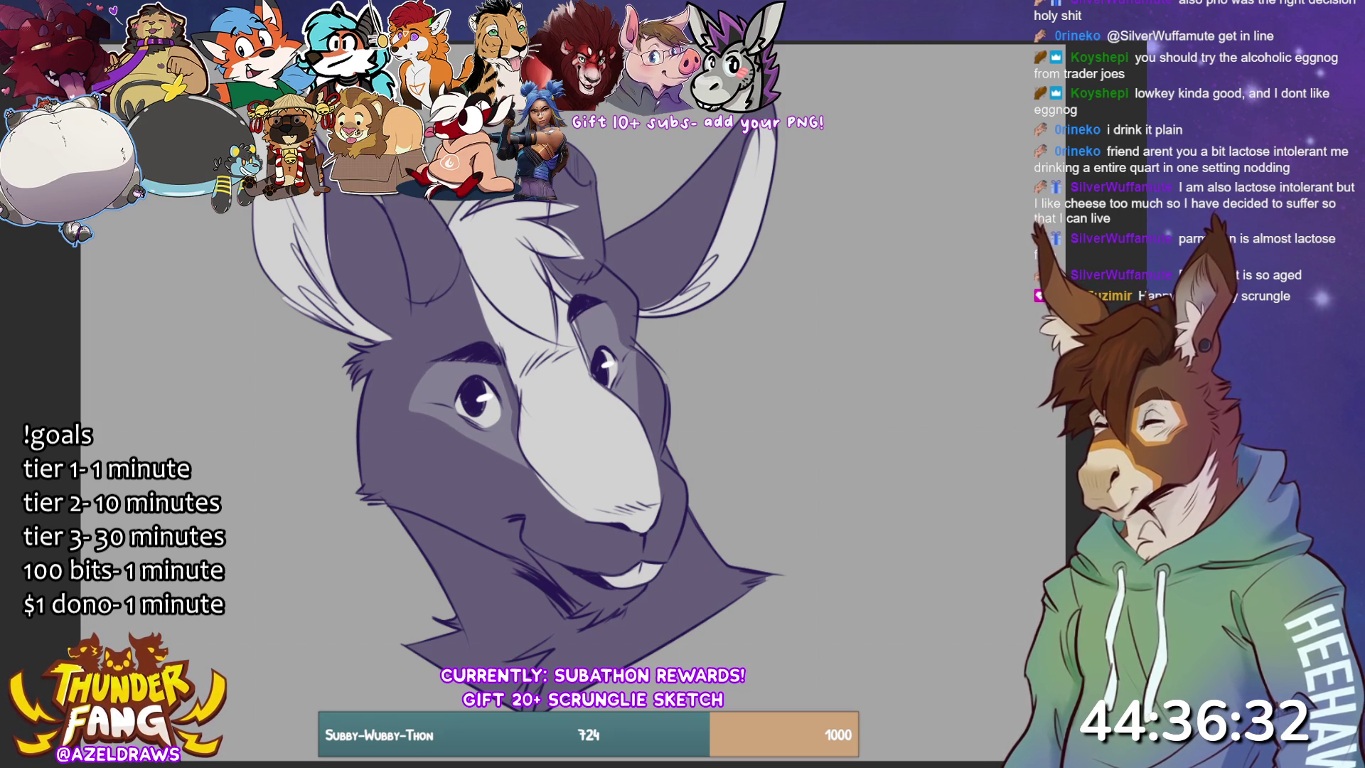
{"action": "mouse_move", "coordinate": [389, 205]}
{"action": "left_mouse_down"}
{"action": "mouse_move", "coordinate": [416, 302]}
{"action": "mouse_move", "coordinate": [453, 283]}
{"action": "mouse_move", "coordinate": [462, 206]}
{"action": "left_mouse_up"}
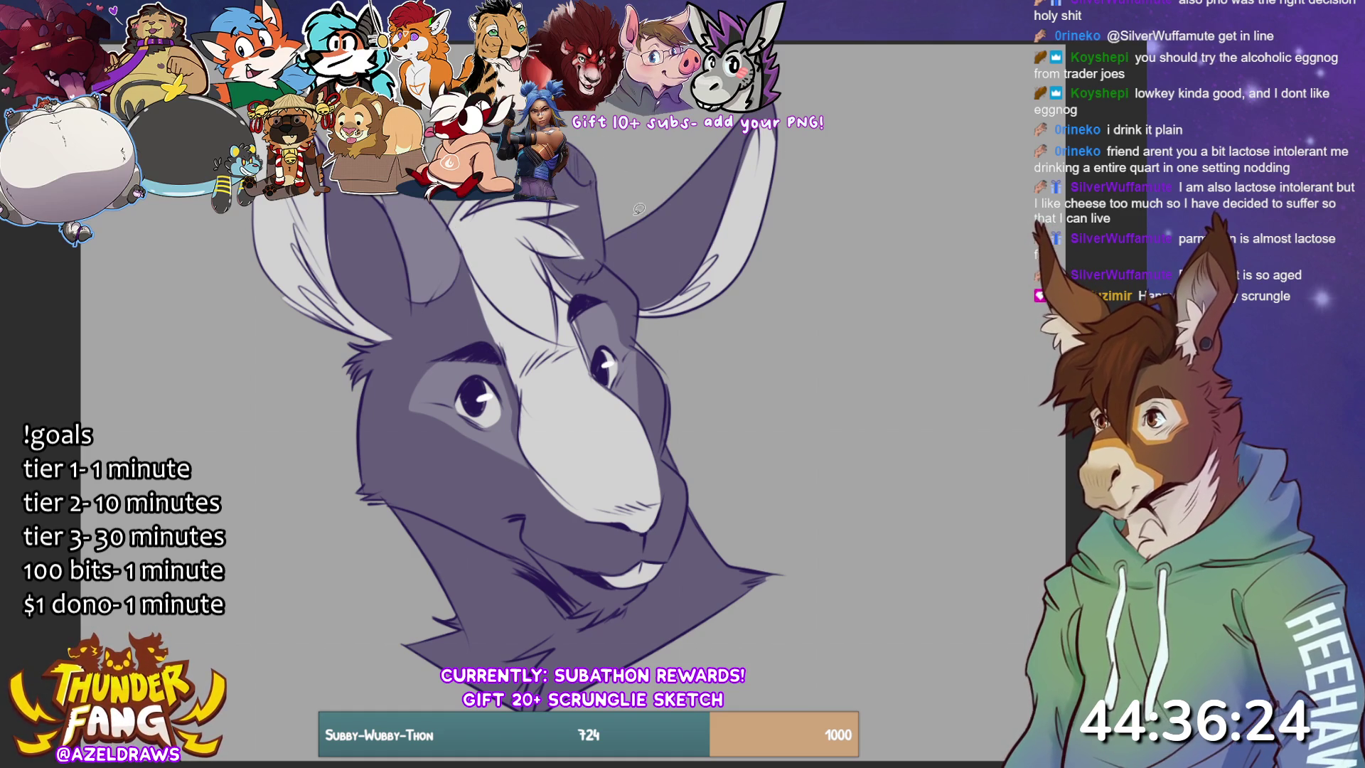
{"action": "mouse_move", "coordinate": [544, 201]}
{"action": "left_mouse_down"}
{"action": "mouse_move", "coordinate": [547, 246]}
{"action": "mouse_move", "coordinate": [576, 272]}
{"action": "left_mouse_up"}
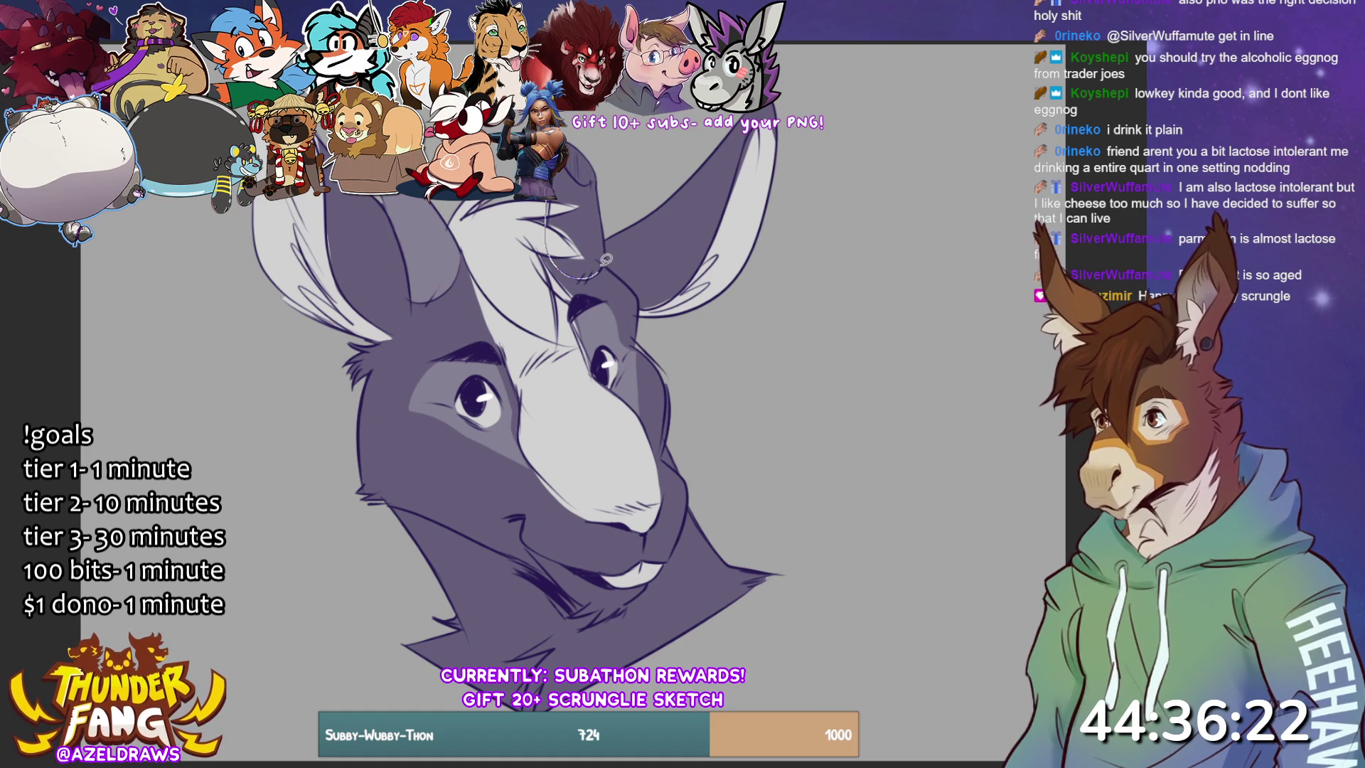
{"action": "key", "text": "ctrl+z"}
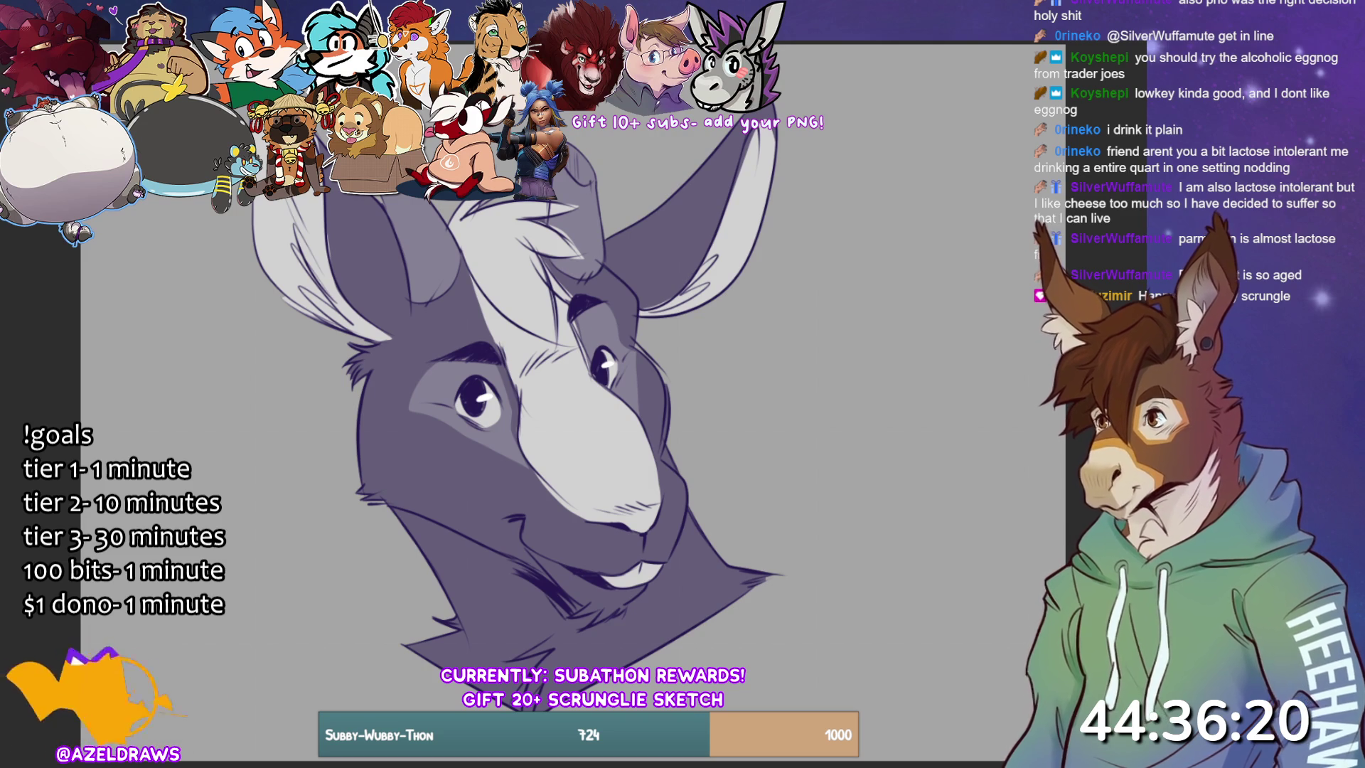
- Discard trial strokes on the jaw, nose and cheek, then outline fur shading down the left neck
{"action": "mouse_move", "coordinate": [381, 342]}
{"action": "left_mouse_down"}
{"action": "mouse_move", "coordinate": [413, 472]}
{"action": "mouse_move", "coordinate": [535, 567]}
{"action": "mouse_move", "coordinate": [304, 459]}
{"action": "left_mouse_up"}
{"action": "key", "text": "ctrl+z"}
{"action": "left_click_drag", "start_coordinate": [643, 350], "coordinate": [662, 448]}
{"action": "key", "text": "ctrl+z"}
{"action": "left_click_drag", "start_coordinate": [382, 459], "coordinate": [383, 423]}
{"action": "key", "text": "ctrl+z"}
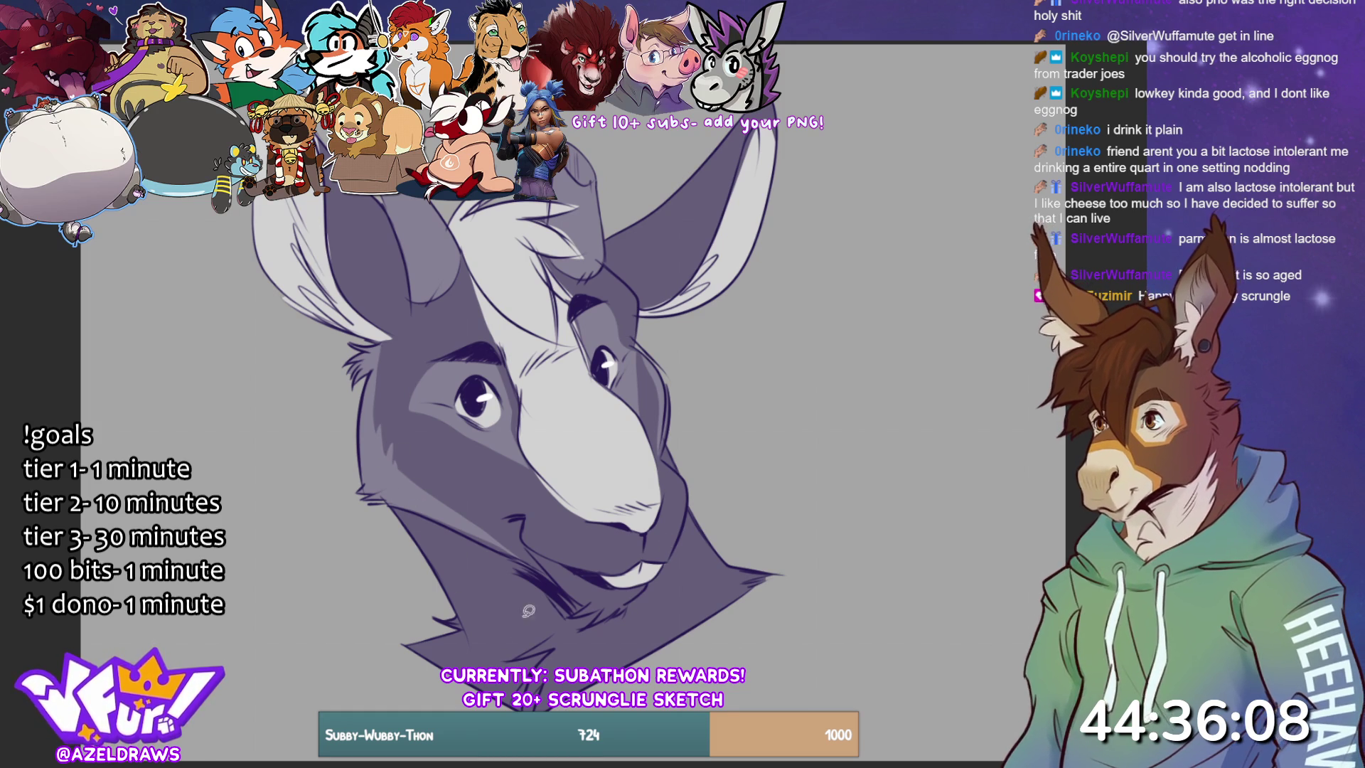
{"action": "mouse_move", "coordinate": [441, 509]}
{"action": "left_mouse_down"}
{"action": "mouse_move", "coordinate": [509, 643]}
{"action": "mouse_move", "coordinate": [444, 665]}
{"action": "left_mouse_up"}
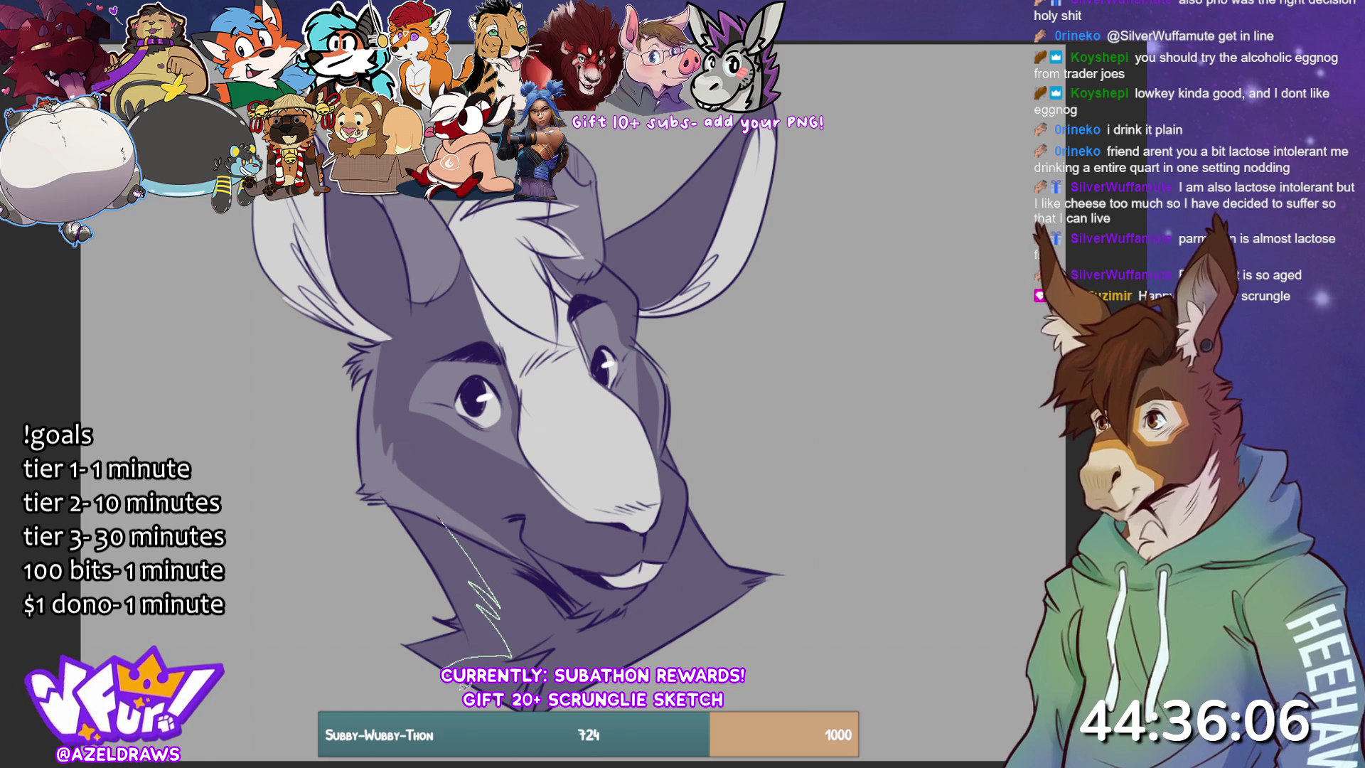
- Shade the right chin and neck fur, then add a light muzzle line after undone attempts
{"action": "mouse_move", "coordinate": [698, 619]}
{"action": "left_mouse_down"}
{"action": "mouse_move", "coordinate": [681, 593]}
{"action": "mouse_move", "coordinate": [687, 546]}
{"action": "mouse_move", "coordinate": [594, 619]}
{"action": "mouse_move", "coordinate": [481, 534]}
{"action": "left_mouse_up"}
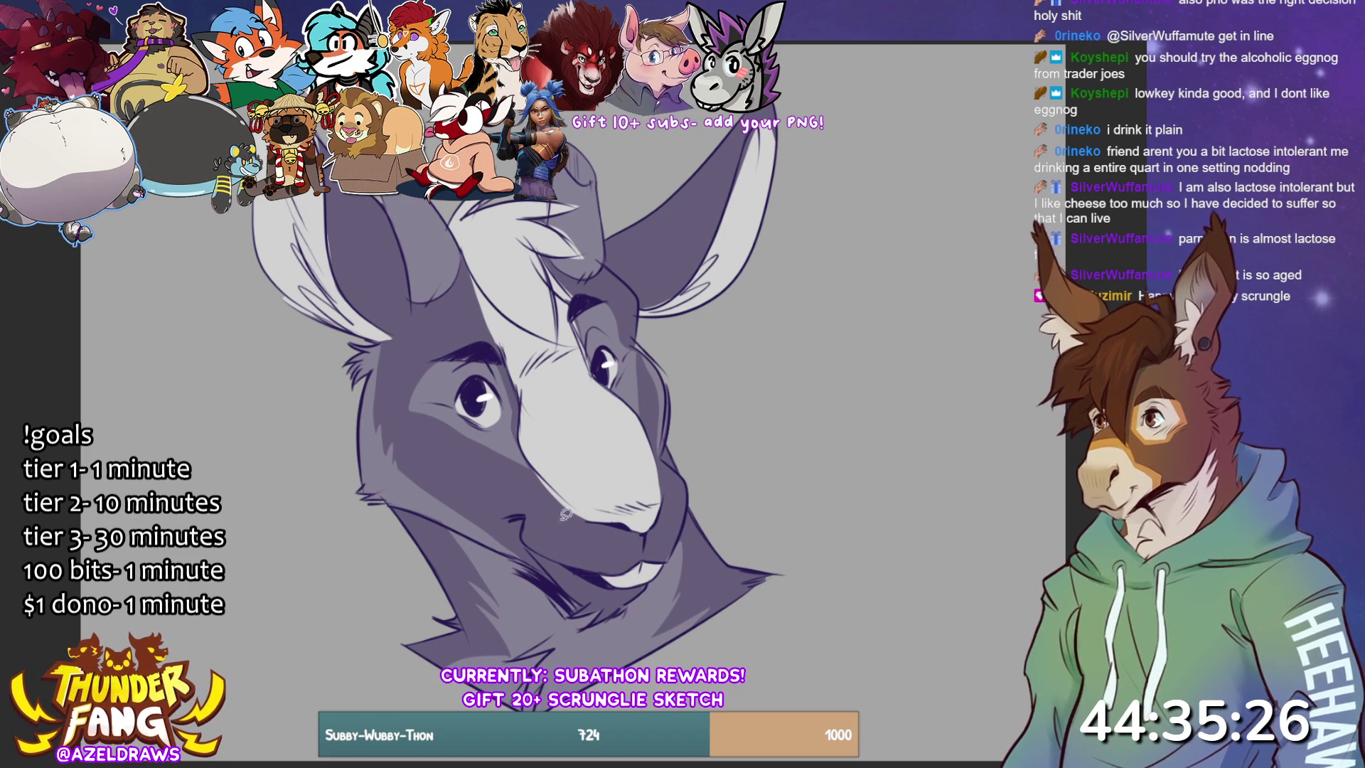
{"action": "left_click_drag", "start_coordinate": [601, 521], "coordinate": [648, 508]}
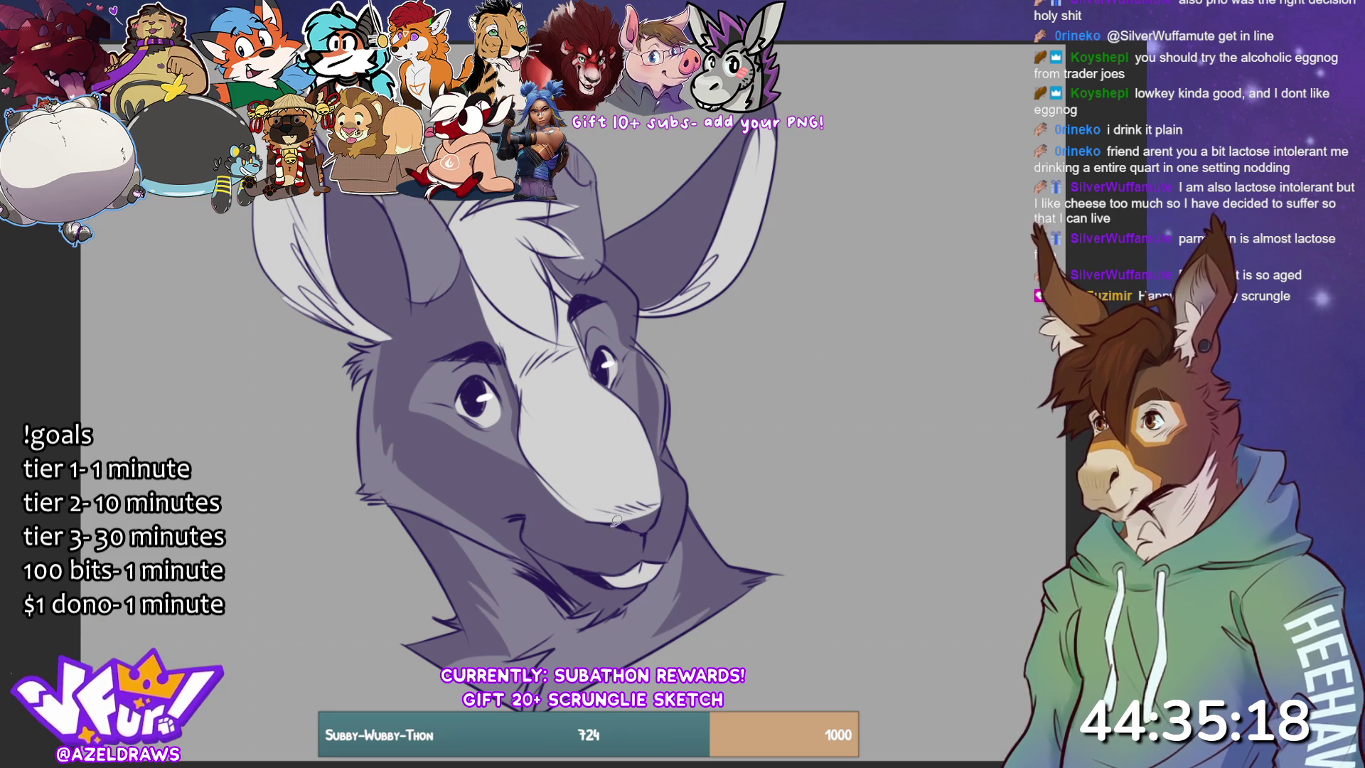
{"action": "left_click_drag", "start_coordinate": [604, 518], "coordinate": [663, 503]}
{"action": "key", "text": "ctrl+z"}
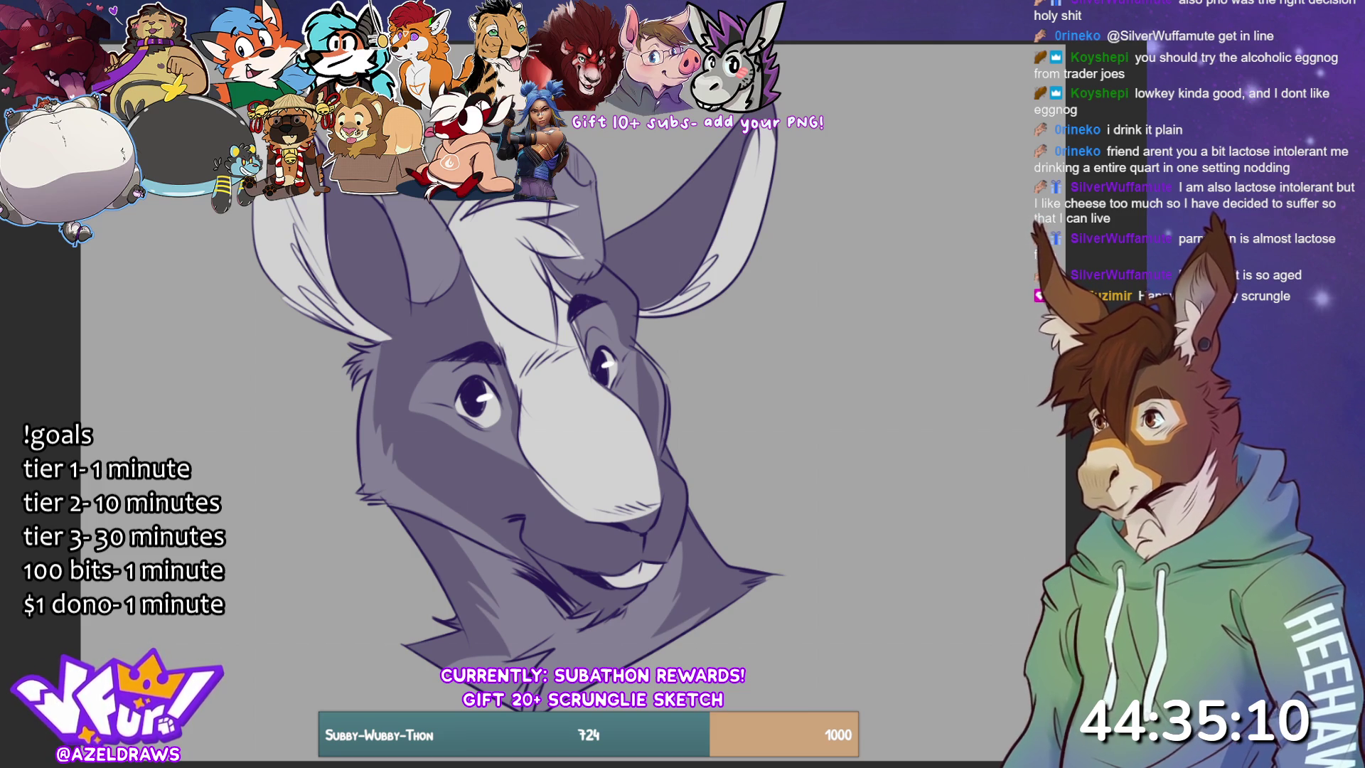
{"action": "left_click_drag", "start_coordinate": [608, 518], "coordinate": [666, 498]}
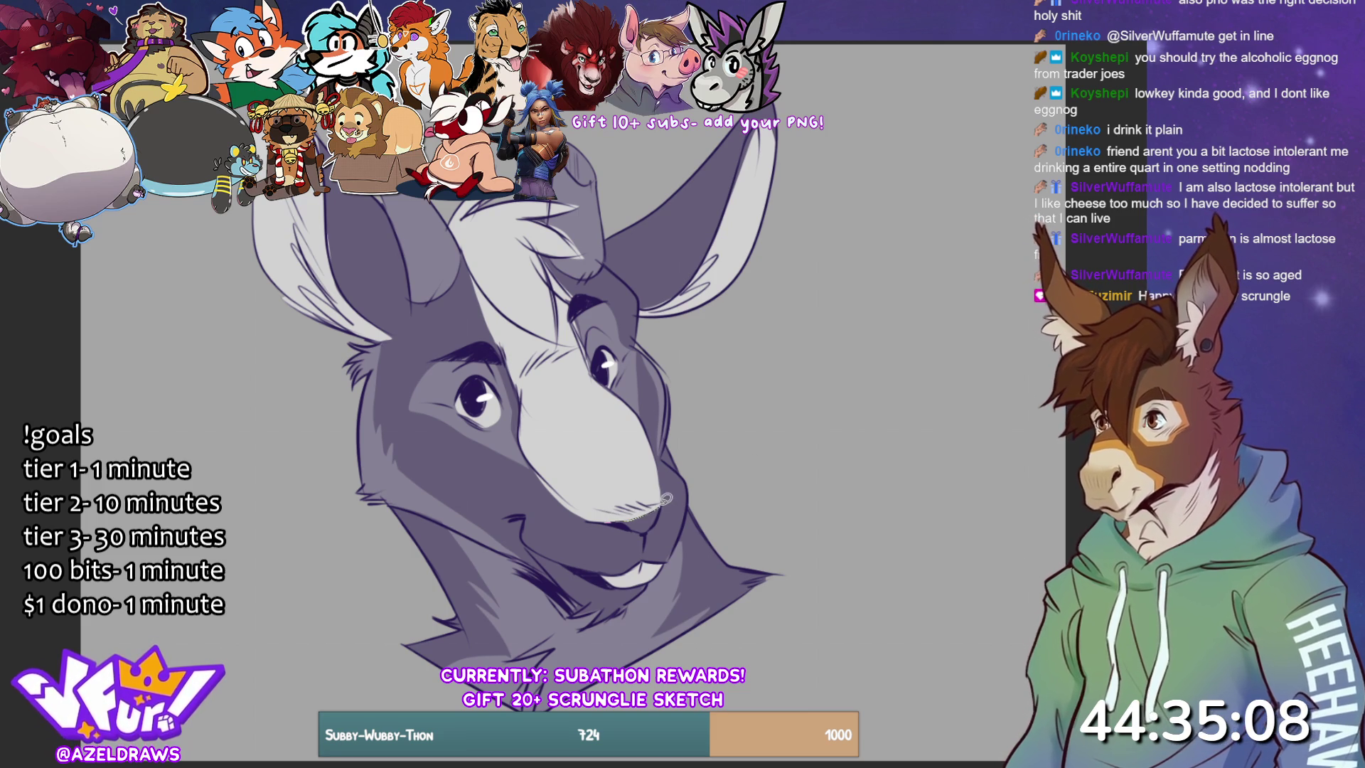
{"action": "key", "text": "ctrl+z"}
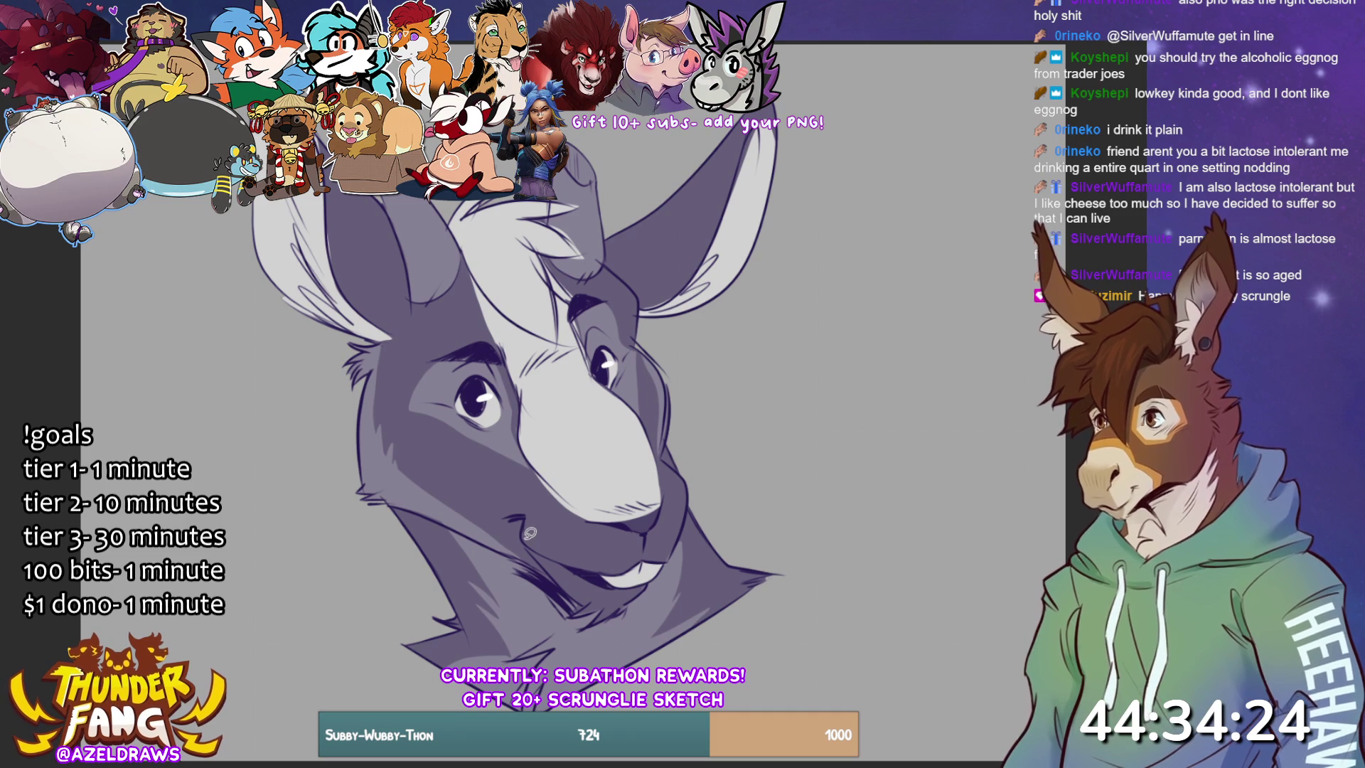
{"action": "mouse_move", "coordinate": [526, 535]}
{"action": "left_mouse_down"}
{"action": "mouse_move", "coordinate": [583, 517]}
{"action": "mouse_move", "coordinate": [646, 540]}
{"action": "mouse_move", "coordinate": [613, 569]}
{"action": "mouse_move", "coordinate": [574, 566]}
{"action": "mouse_move", "coordinate": [529, 539]}
{"action": "left_mouse_up"}
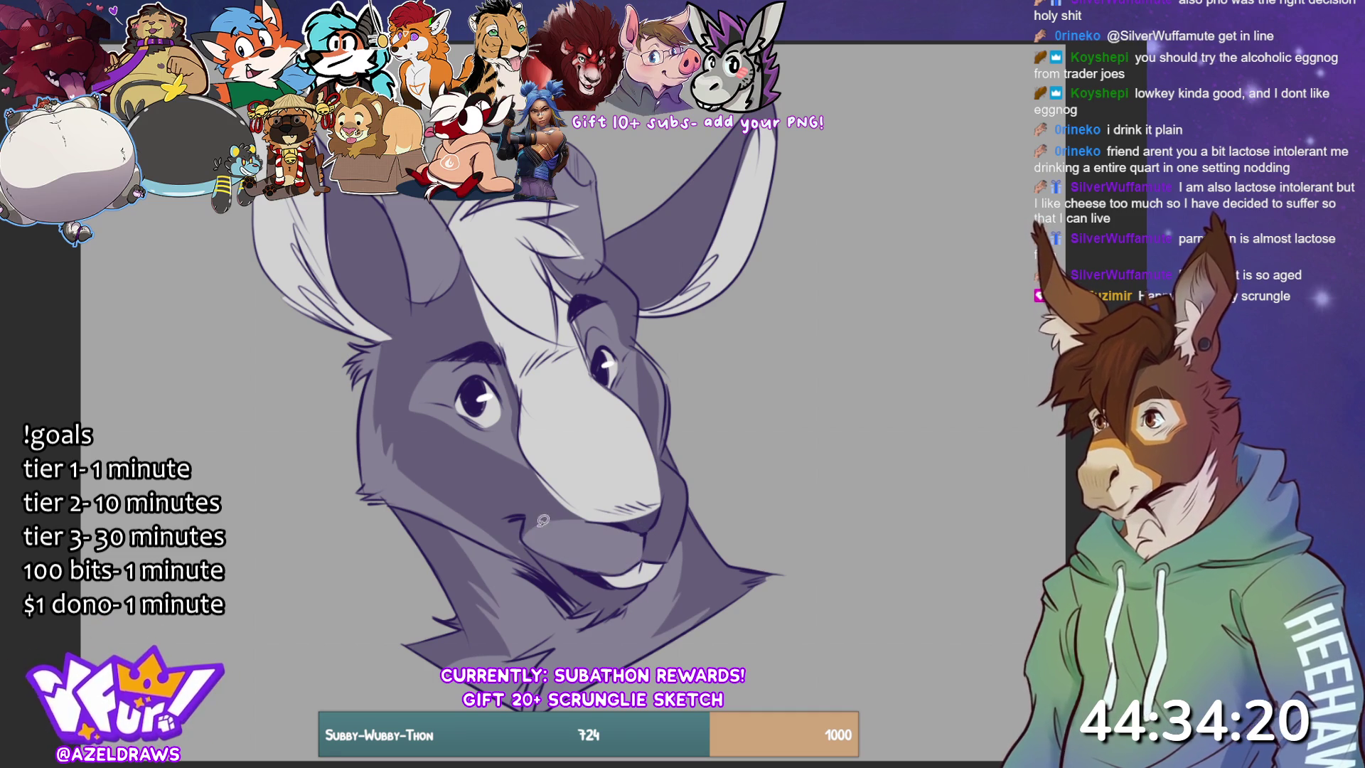
{"action": "mouse_move", "coordinate": [644, 533]}
{"action": "left_mouse_down"}
{"action": "mouse_move", "coordinate": [690, 473]}
{"action": "mouse_move", "coordinate": [668, 562]}
{"action": "mouse_move", "coordinate": [643, 535]}
{"action": "left_mouse_up"}
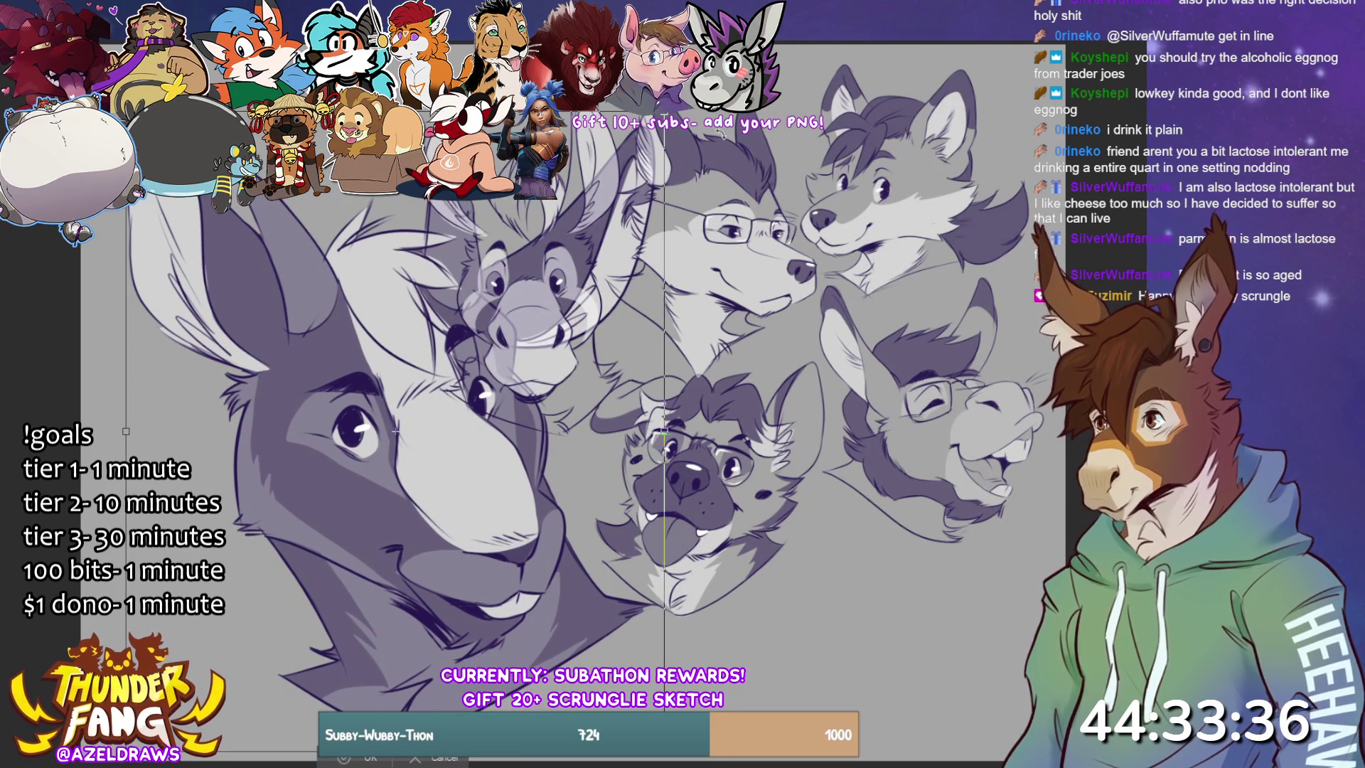
- Scale the donkey head down to headshot size and place it below the grey donkey, beside the hyena
{"action": "left_click_drag", "start_coordinate": [665, 111], "coordinate": [396, 444]}
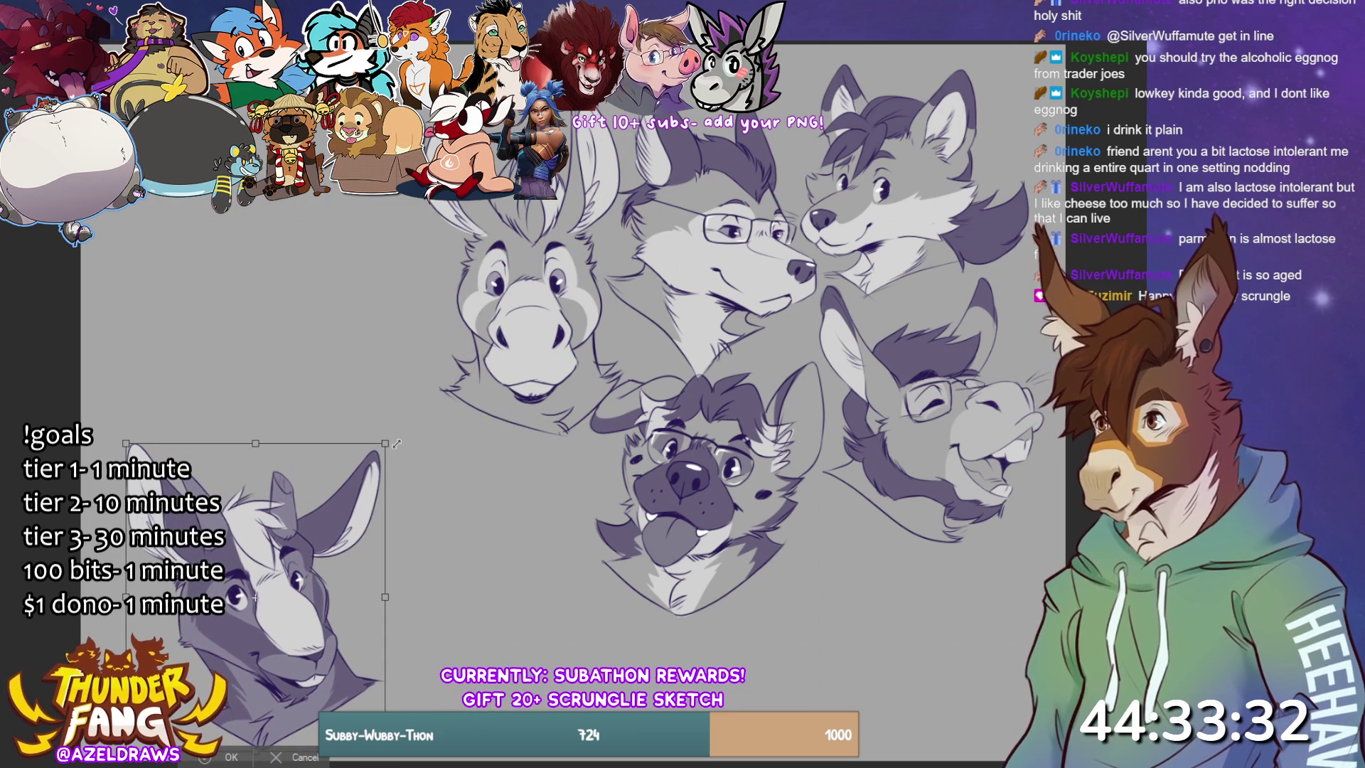
{"action": "left_click_drag", "start_coordinate": [256, 597], "coordinate": [482, 533]}
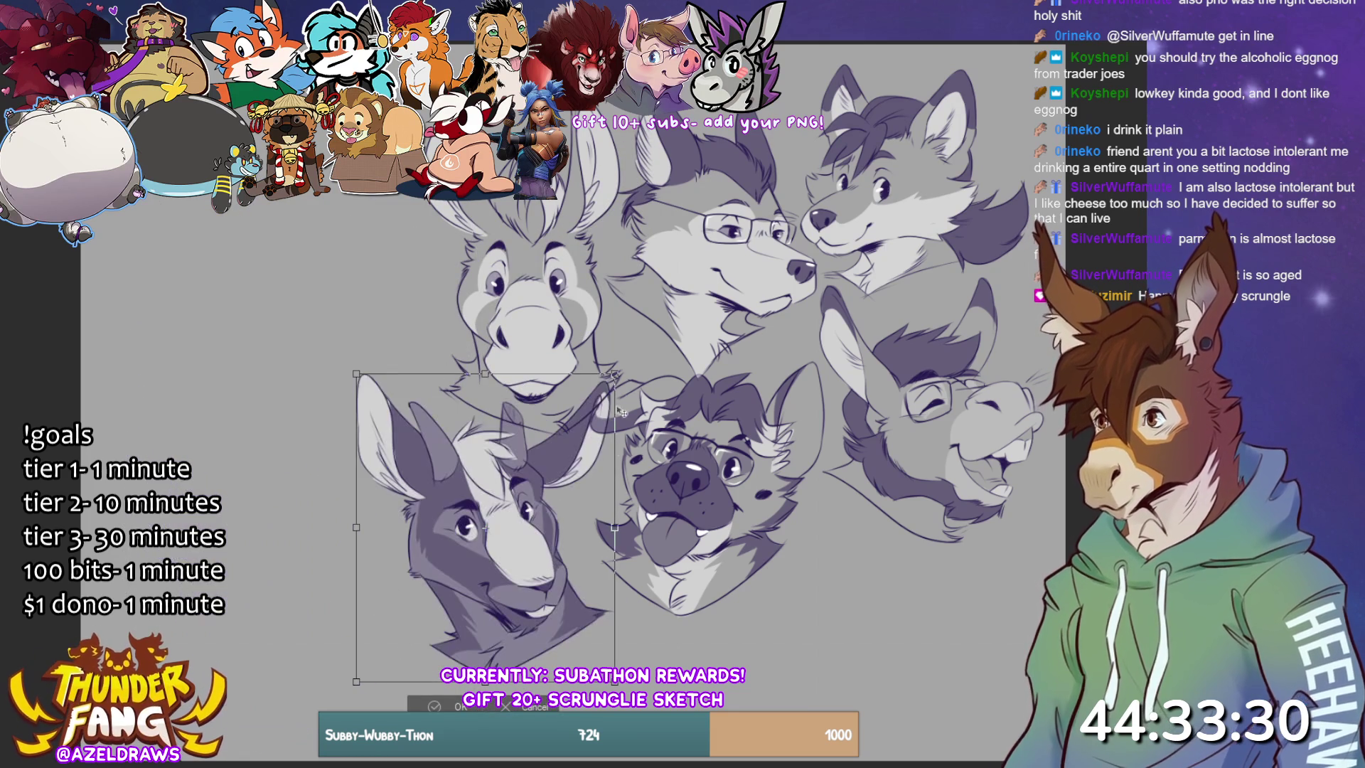
{"action": "left_click_drag", "start_coordinate": [606, 681], "coordinate": [583, 655]}
{"action": "mouse_move", "coordinate": [505, 597]}
{"action": "left_mouse_down"}
{"action": "mouse_move", "coordinate": [409, 456]}
{"action": "mouse_move", "coordinate": [538, 602]}
{"action": "left_mouse_up"}
{"action": "left_click", "coordinate": [462, 684]}
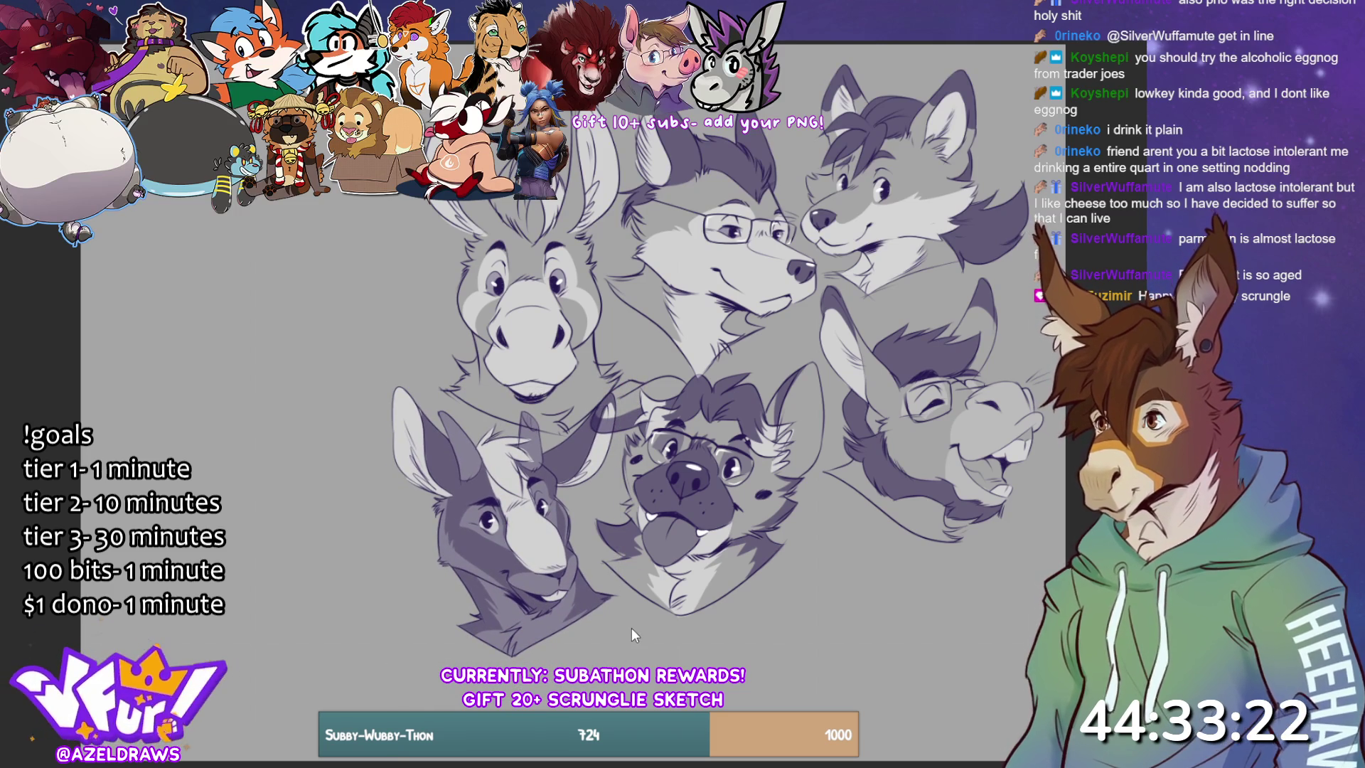
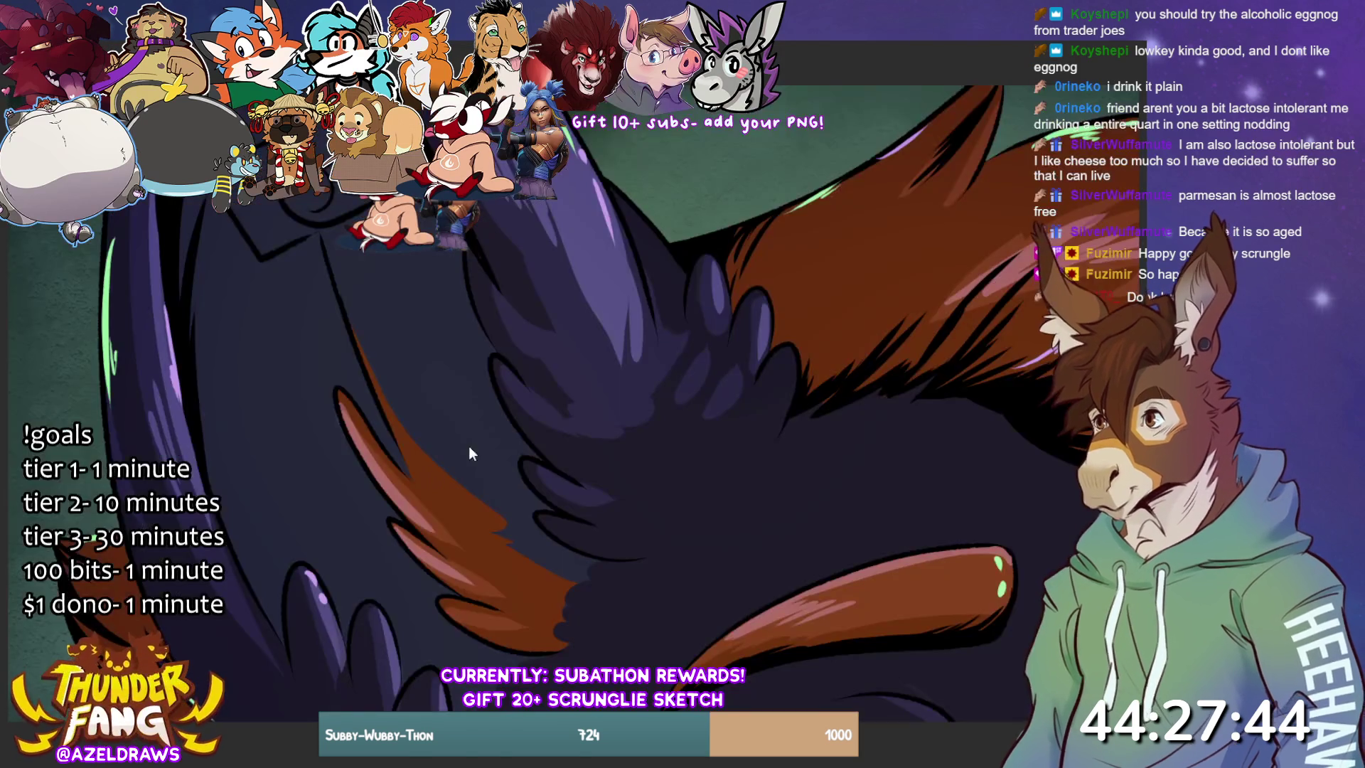
- Scale the wolf portrait down with Free Transform so the whole head sits mid-canvas
{"action": "key", "text": "ctrl+t"}
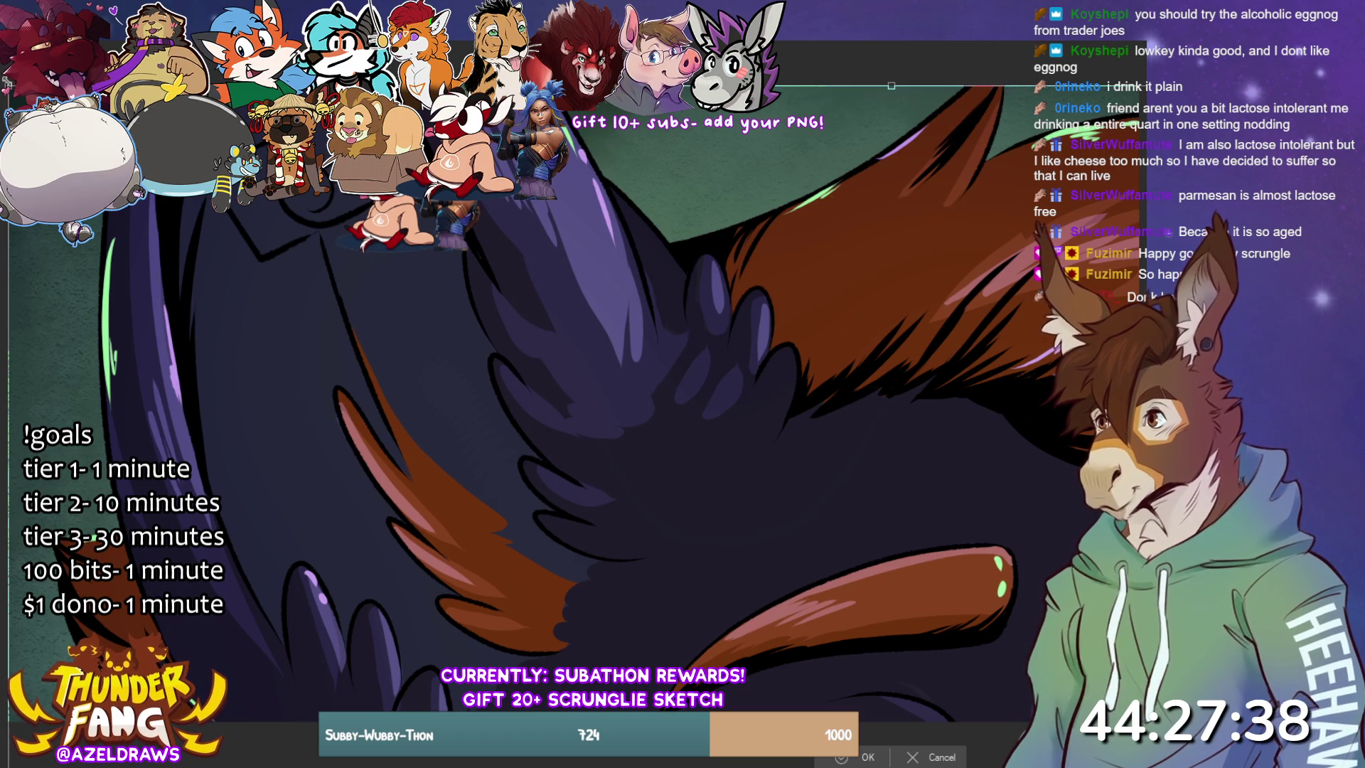
{"action": "mouse_move", "coordinate": [891, 86]}
{"action": "left_mouse_down"}
{"action": "mouse_move", "coordinate": [853, 113]}
{"action": "mouse_move", "coordinate": [711, 562]}
{"action": "mouse_move", "coordinate": [732, 219]}
{"action": "mouse_move", "coordinate": [711, 366]}
{"action": "mouse_move", "coordinate": [867, 633]}
{"action": "mouse_move", "coordinate": [840, 596]}
{"action": "mouse_move", "coordinate": [701, 207]}
{"action": "mouse_move", "coordinate": [640, 185]}
{"action": "mouse_move", "coordinate": [609, 559]}
{"action": "mouse_move", "coordinate": [739, 298]}
{"action": "mouse_move", "coordinate": [669, 192]}
{"action": "mouse_move", "coordinate": [681, 288]}
{"action": "left_mouse_up"}
{"action": "left_click", "coordinate": [617, 686]}
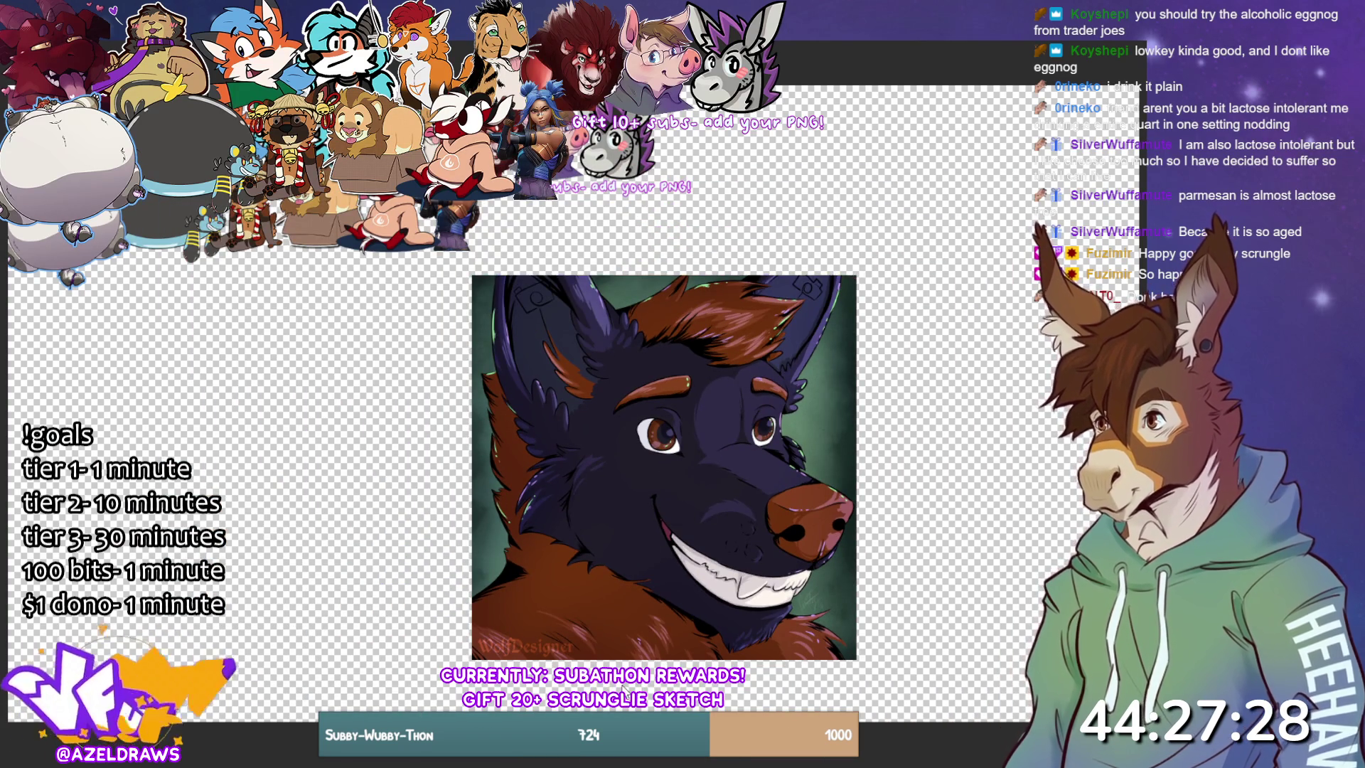
- Lasso and erase the green background along the wolf head's left, top and right edges, then deselect
{"action": "mouse_move", "coordinate": [494, 539]}
{"action": "left_mouse_down"}
{"action": "mouse_move", "coordinate": [475, 587]}
{"action": "mouse_move", "coordinate": [484, 540]}
{"action": "left_mouse_up"}
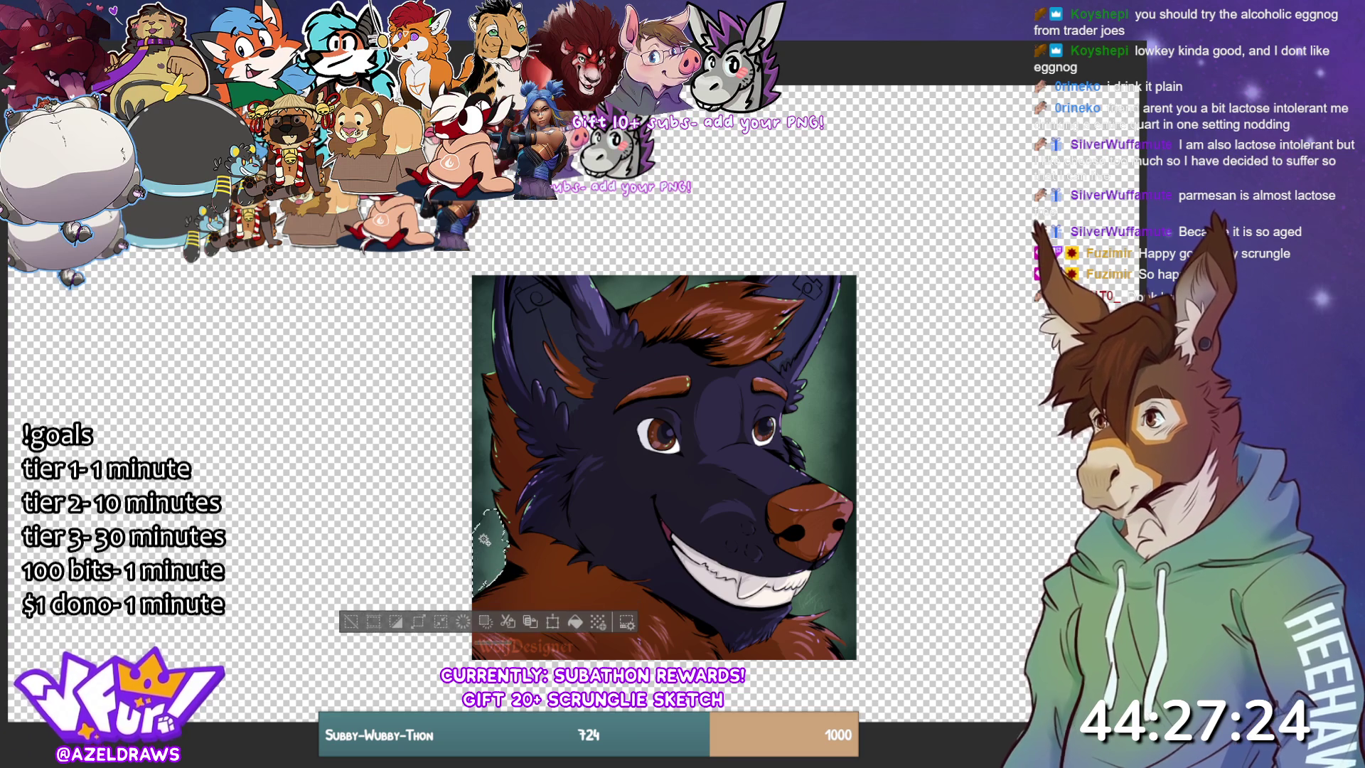
{"action": "left_click_drag", "start_coordinate": [483, 475], "coordinate": [486, 441]}
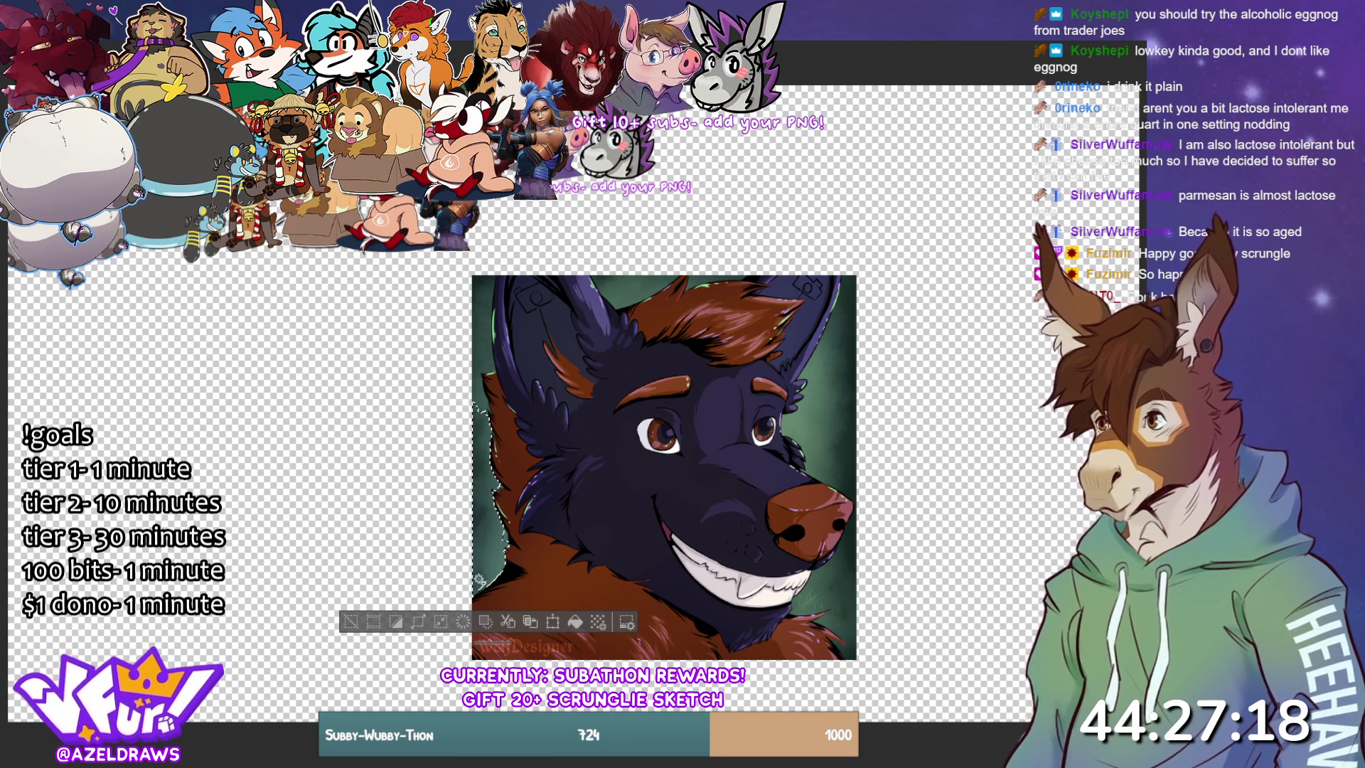
{"action": "mouse_move", "coordinate": [483, 389]}
{"action": "left_mouse_down"}
{"action": "mouse_move", "coordinate": [480, 278]}
{"action": "mouse_move", "coordinate": [471, 327]}
{"action": "mouse_move", "coordinate": [522, 311]}
{"action": "mouse_move", "coordinate": [507, 329]}
{"action": "left_mouse_up"}
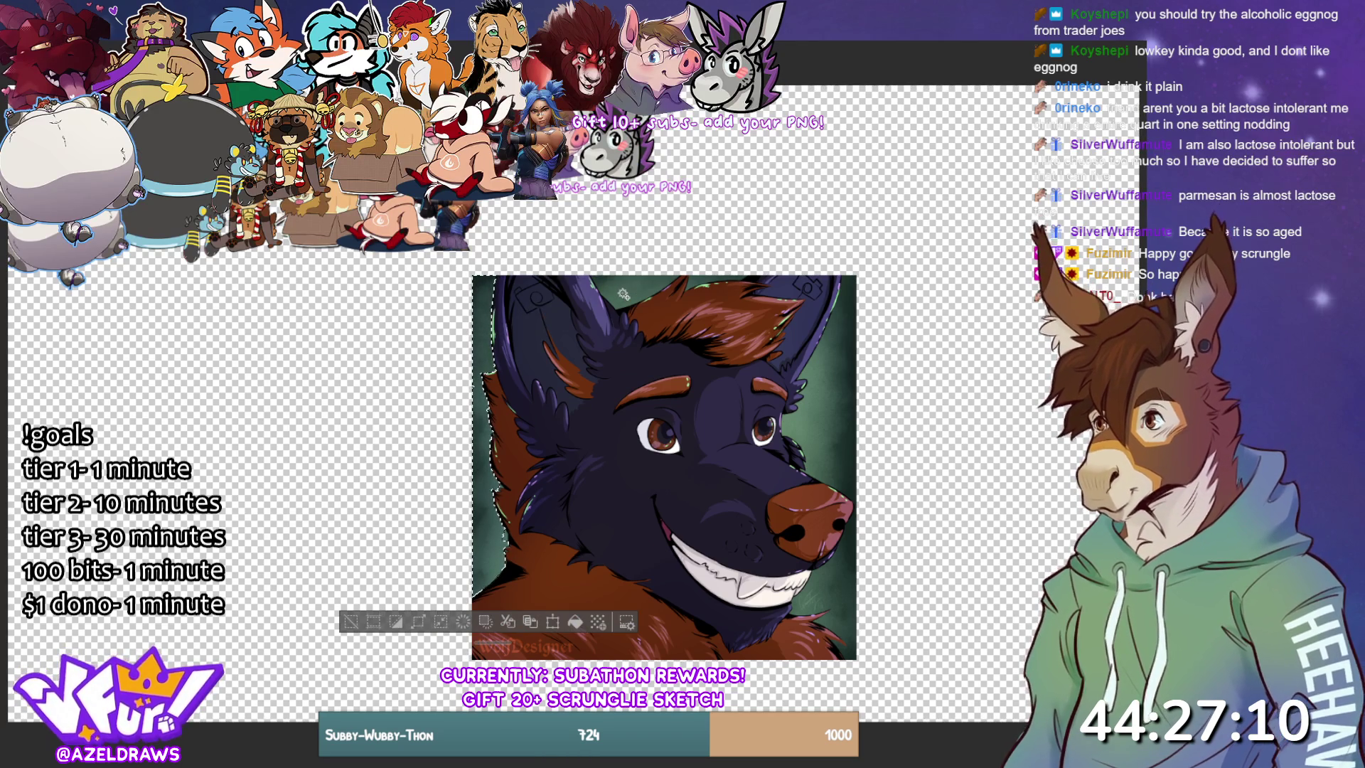
{"action": "left_click_drag", "start_coordinate": [623, 294], "coordinate": [615, 289]}
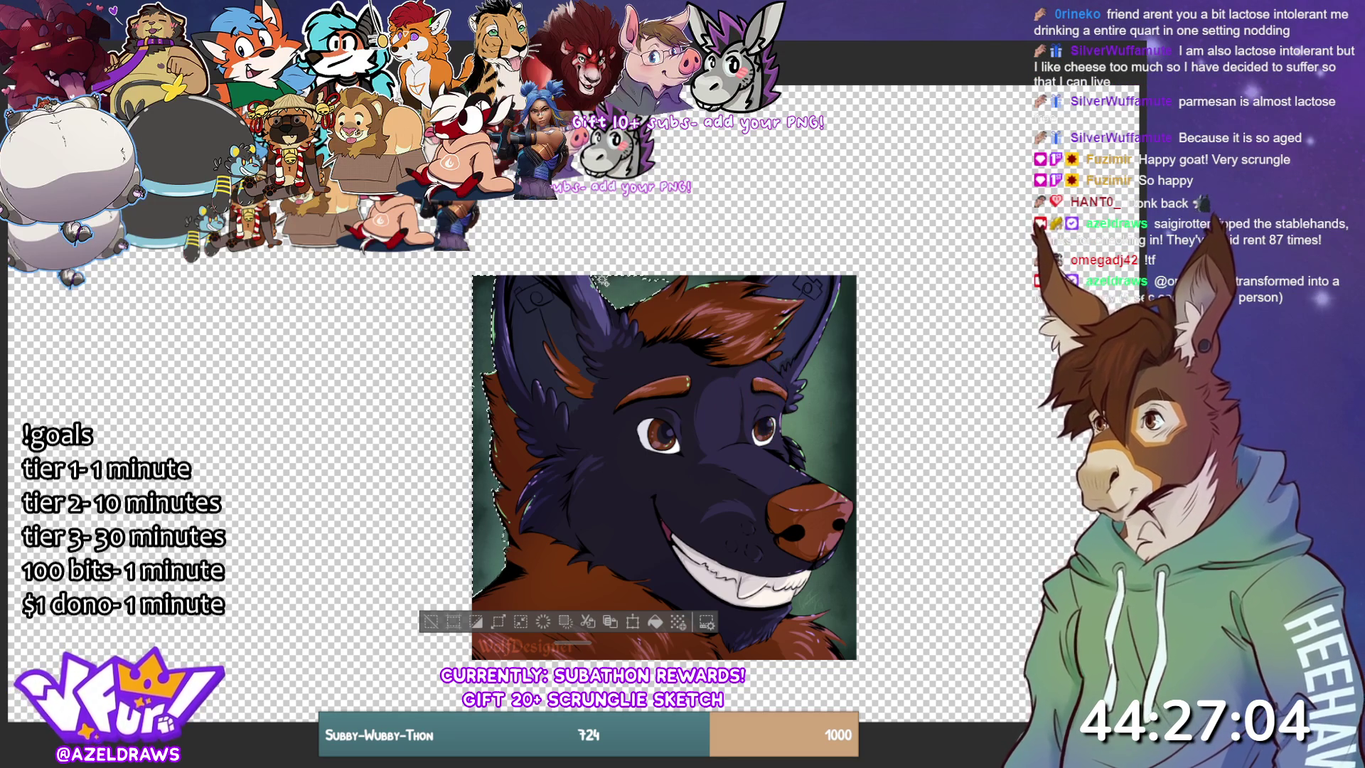
{"action": "mouse_move", "coordinate": [692, 286]}
{"action": "left_mouse_down"}
{"action": "mouse_move", "coordinate": [670, 282]}
{"action": "mouse_move", "coordinate": [737, 279]}
{"action": "left_mouse_up"}
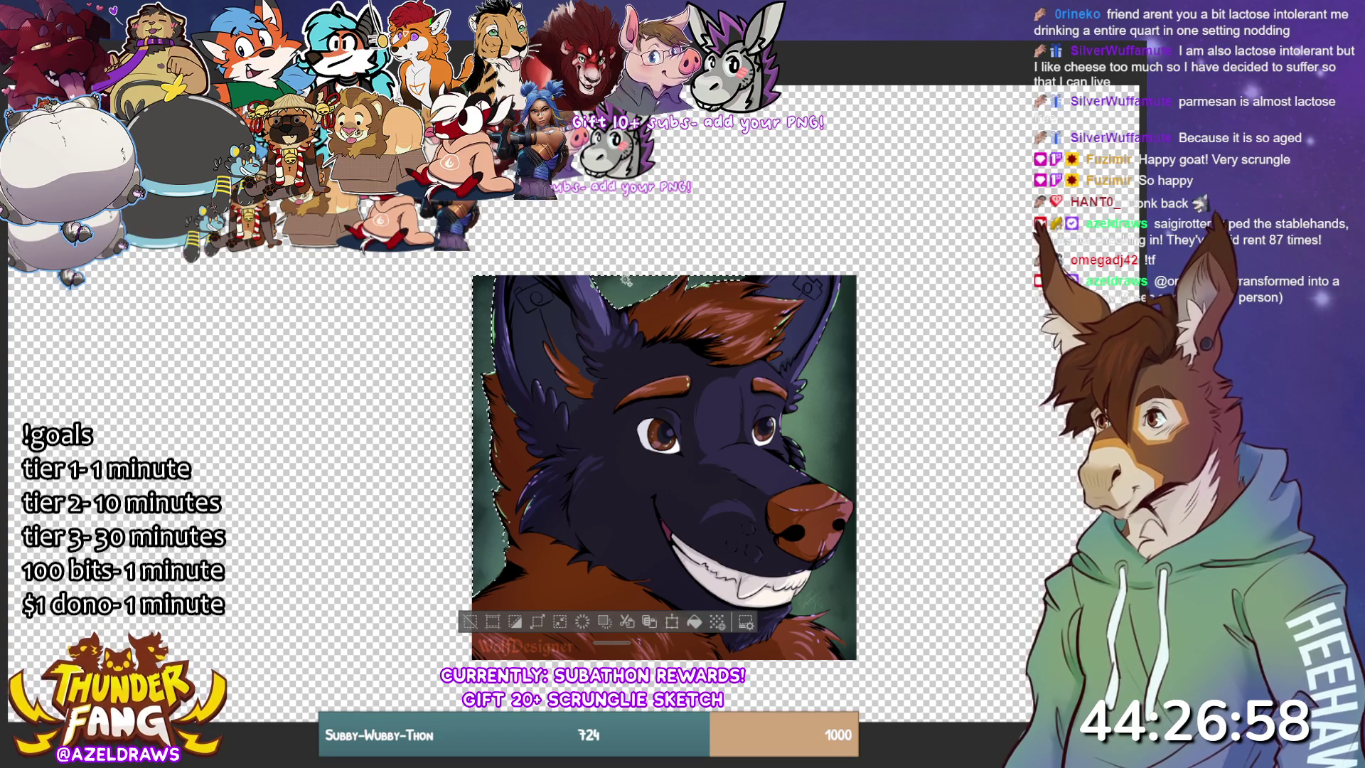
{"action": "mouse_move", "coordinate": [866, 312]}
{"action": "left_mouse_down"}
{"action": "mouse_move", "coordinate": [845, 300]}
{"action": "mouse_move", "coordinate": [853, 313]}
{"action": "mouse_move", "coordinate": [818, 381]}
{"action": "mouse_move", "coordinate": [810, 438]}
{"action": "mouse_move", "coordinate": [800, 402]}
{"action": "mouse_move", "coordinate": [828, 393]}
{"action": "mouse_move", "coordinate": [841, 431]}
{"action": "left_mouse_up"}
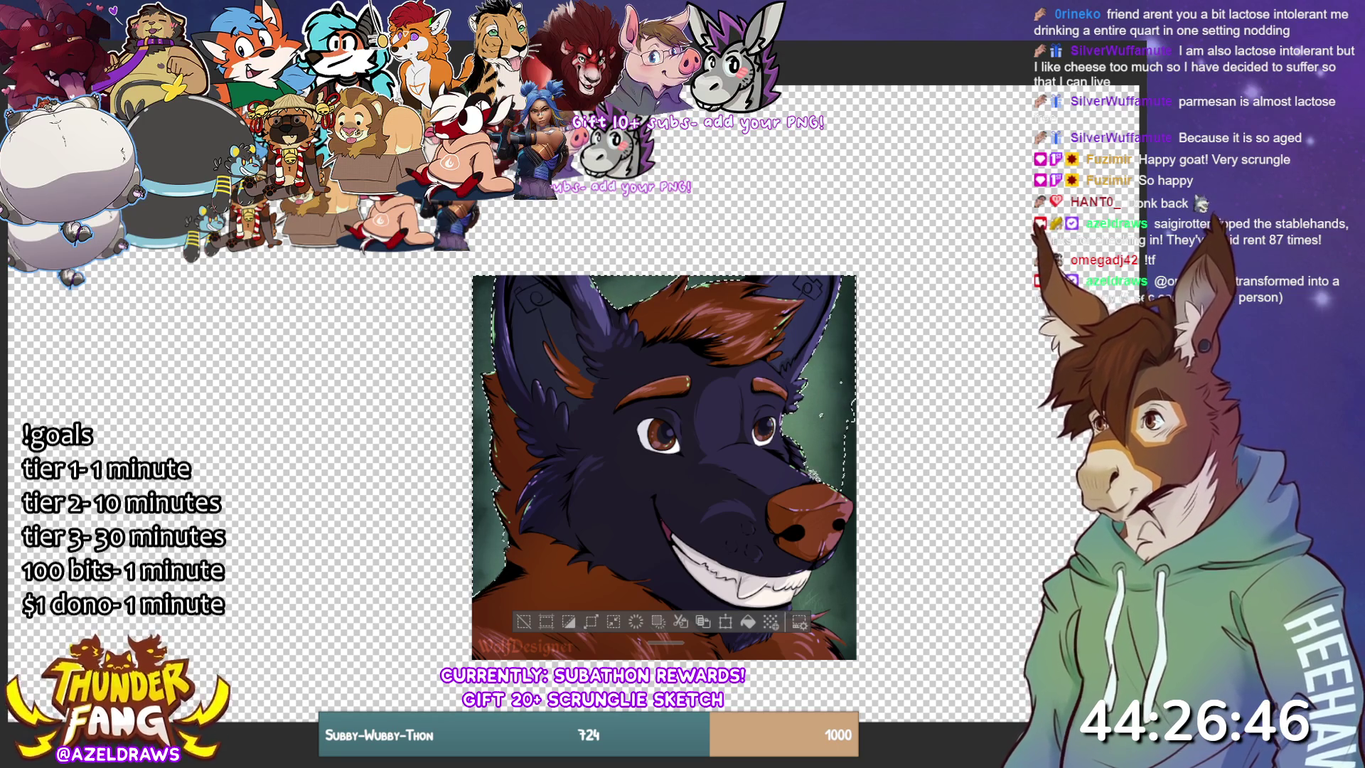
{"action": "mouse_move", "coordinate": [825, 478]}
{"action": "left_mouse_down"}
{"action": "mouse_move", "coordinate": [824, 601]}
{"action": "mouse_move", "coordinate": [808, 607]}
{"action": "mouse_move", "coordinate": [843, 631]}
{"action": "left_mouse_up"}
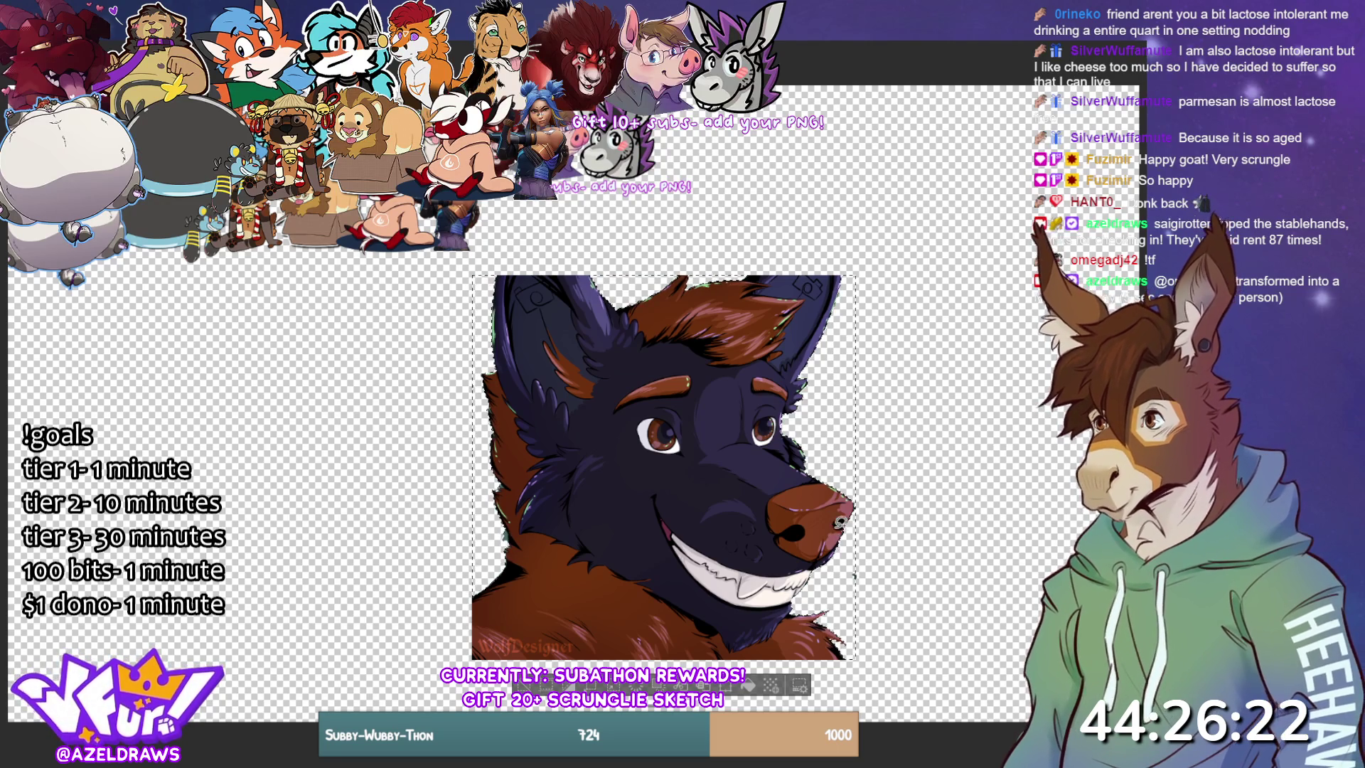
{"action": "left_click_drag", "start_coordinate": [851, 596], "coordinate": [869, 568]}
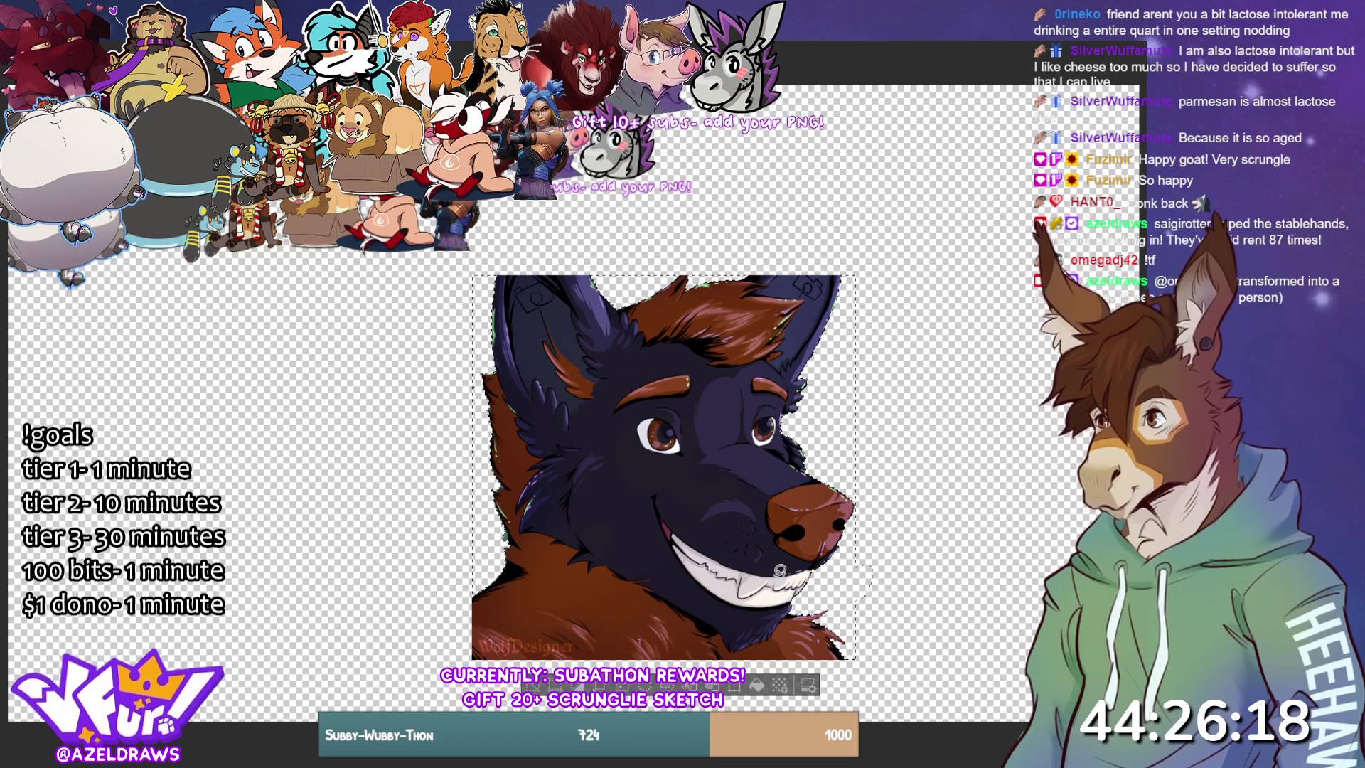
{"action": "key", "text": "ctrl+d"}
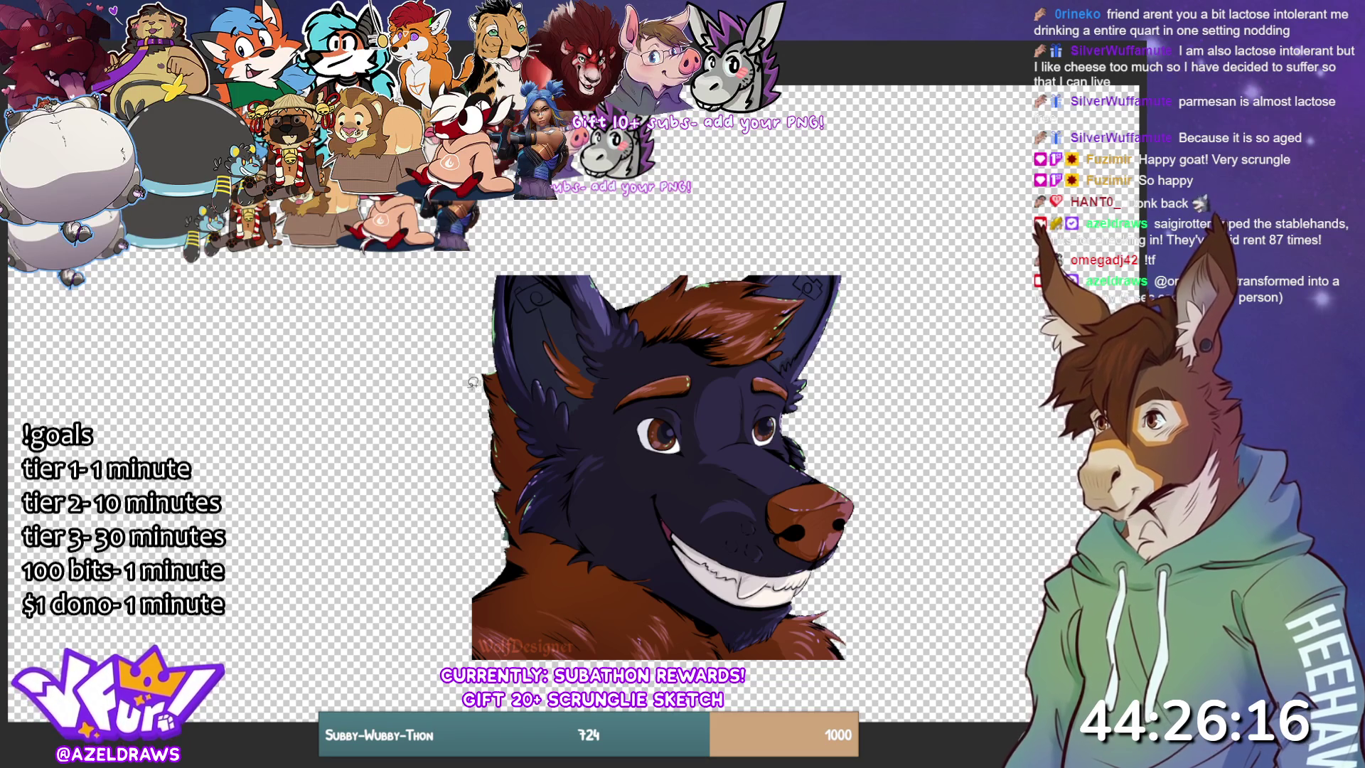
- Clean up the leftover background patch beside the ear and clear the selection
{"action": "left_click_drag", "start_coordinate": [480, 380], "coordinate": [468, 394]}
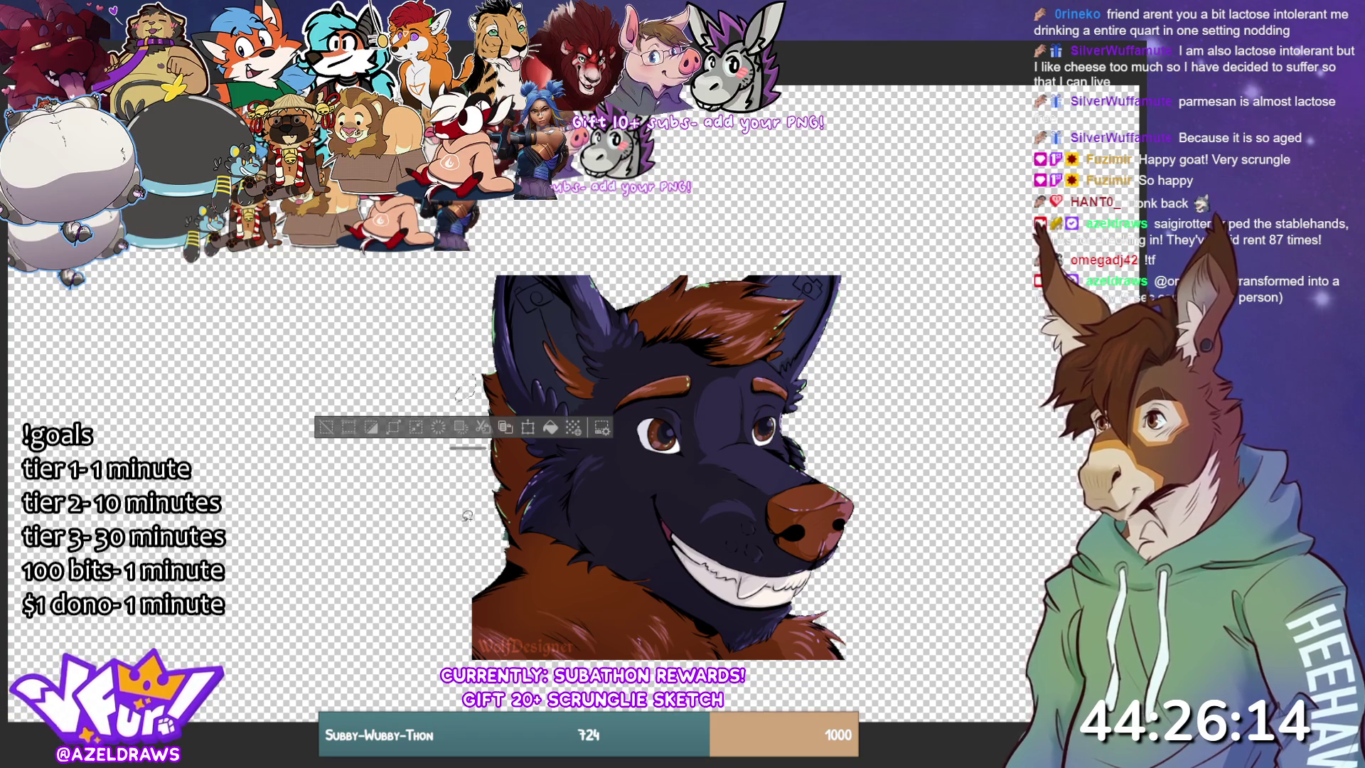
{"action": "key", "text": "ctrl+d"}
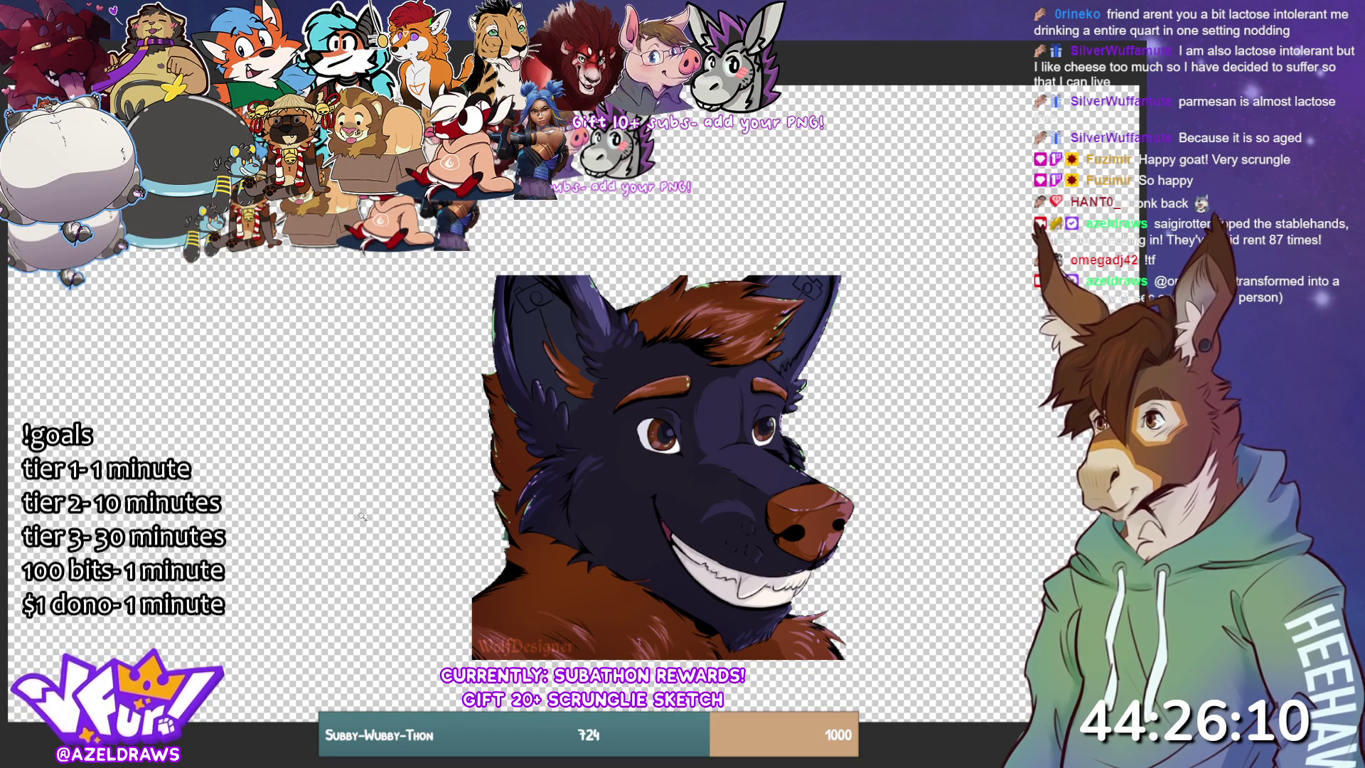
{"action": "key", "text": "ctrl+z"}
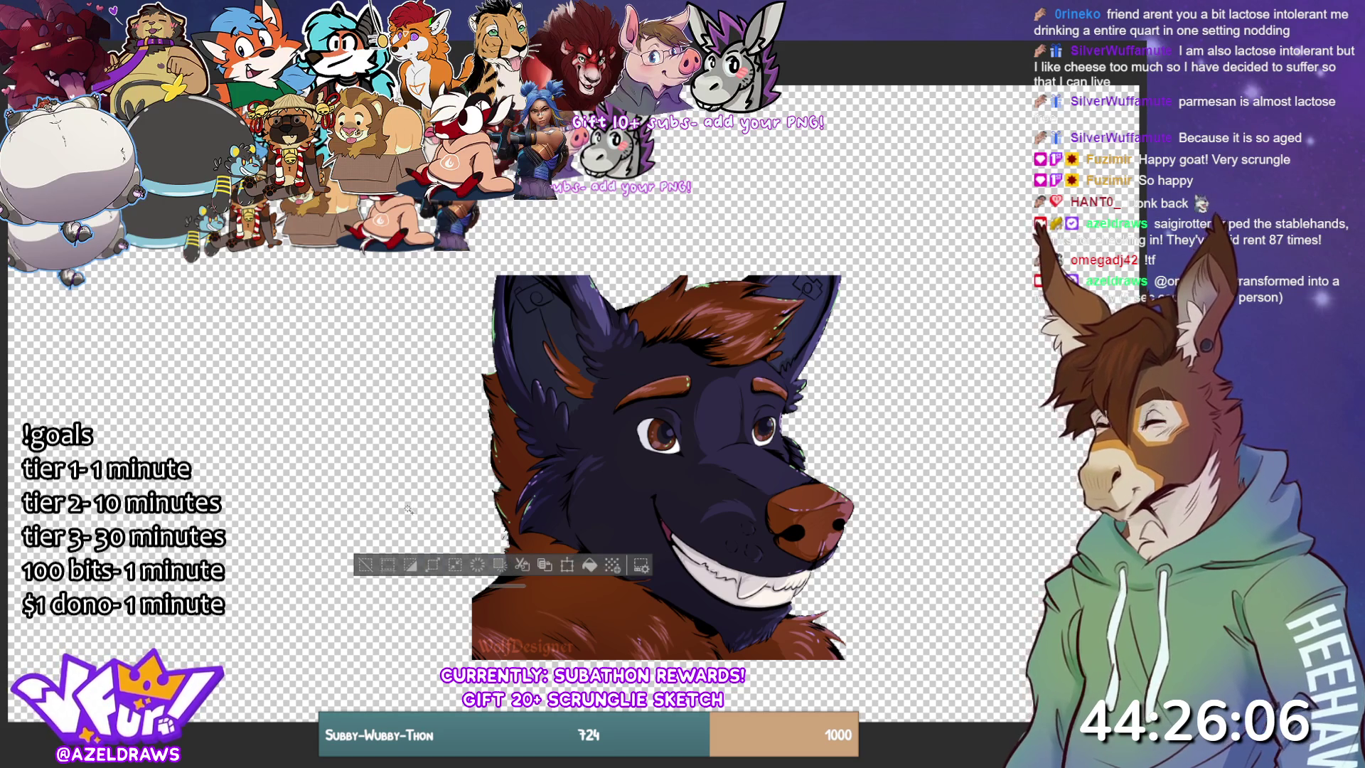
{"action": "key", "text": "ctrl+d"}
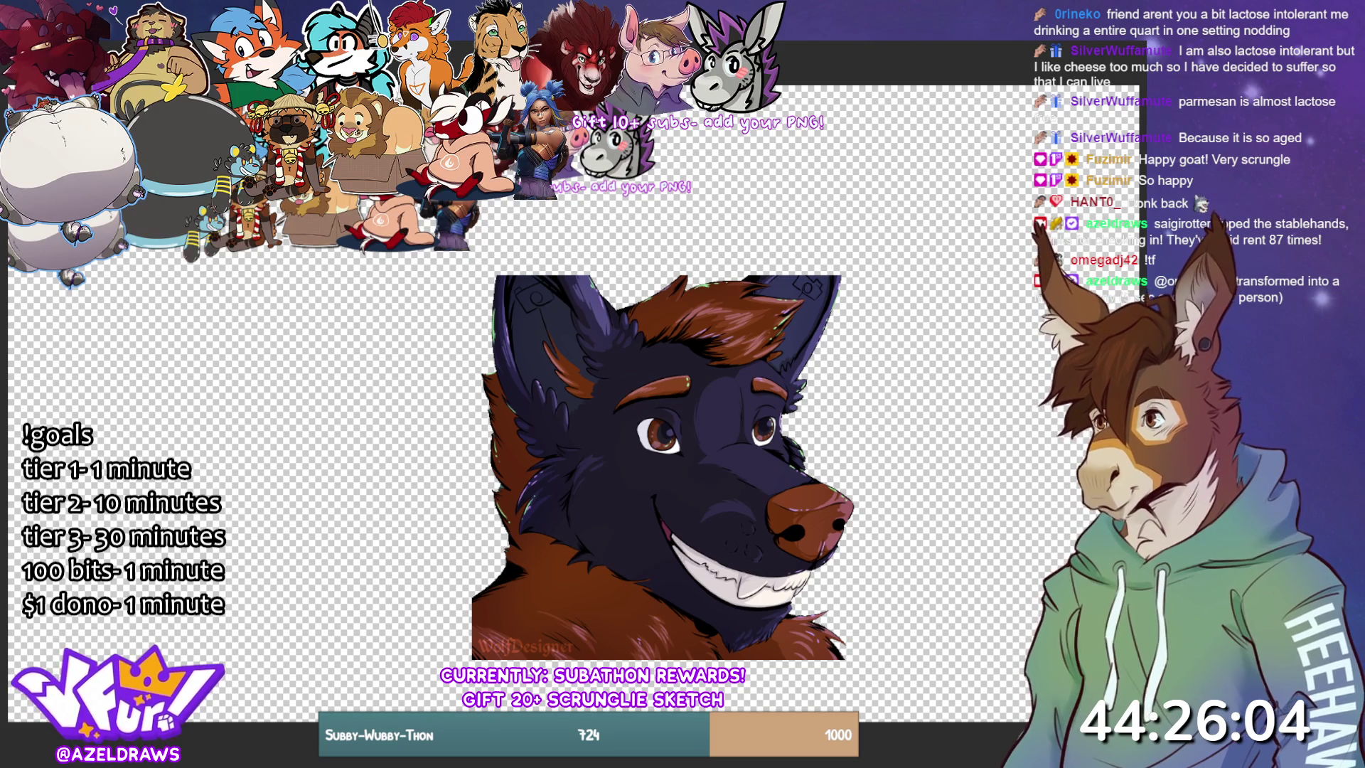
- Shrink the wolf head to about half width and move it up to the canvas top
{"action": "key", "text": "ctrl+t"}
{"action": "left_click_drag", "start_coordinate": [631, 567], "coordinate": [567, 386]}
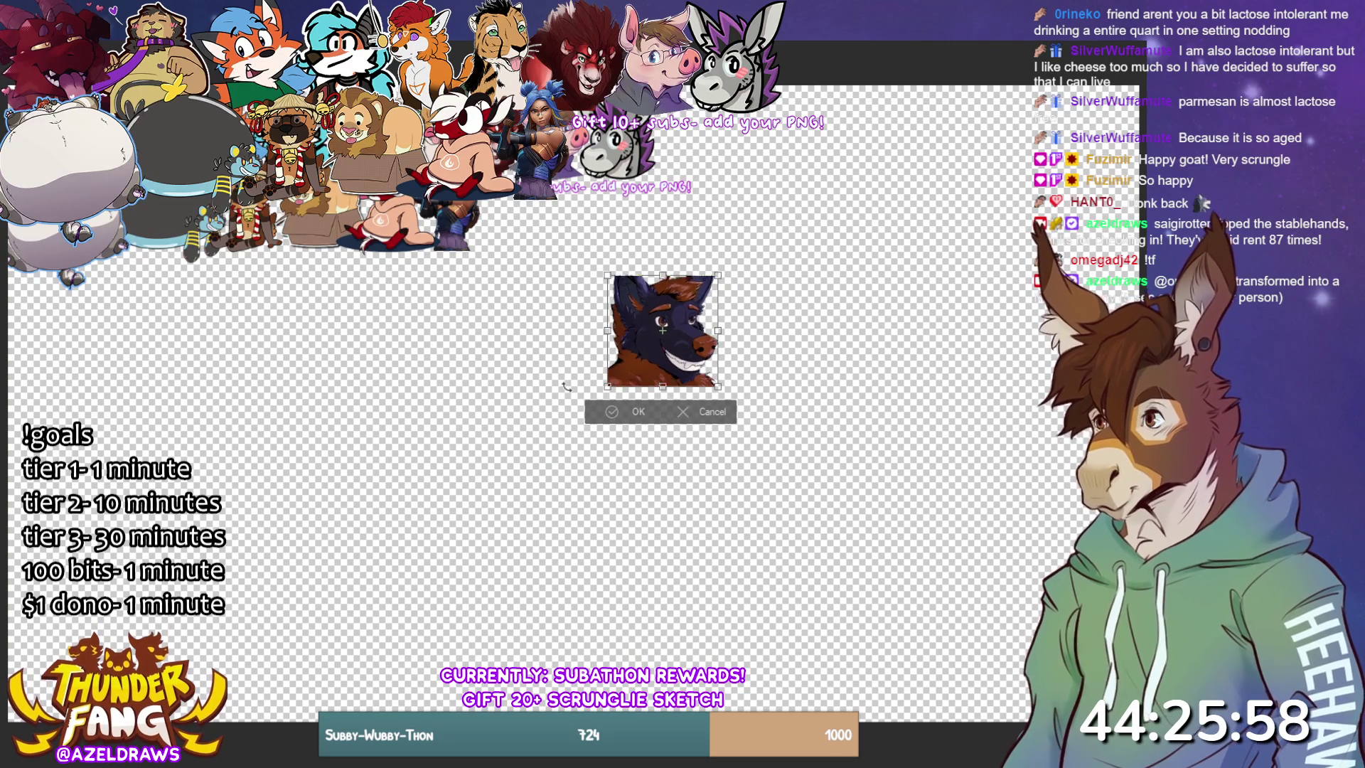
{"action": "mouse_move", "coordinate": [645, 316]}
{"action": "left_mouse_down"}
{"action": "mouse_move", "coordinate": [711, 163]}
{"action": "mouse_move", "coordinate": [678, 177]}
{"action": "mouse_move", "coordinate": [695, 189]}
{"action": "mouse_move", "coordinate": [694, 171]}
{"action": "left_mouse_up"}
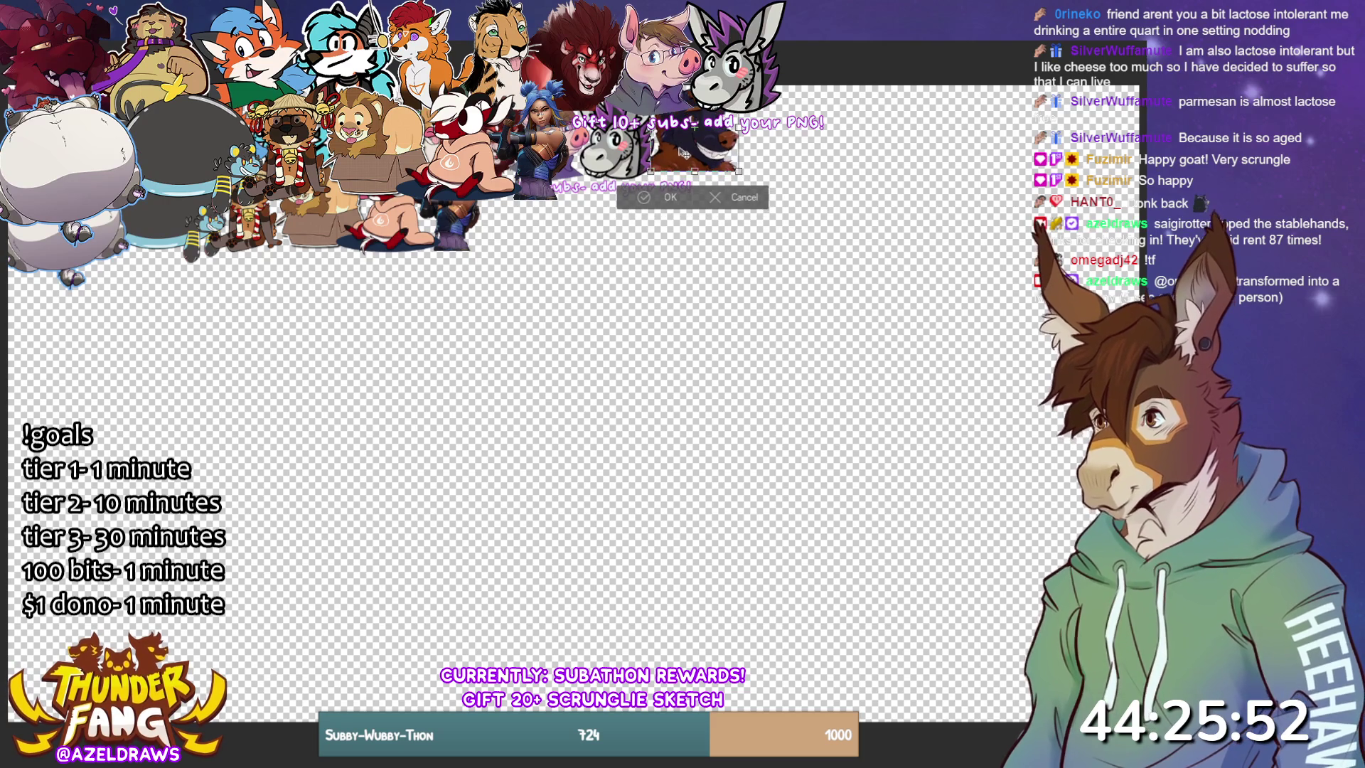
{"action": "left_click", "coordinate": [657, 200]}
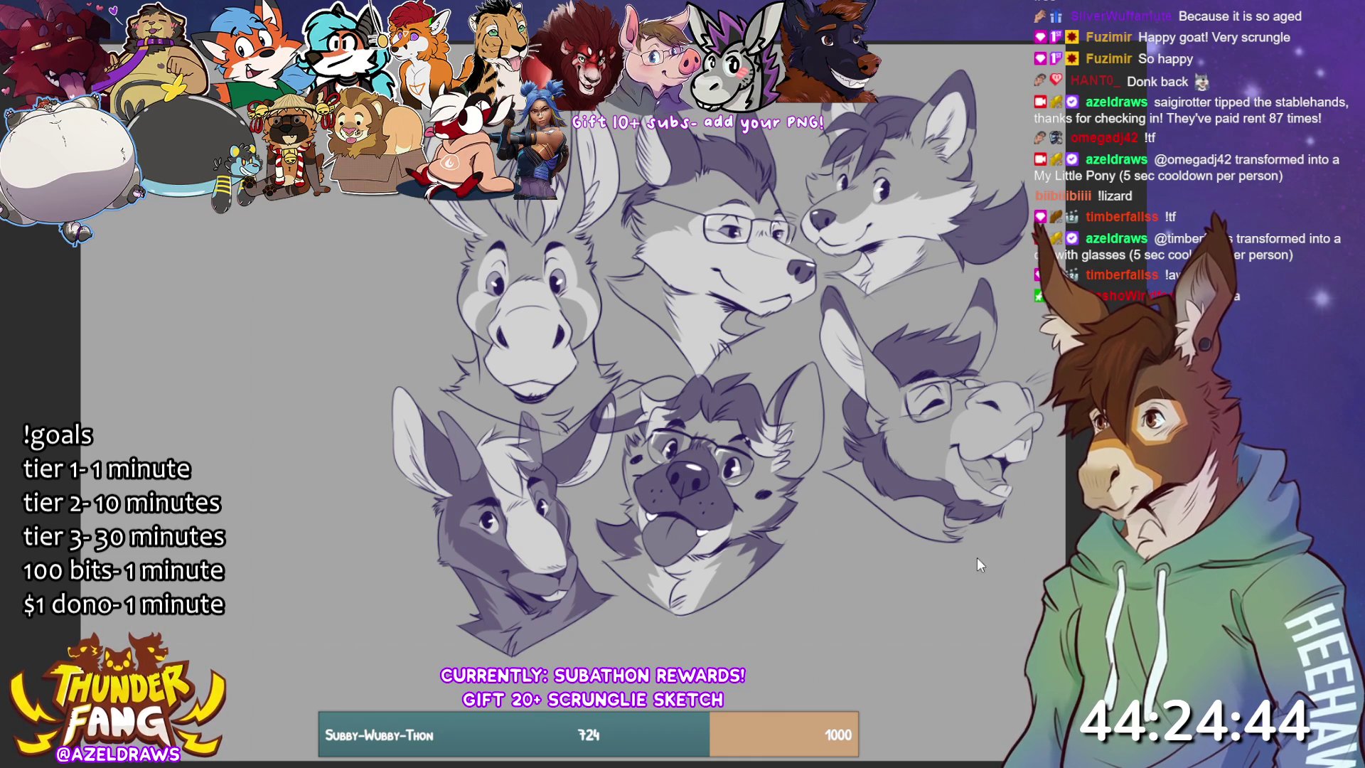
- Nudge and slightly tilt the hyena head sketch with the Move tool
{"action": "left_click_drag", "start_coordinate": [692, 492], "coordinate": [706, 489]}
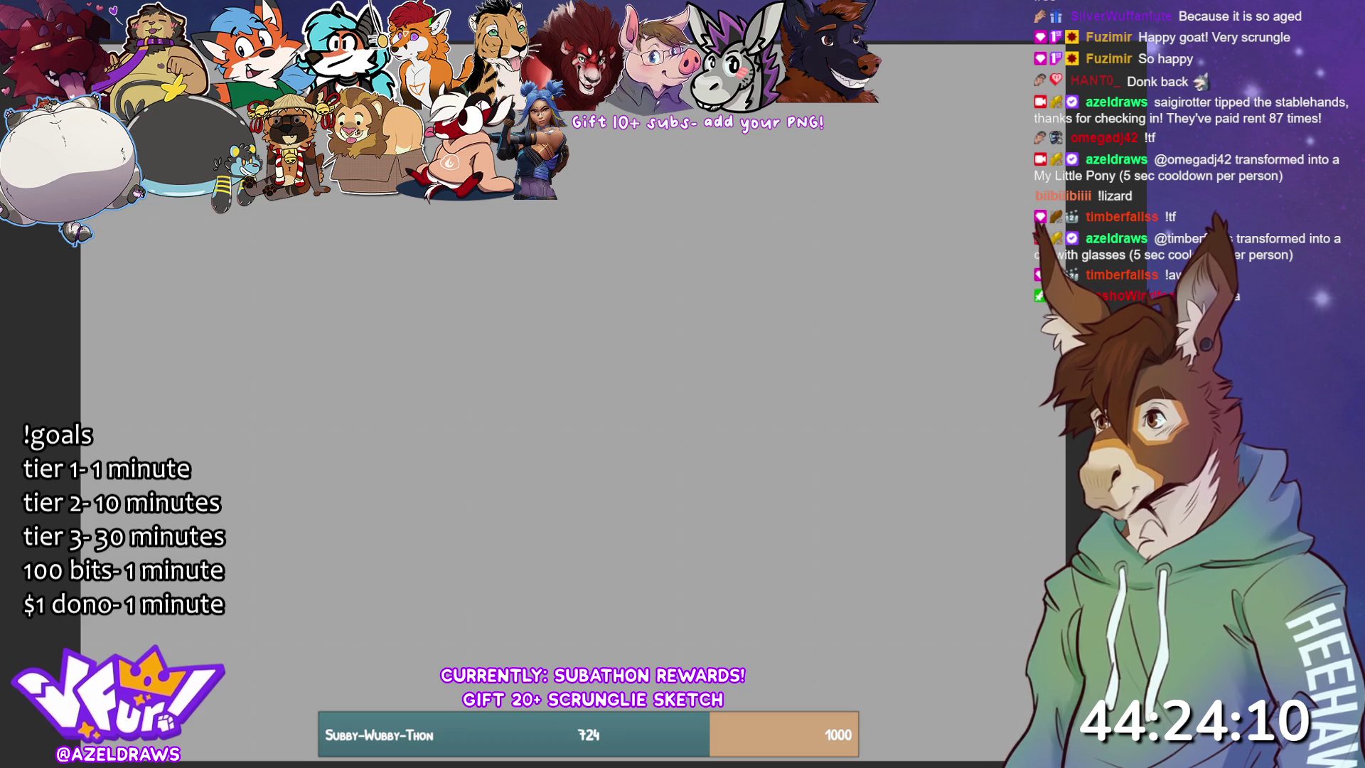
- Sketch overlapping circles and ellipses for the head, redoing the first circle
{"action": "mouse_move", "coordinate": [580, 236]}
{"action": "left_mouse_down"}
{"action": "mouse_move", "coordinate": [563, 496]}
{"action": "mouse_move", "coordinate": [504, 210]}
{"action": "left_mouse_up"}
{"action": "key", "text": "ctrl+z"}
{"action": "key", "text": "ctrl+z"}
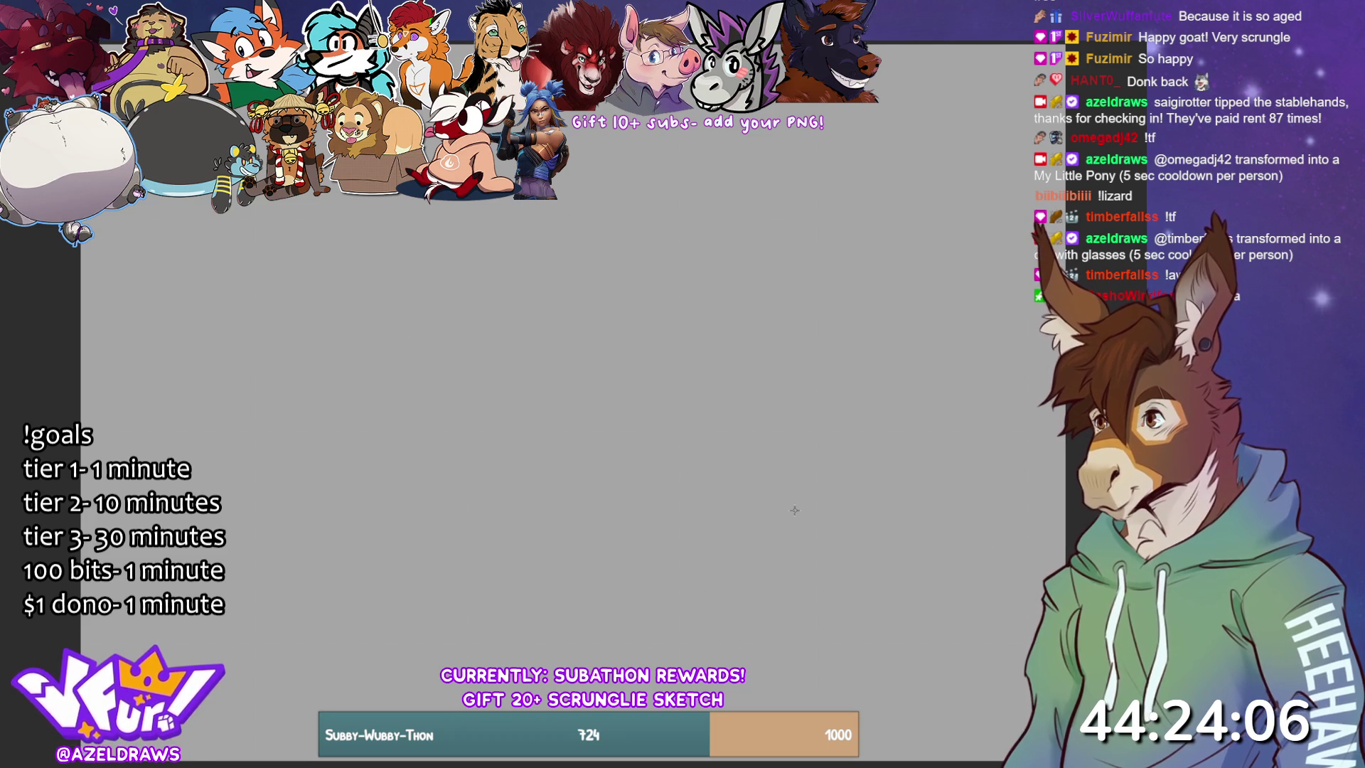
{"action": "mouse_move", "coordinate": [512, 198]}
{"action": "left_mouse_down"}
{"action": "mouse_move", "coordinate": [438, 249]}
{"action": "mouse_move", "coordinate": [675, 306]}
{"action": "mouse_move", "coordinate": [497, 504]}
{"action": "mouse_move", "coordinate": [386, 442]}
{"action": "mouse_move", "coordinate": [398, 455]}
{"action": "left_mouse_up"}
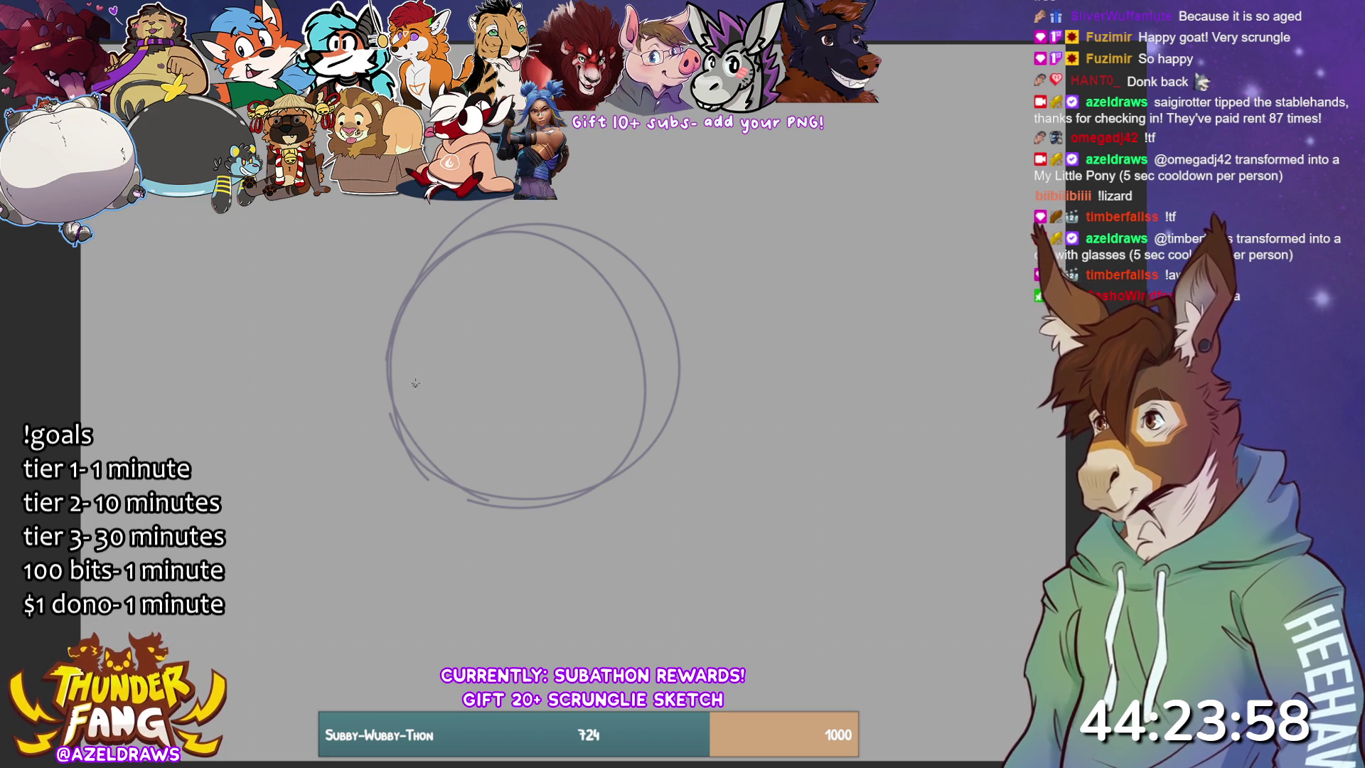
{"action": "mouse_move", "coordinate": [407, 291]}
{"action": "left_mouse_down"}
{"action": "mouse_move", "coordinate": [328, 302]}
{"action": "mouse_move", "coordinate": [455, 334]}
{"action": "mouse_move", "coordinate": [445, 511]}
{"action": "mouse_move", "coordinate": [355, 481]}
{"action": "mouse_move", "coordinate": [440, 313]}
{"action": "mouse_move", "coordinate": [480, 373]}
{"action": "left_mouse_up"}
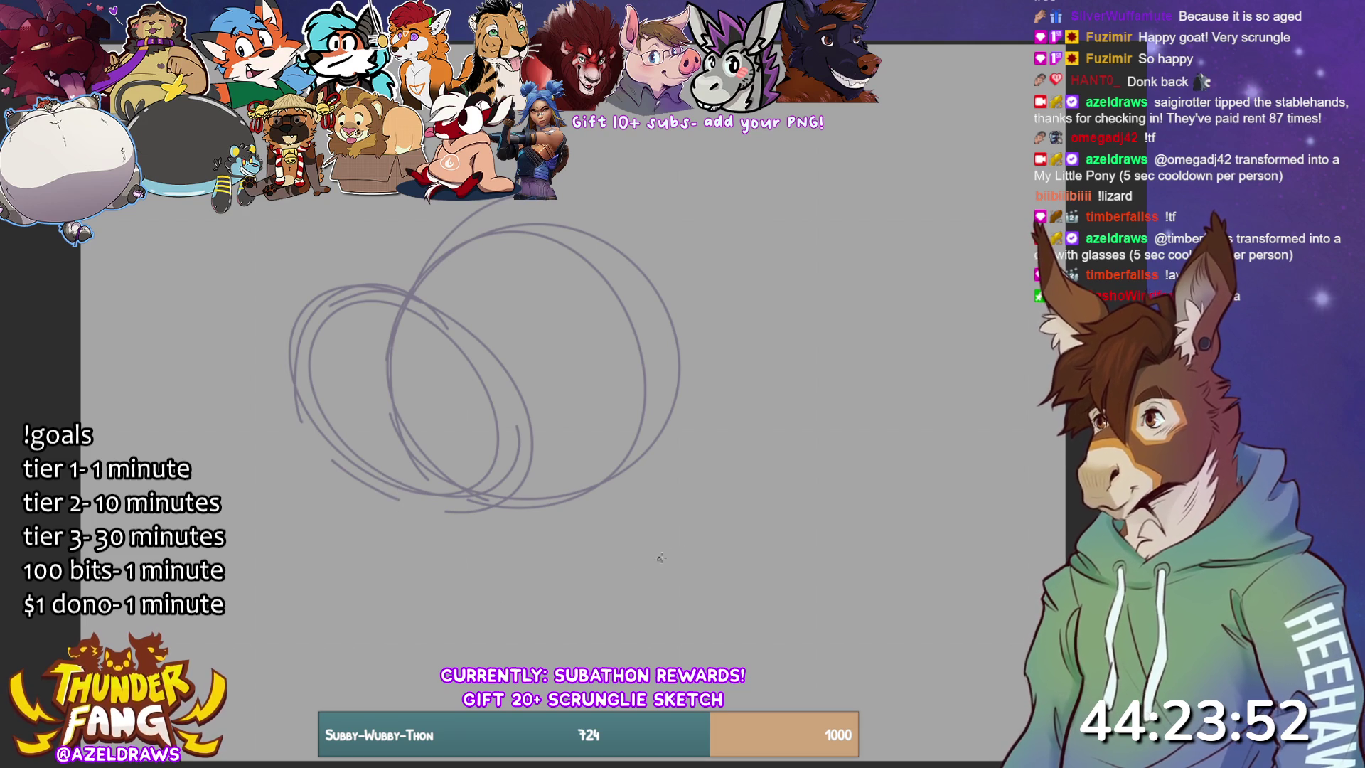
{"action": "mouse_move", "coordinate": [405, 256]}
{"action": "left_mouse_down"}
{"action": "mouse_move", "coordinate": [682, 256]}
{"action": "mouse_move", "coordinate": [533, 525]}
{"action": "mouse_move", "coordinate": [590, 203]}
{"action": "mouse_move", "coordinate": [390, 285]}
{"action": "left_mouse_up"}
{"action": "left_click_drag", "start_coordinate": [554, 186], "coordinate": [724, 381]}
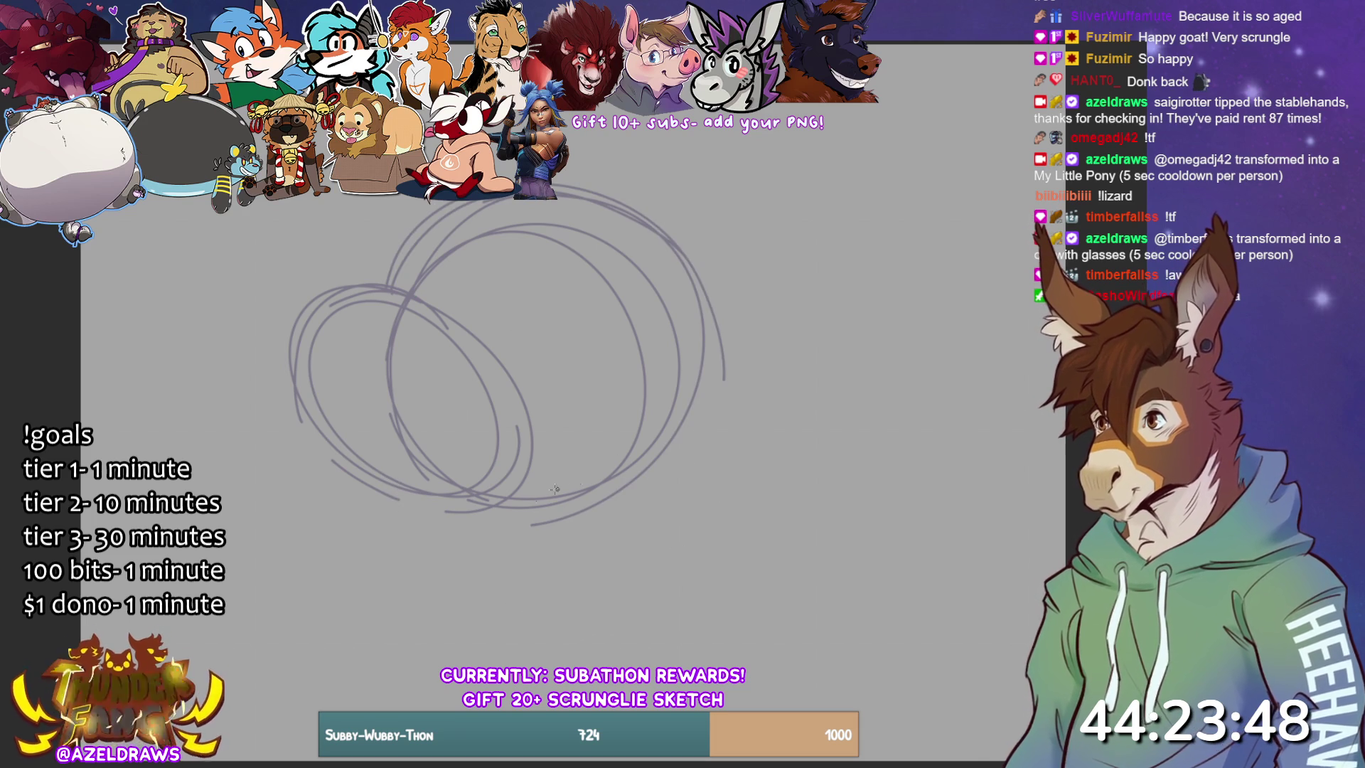
{"action": "left_click_drag", "start_coordinate": [399, 279], "coordinate": [471, 200]}
{"action": "mouse_move", "coordinate": [455, 491]}
{"action": "left_mouse_down"}
{"action": "mouse_move", "coordinate": [566, 511]}
{"action": "mouse_move", "coordinate": [701, 376]}
{"action": "mouse_move", "coordinate": [753, 178]}
{"action": "mouse_move", "coordinate": [640, 342]}
{"action": "mouse_move", "coordinate": [577, 186]}
{"action": "left_mouse_up"}
- Add an oval on the right, cross strokes, a lower oval and rough ear loops at upper right
{"action": "mouse_move", "coordinate": [601, 131]}
{"action": "left_mouse_down"}
{"action": "mouse_move", "coordinate": [728, 199]}
{"action": "mouse_move", "coordinate": [686, 135]}
{"action": "left_mouse_up"}
{"action": "mouse_move", "coordinate": [479, 216]}
{"action": "left_mouse_down"}
{"action": "mouse_move", "coordinate": [411, 327]}
{"action": "mouse_move", "coordinate": [432, 468]}
{"action": "left_mouse_up"}
{"action": "mouse_move", "coordinate": [359, 313]}
{"action": "left_mouse_down"}
{"action": "mouse_move", "coordinate": [398, 308]}
{"action": "mouse_move", "coordinate": [478, 340]}
{"action": "mouse_move", "coordinate": [708, 301]}
{"action": "left_mouse_up"}
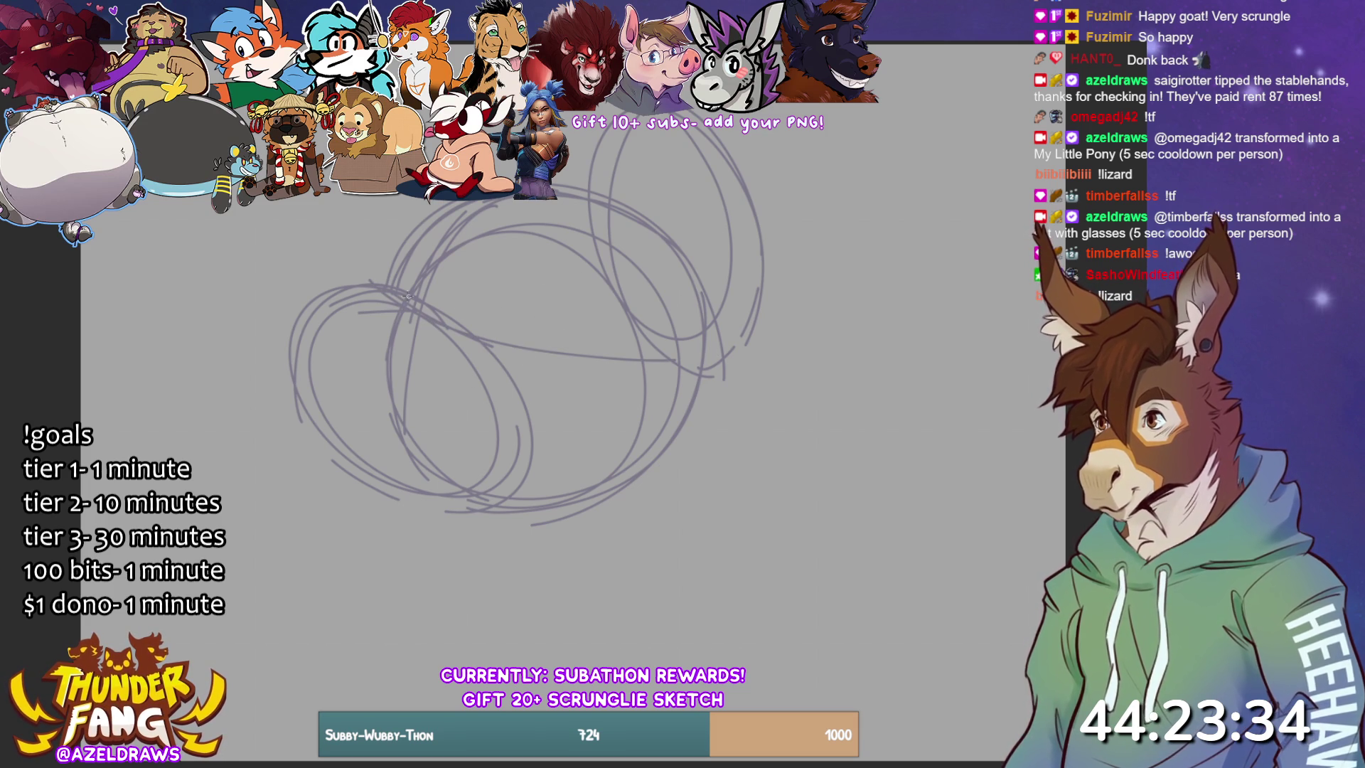
{"action": "left_click_drag", "start_coordinate": [532, 265], "coordinate": [438, 315]}
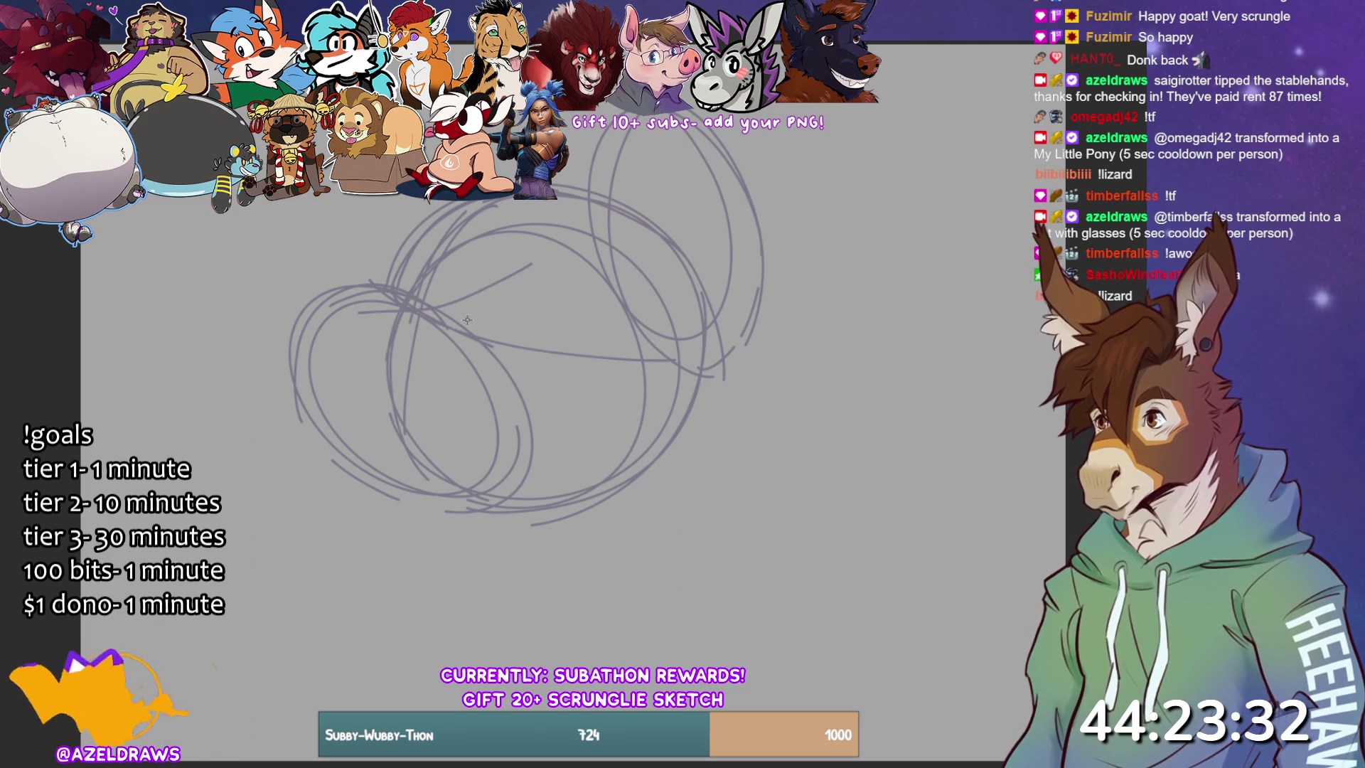
{"action": "mouse_move", "coordinate": [519, 364]}
{"action": "left_mouse_down"}
{"action": "mouse_move", "coordinate": [547, 355]}
{"action": "mouse_move", "coordinate": [476, 448]}
{"action": "mouse_move", "coordinate": [721, 384]}
{"action": "mouse_move", "coordinate": [659, 467]}
{"action": "left_mouse_up"}
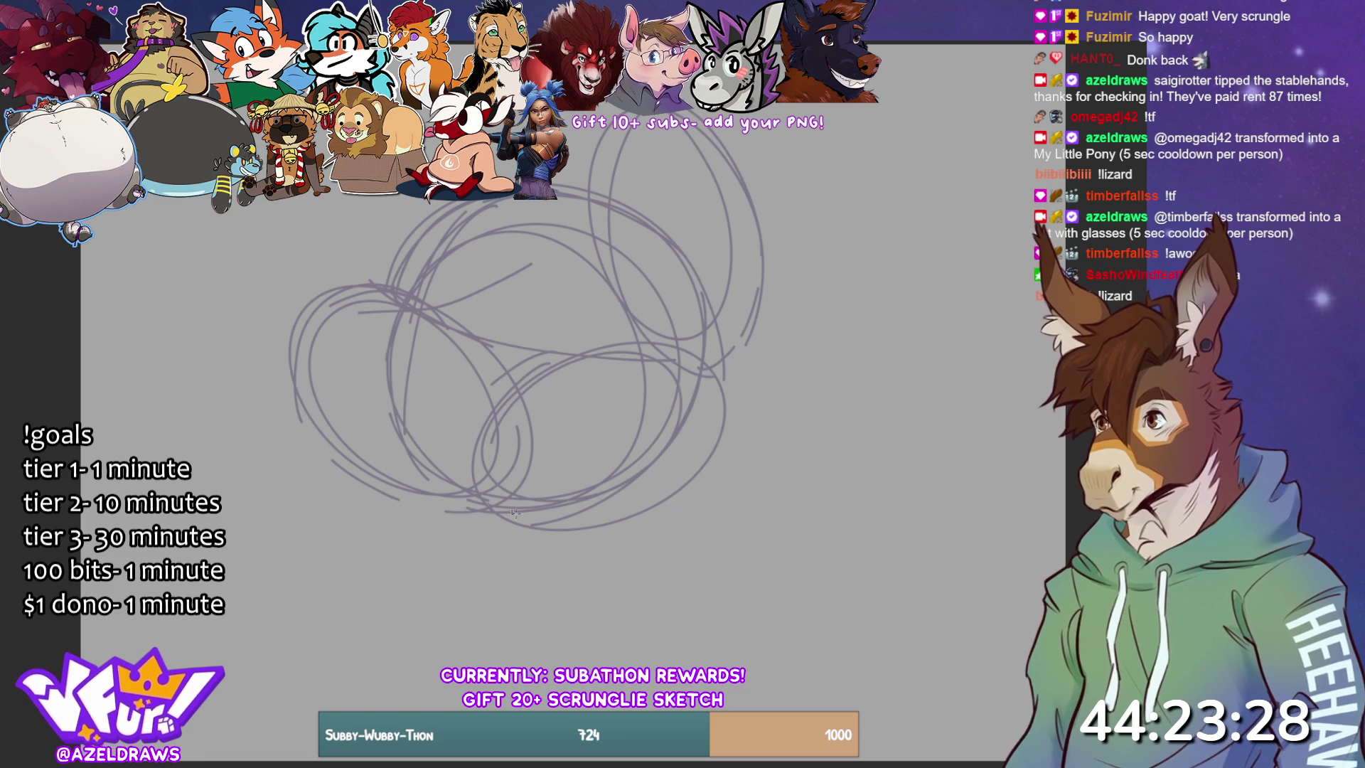
{"action": "mouse_move", "coordinate": [611, 127]}
{"action": "left_mouse_down"}
{"action": "mouse_move", "coordinate": [604, 145]}
{"action": "mouse_move", "coordinate": [779, 178]}
{"action": "mouse_move", "coordinate": [664, 307]}
{"action": "mouse_move", "coordinate": [768, 111]}
{"action": "left_mouse_up"}
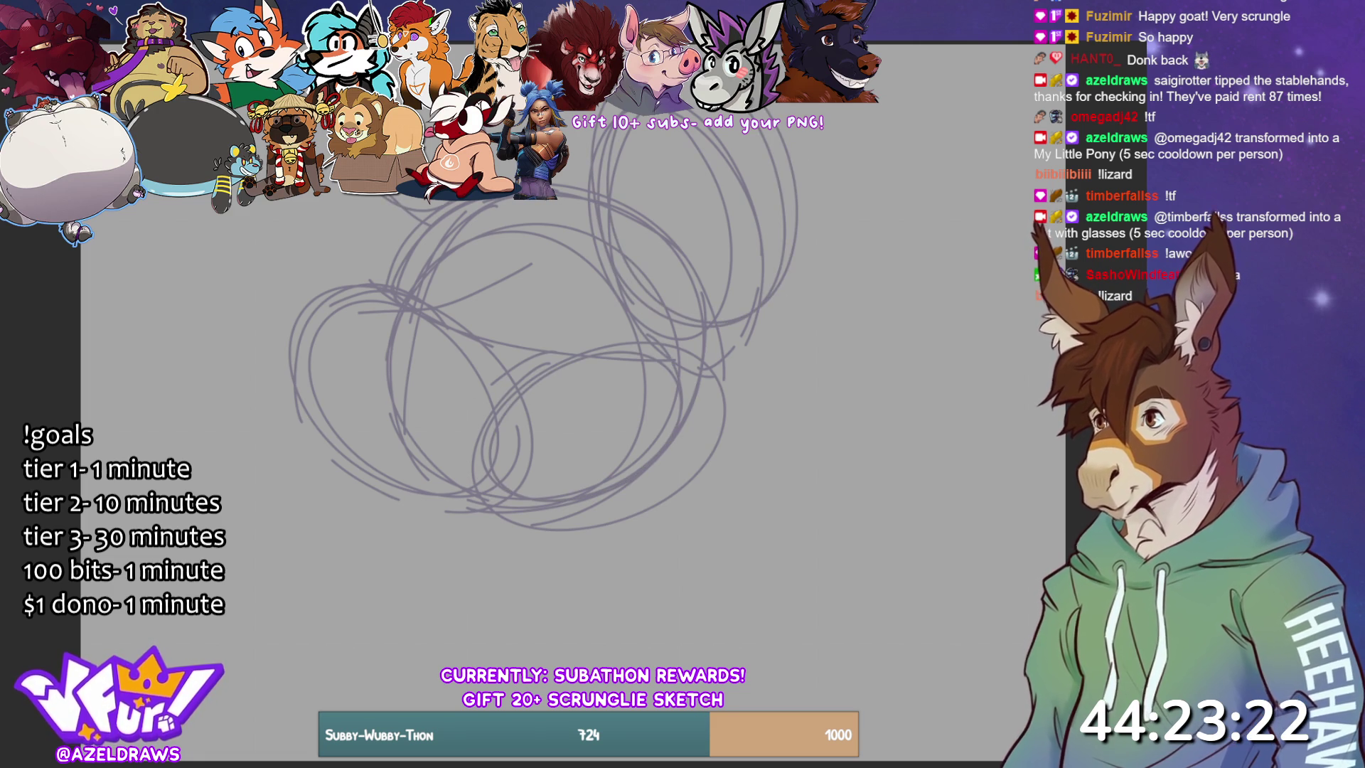
- Stretch the rough sketch taller and lower with Free Transform
{"action": "key", "text": "ctrl+t"}
{"action": "left_click_drag", "start_coordinate": [561, 530], "coordinate": [561, 628]}
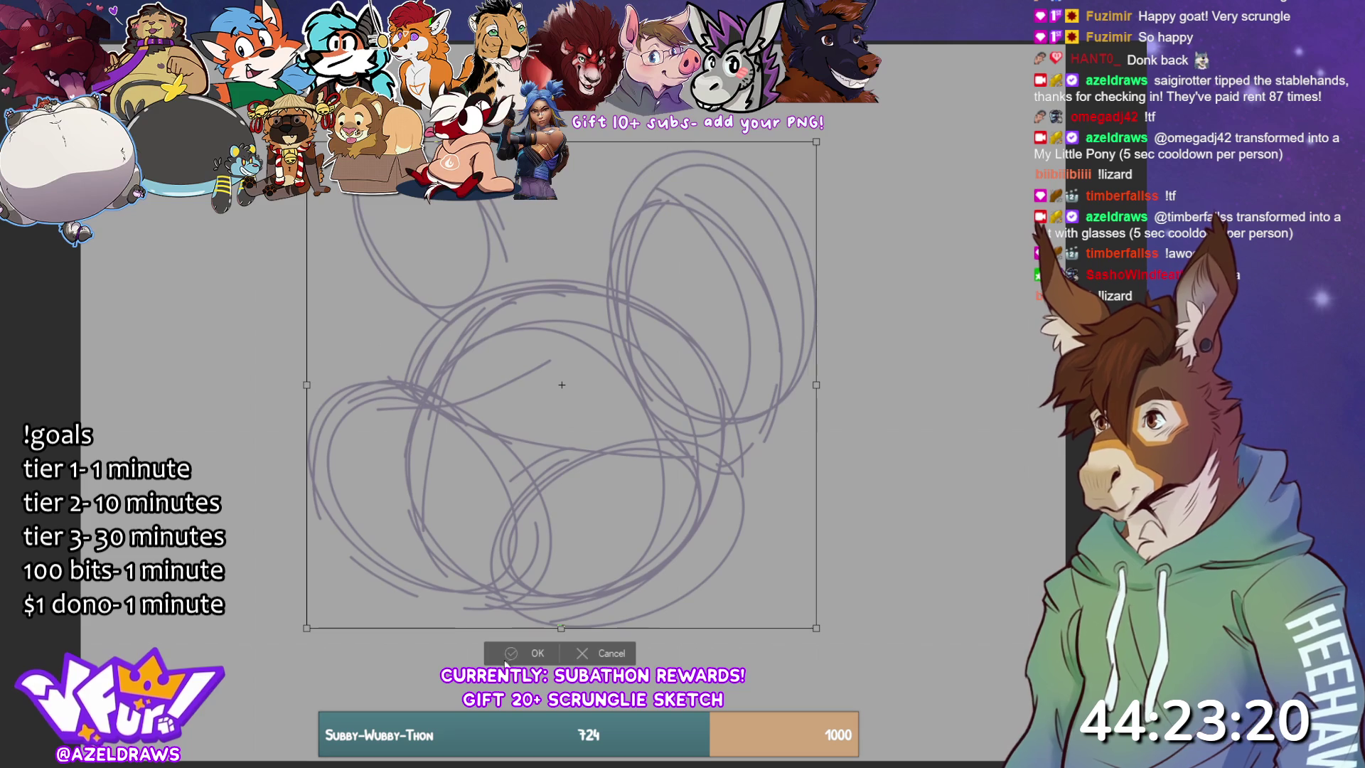
{"action": "left_click", "coordinate": [512, 653]}
- Sketch more ovals around the head, undo a stray arc, and add short strokes inside
{"action": "mouse_move", "coordinate": [513, 280]}
{"action": "left_mouse_down"}
{"action": "mouse_move", "coordinate": [547, 272]}
{"action": "mouse_move", "coordinate": [569, 299]}
{"action": "mouse_move", "coordinate": [497, 335]}
{"action": "mouse_move", "coordinate": [578, 257]}
{"action": "mouse_move", "coordinate": [498, 277]}
{"action": "mouse_move", "coordinate": [533, 213]}
{"action": "mouse_move", "coordinate": [617, 188]}
{"action": "mouse_move", "coordinate": [569, 138]}
{"action": "left_mouse_up"}
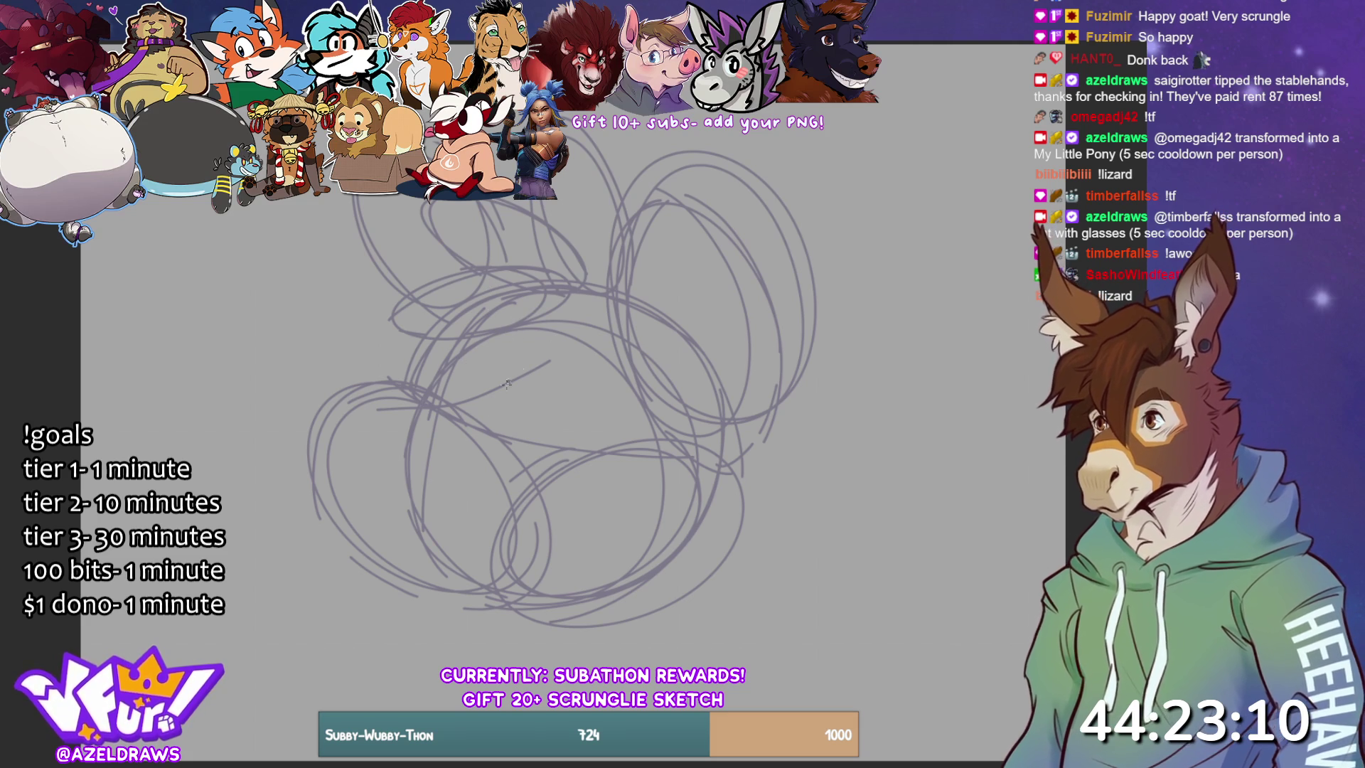
{"action": "mouse_move", "coordinate": [473, 400]}
{"action": "left_mouse_down"}
{"action": "mouse_move", "coordinate": [490, 377]}
{"action": "mouse_move", "coordinate": [583, 356]}
{"action": "mouse_move", "coordinate": [573, 444]}
{"action": "left_mouse_up"}
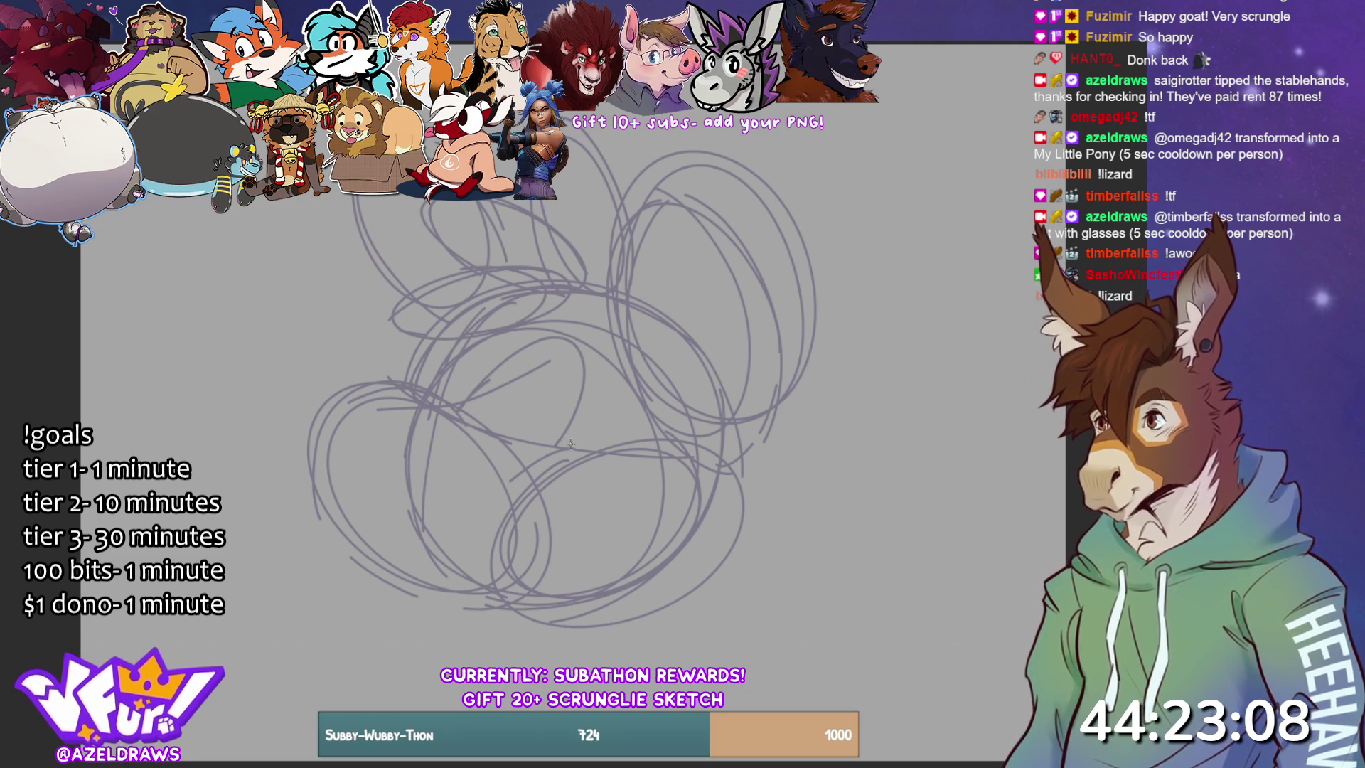
{"action": "key", "text": "ctrl+z"}
{"action": "mouse_move", "coordinate": [435, 313]}
{"action": "left_mouse_down"}
{"action": "mouse_move", "coordinate": [400, 383]}
{"action": "mouse_move", "coordinate": [334, 398]}
{"action": "mouse_move", "coordinate": [383, 375]}
{"action": "mouse_move", "coordinate": [426, 419]}
{"action": "mouse_move", "coordinate": [481, 404]}
{"action": "left_mouse_up"}
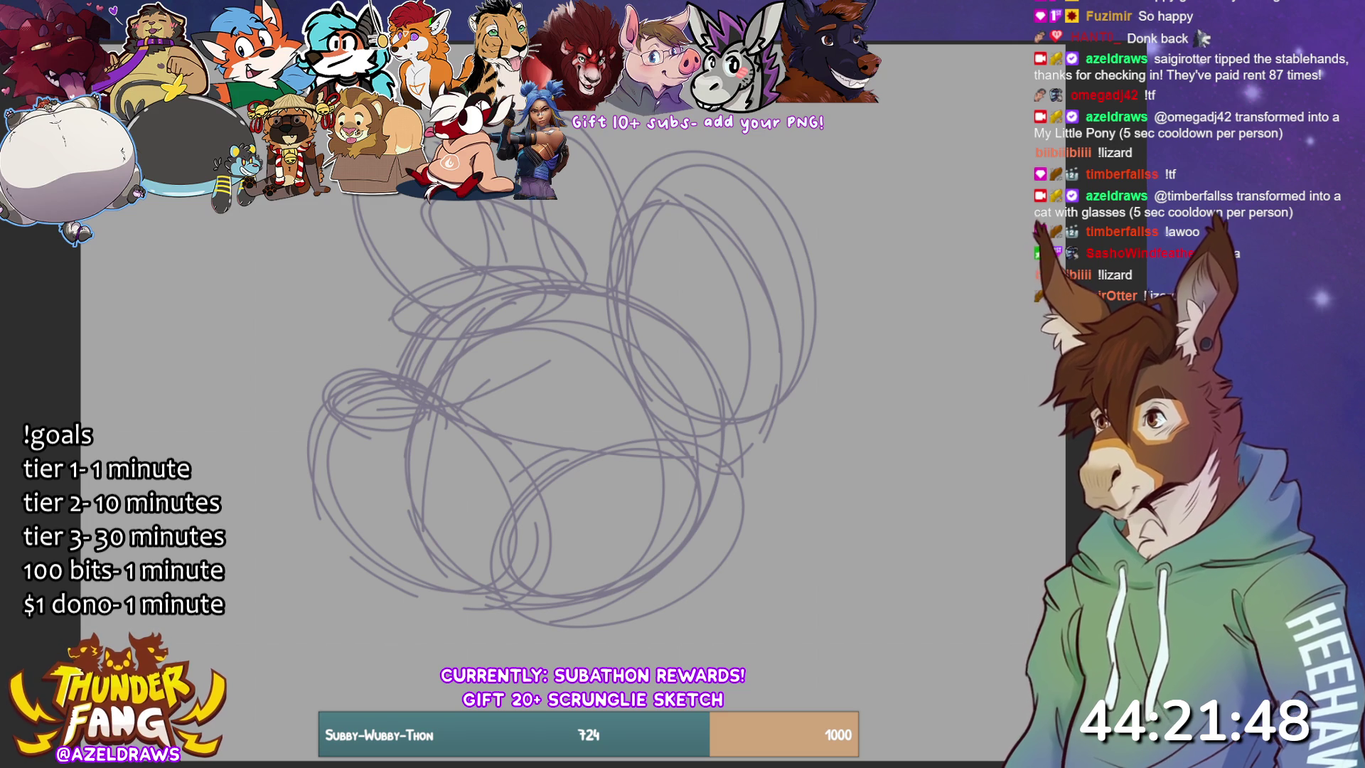
- Clear the old sketch and draw new head circles with a vertical centre line
{"action": "key", "text": "Delete"}
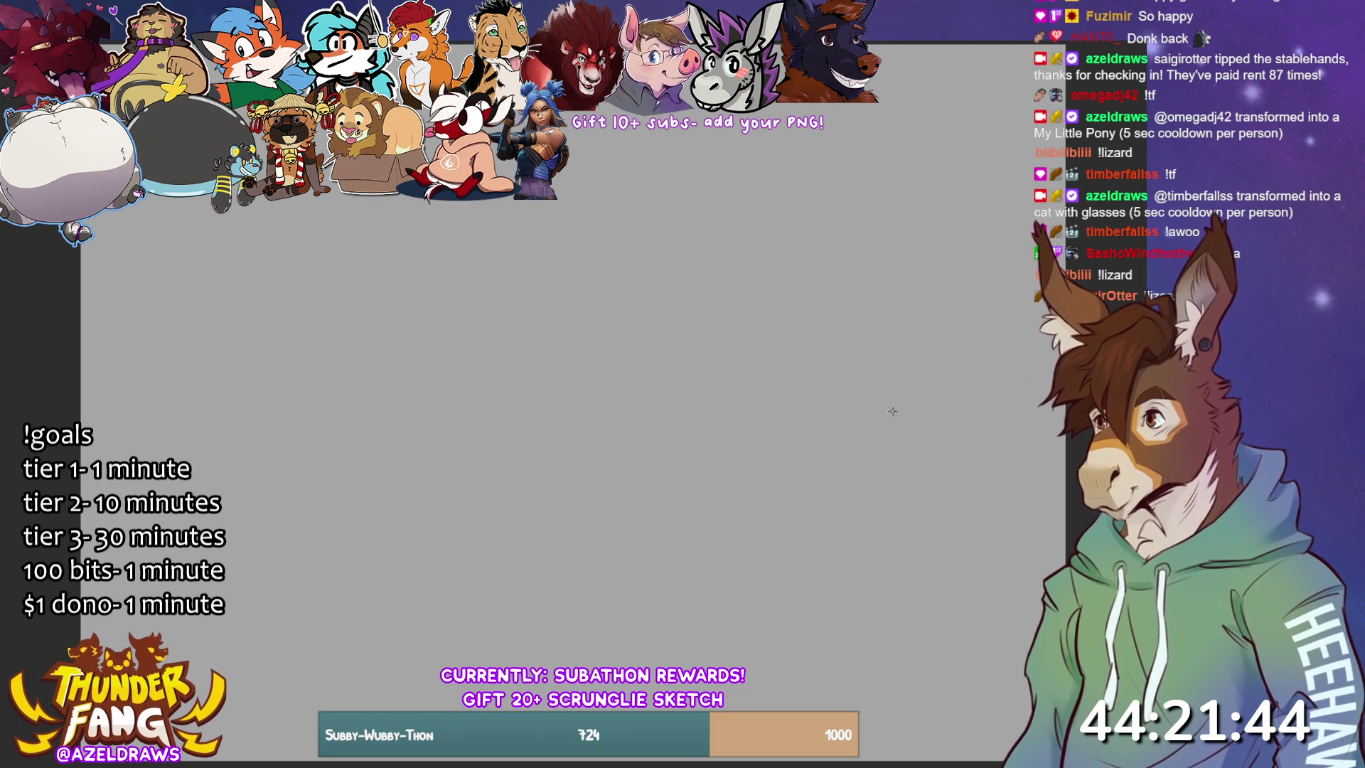
{"action": "mouse_move", "coordinate": [597, 256]}
{"action": "left_mouse_down"}
{"action": "mouse_move", "coordinate": [382, 240]}
{"action": "mouse_move", "coordinate": [640, 291]}
{"action": "mouse_move", "coordinate": [391, 256]}
{"action": "mouse_move", "coordinate": [569, 171]}
{"action": "left_mouse_up"}
{"action": "mouse_move", "coordinate": [340, 224]}
{"action": "left_mouse_down"}
{"action": "mouse_move", "coordinate": [661, 434]}
{"action": "mouse_move", "coordinate": [391, 464]}
{"action": "left_mouse_up"}
{"action": "left_click_drag", "start_coordinate": [437, 204], "coordinate": [446, 469]}
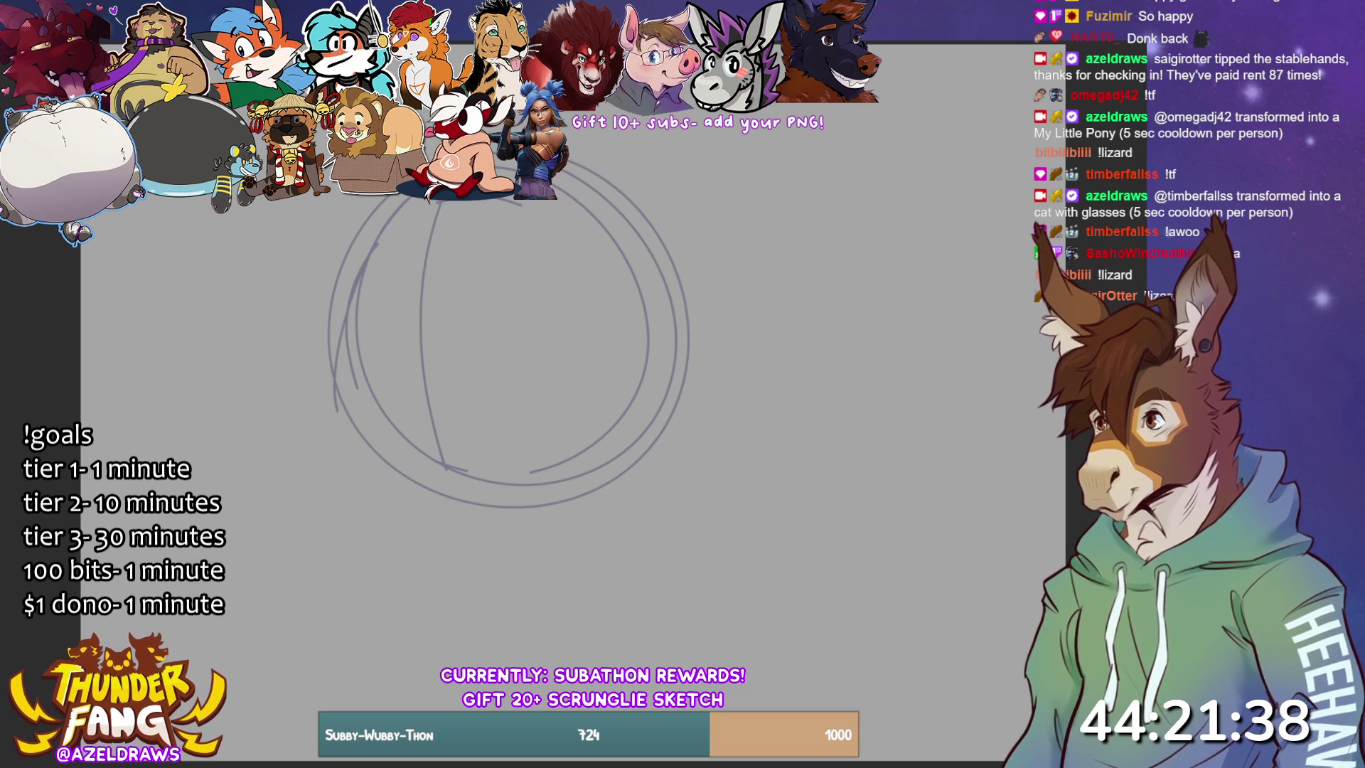
{"action": "key", "text": "ctrl+z"}
{"action": "mouse_move", "coordinate": [452, 201]}
{"action": "left_mouse_down"}
{"action": "mouse_move", "coordinate": [490, 517]}
{"action": "mouse_move", "coordinate": [448, 442]}
{"action": "left_mouse_up"}
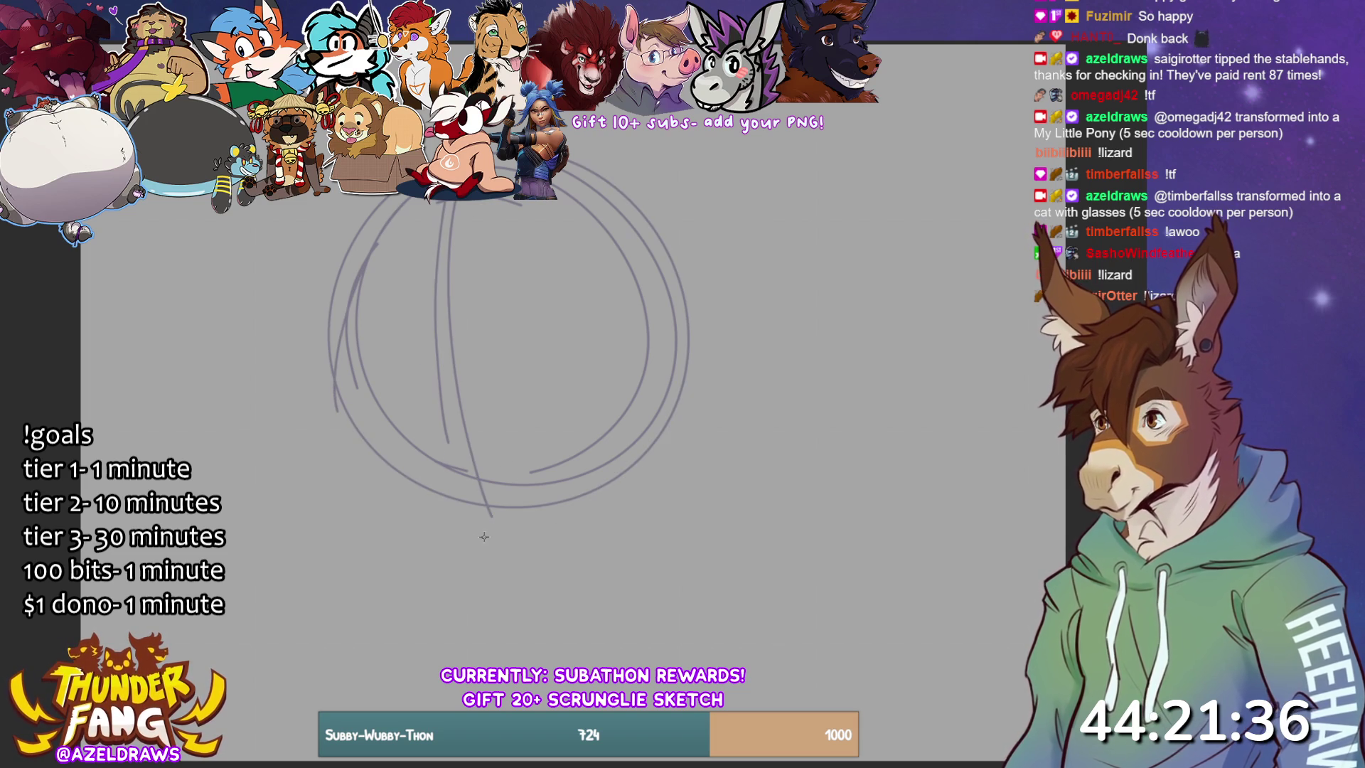
- Add horizontal guidelines and arcs, enlarge the head circle, and sketch a second circle on the right
{"action": "mouse_move", "coordinate": [348, 335]}
{"action": "left_mouse_down"}
{"action": "mouse_move", "coordinate": [420, 307]}
{"action": "mouse_move", "coordinate": [636, 306]}
{"action": "mouse_move", "coordinate": [676, 343]}
{"action": "left_mouse_up"}
{"action": "left_click_drag", "start_coordinate": [450, 279], "coordinate": [637, 311]}
{"action": "left_click_drag", "start_coordinate": [348, 333], "coordinate": [642, 301]}
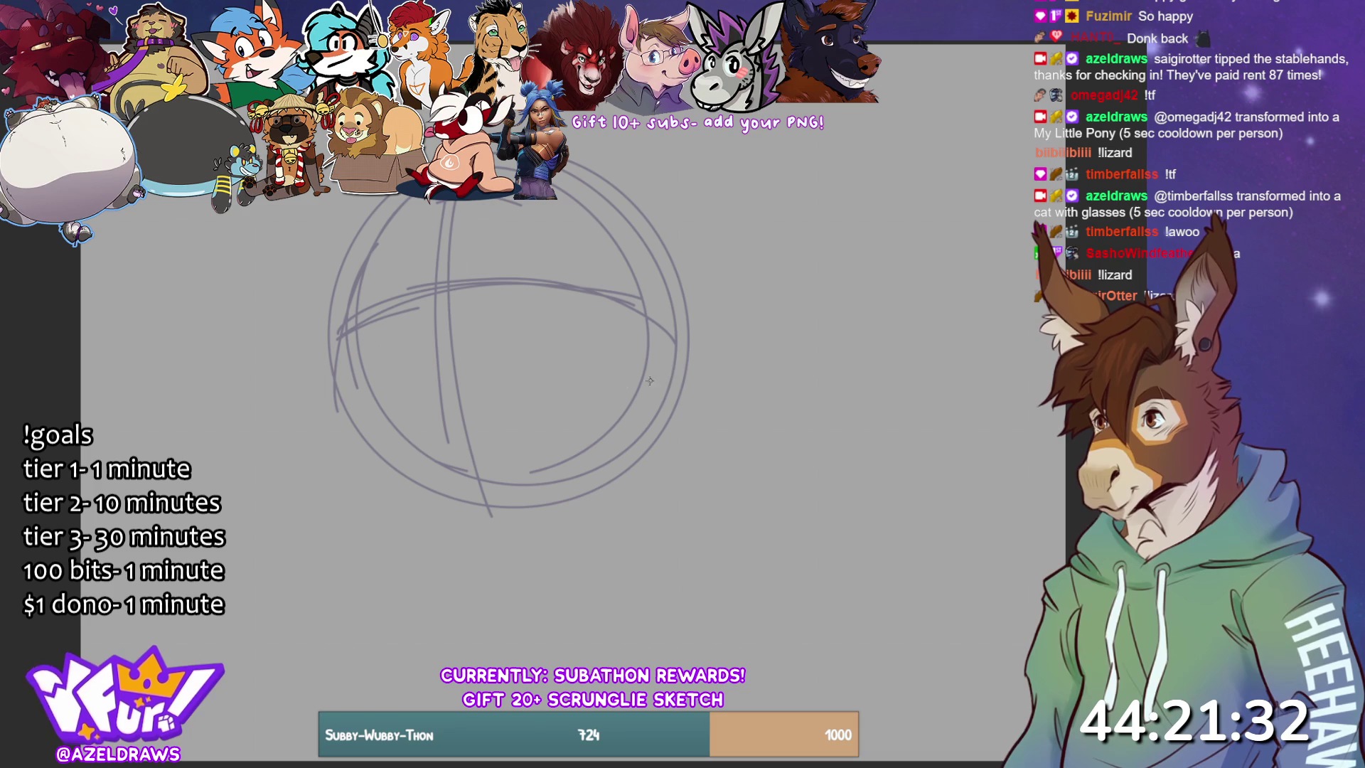
{"action": "mouse_move", "coordinate": [420, 273]}
{"action": "left_mouse_down"}
{"action": "mouse_move", "coordinate": [484, 278]}
{"action": "mouse_move", "coordinate": [356, 287]}
{"action": "left_mouse_up"}
{"action": "left_click_drag", "start_coordinate": [292, 321], "coordinate": [500, 276]}
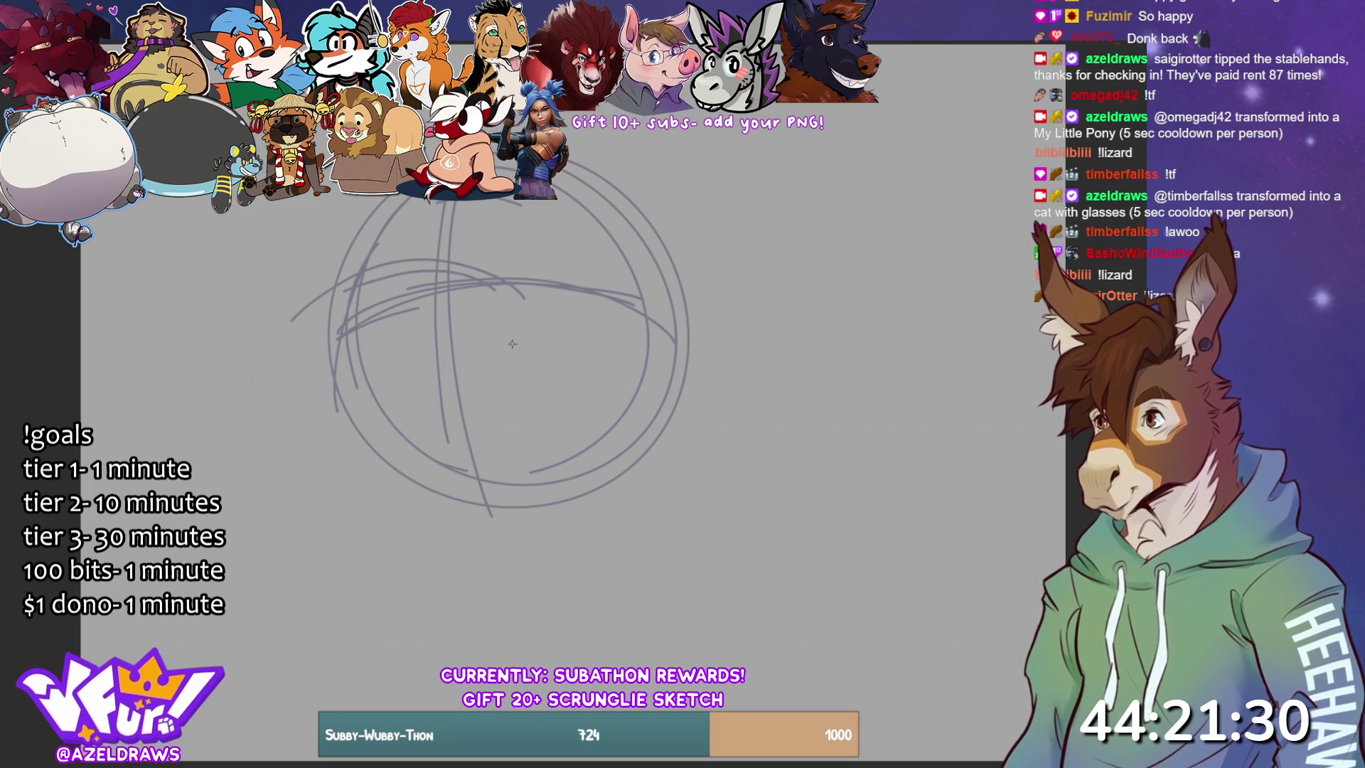
{"action": "left_click_drag", "start_coordinate": [314, 295], "coordinate": [523, 298]}
{"action": "mouse_move", "coordinate": [278, 334]}
{"action": "left_mouse_down"}
{"action": "mouse_move", "coordinate": [580, 366]}
{"action": "mouse_move", "coordinate": [306, 405]}
{"action": "mouse_move", "coordinate": [540, 291]}
{"action": "mouse_move", "coordinate": [532, 503]}
{"action": "mouse_move", "coordinate": [422, 267]}
{"action": "mouse_move", "coordinate": [549, 451]}
{"action": "left_mouse_up"}
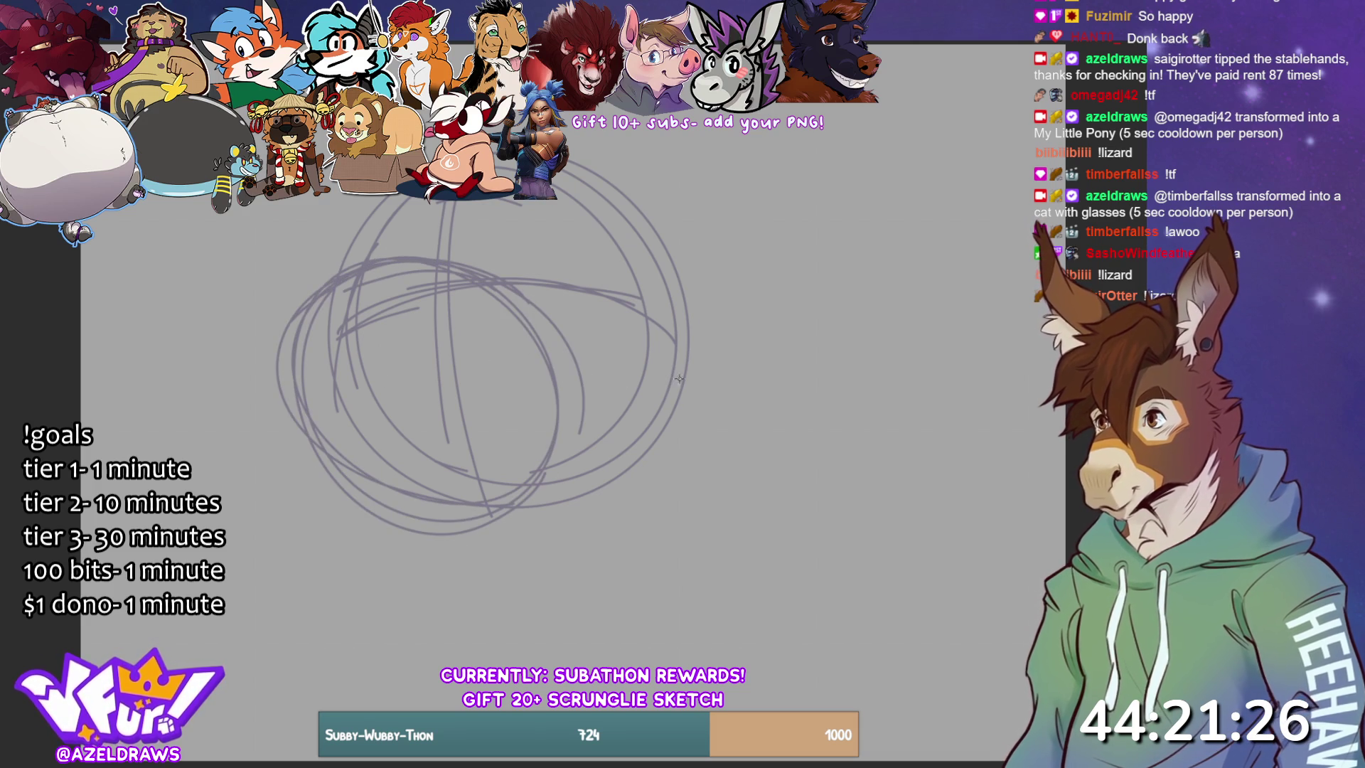
{"action": "mouse_move", "coordinate": [615, 388]}
{"action": "left_mouse_down"}
{"action": "mouse_move", "coordinate": [572, 497]}
{"action": "mouse_move", "coordinate": [562, 366]}
{"action": "mouse_move", "coordinate": [588, 304]}
{"action": "left_mouse_up"}
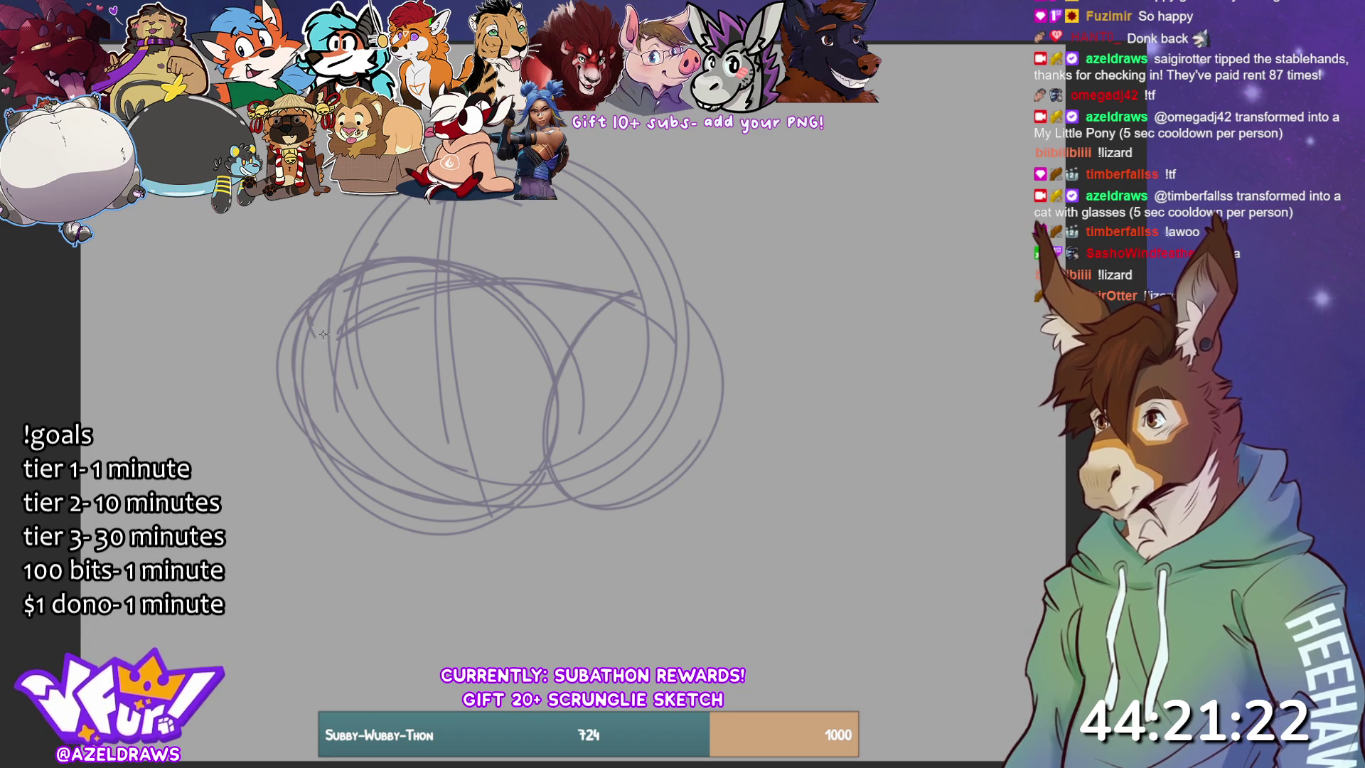
- Loop a shape at the upper left and sketch the lower face curve with short strokes
{"action": "left_click_drag", "start_coordinate": [347, 324], "coordinate": [436, 269]}
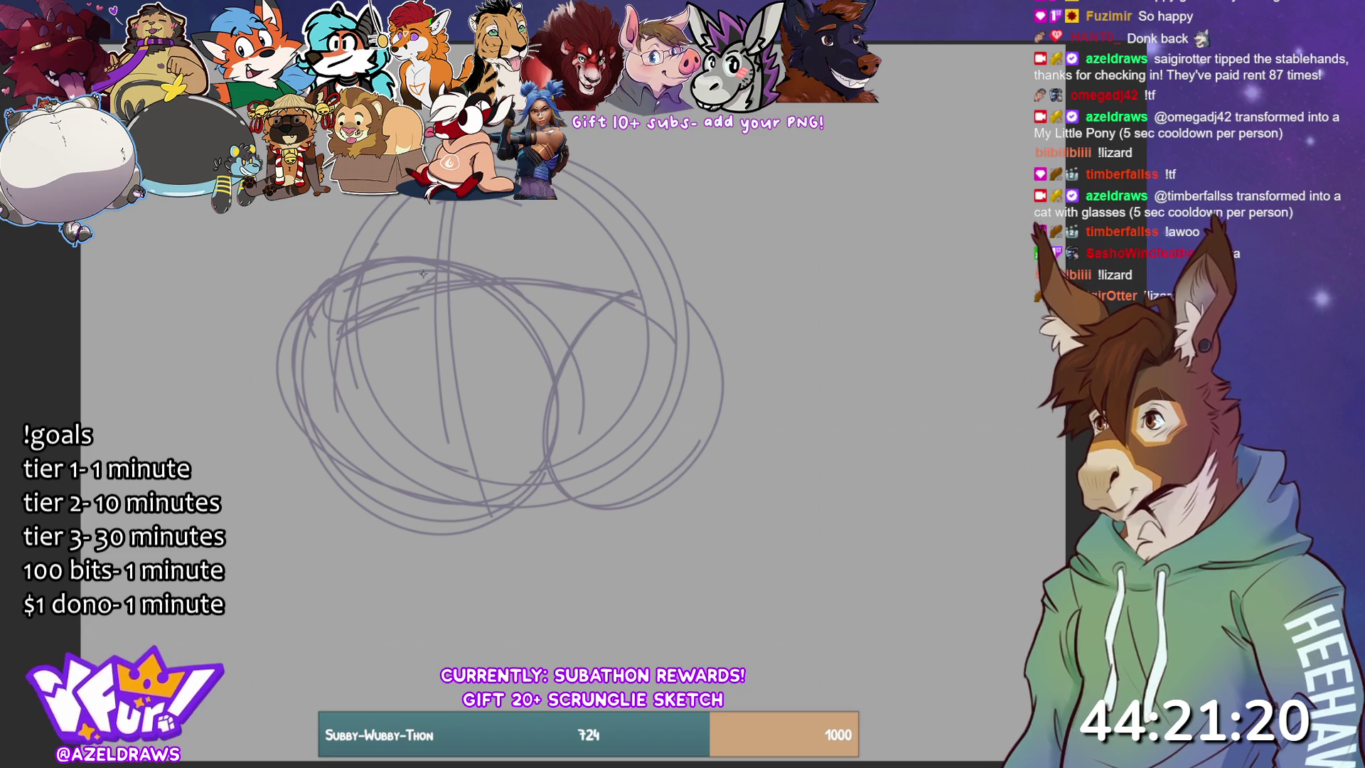
{"action": "mouse_move", "coordinate": [340, 281]}
{"action": "left_mouse_down"}
{"action": "mouse_move", "coordinate": [390, 309]}
{"action": "mouse_move", "coordinate": [308, 335]}
{"action": "left_mouse_up"}
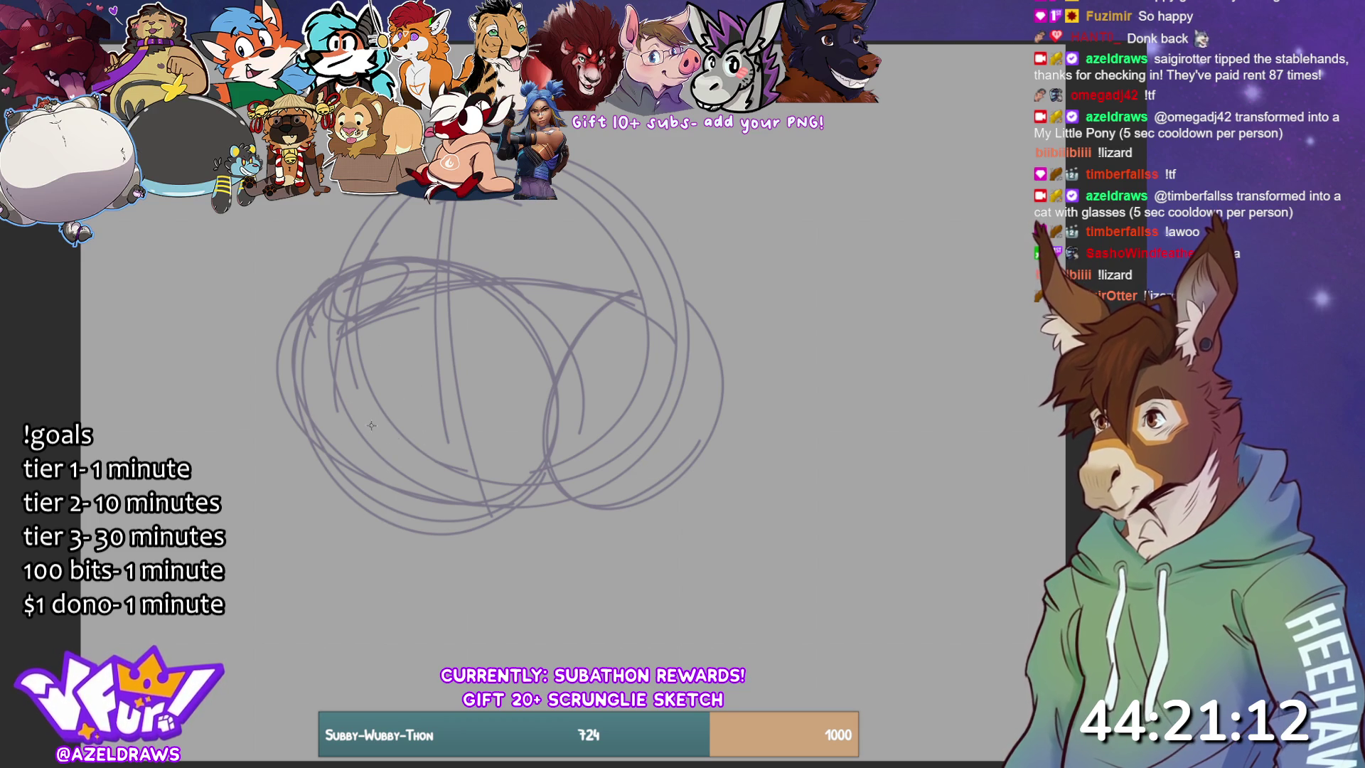
{"action": "mouse_move", "coordinate": [319, 412]}
{"action": "left_mouse_down"}
{"action": "mouse_move", "coordinate": [380, 377]}
{"action": "mouse_move", "coordinate": [457, 388]}
{"action": "mouse_move", "coordinate": [517, 340]}
{"action": "mouse_move", "coordinate": [320, 426]}
{"action": "mouse_move", "coordinate": [497, 455]}
{"action": "mouse_move", "coordinate": [530, 342]}
{"action": "left_mouse_up"}
{"action": "mouse_move", "coordinate": [354, 364]}
{"action": "left_mouse_down"}
{"action": "mouse_move", "coordinate": [439, 389]}
{"action": "mouse_move", "coordinate": [525, 319]}
{"action": "left_mouse_up"}
{"action": "left_click_drag", "start_coordinate": [376, 386], "coordinate": [430, 482]}
{"action": "left_click_drag", "start_coordinate": [446, 393], "coordinate": [489, 453]}
{"action": "left_click_drag", "start_coordinate": [491, 368], "coordinate": [523, 401]}
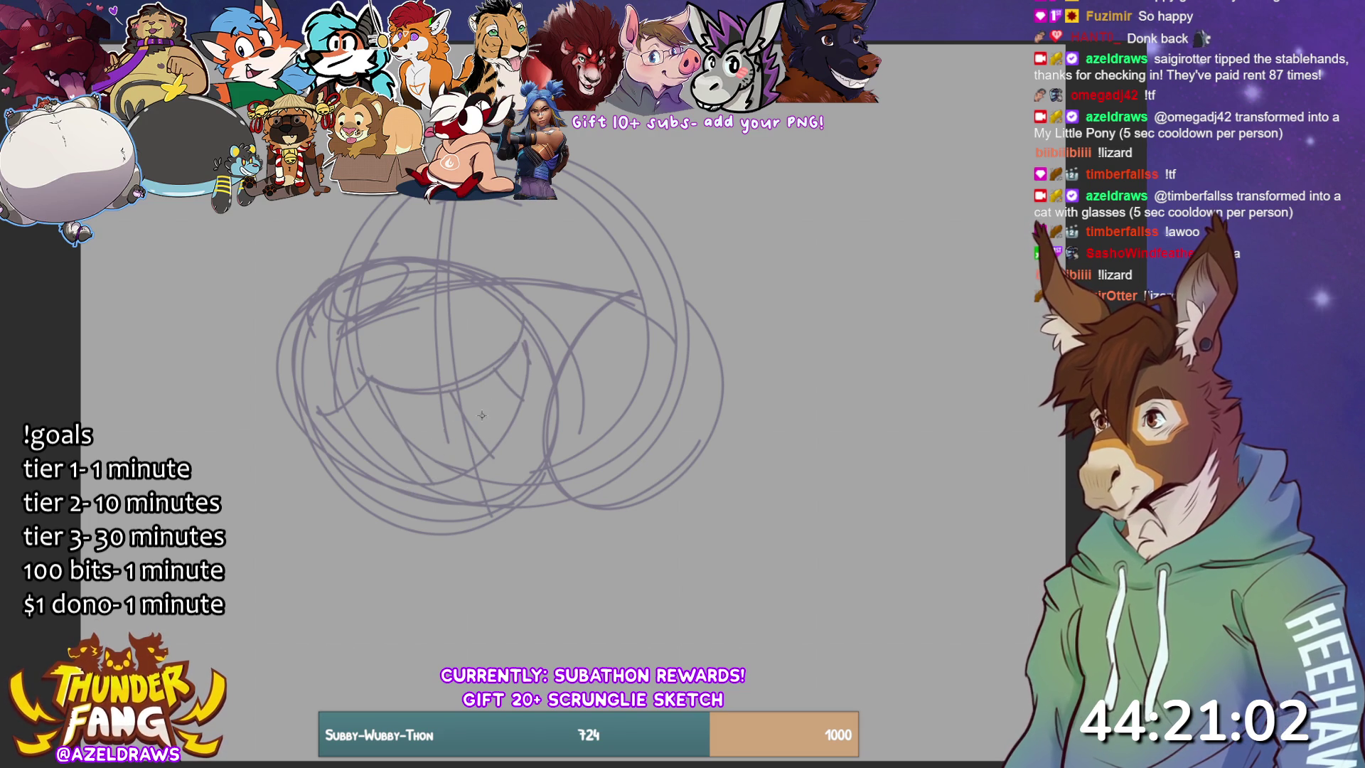
{"action": "left_click_drag", "start_coordinate": [330, 412], "coordinate": [356, 447]}
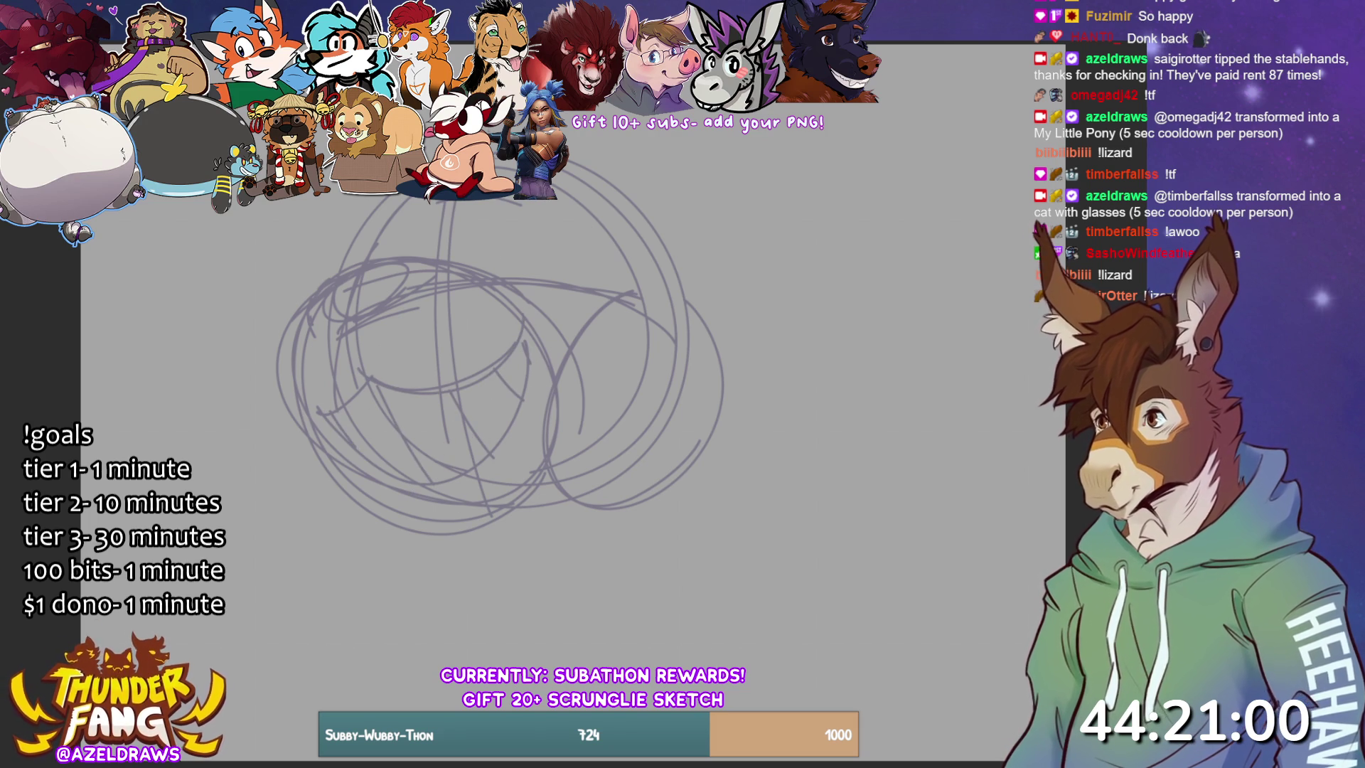
- Add short diagonal and downward strokes across the top of the head
{"action": "left_click_drag", "start_coordinate": [446, 259], "coordinate": [519, 200]}
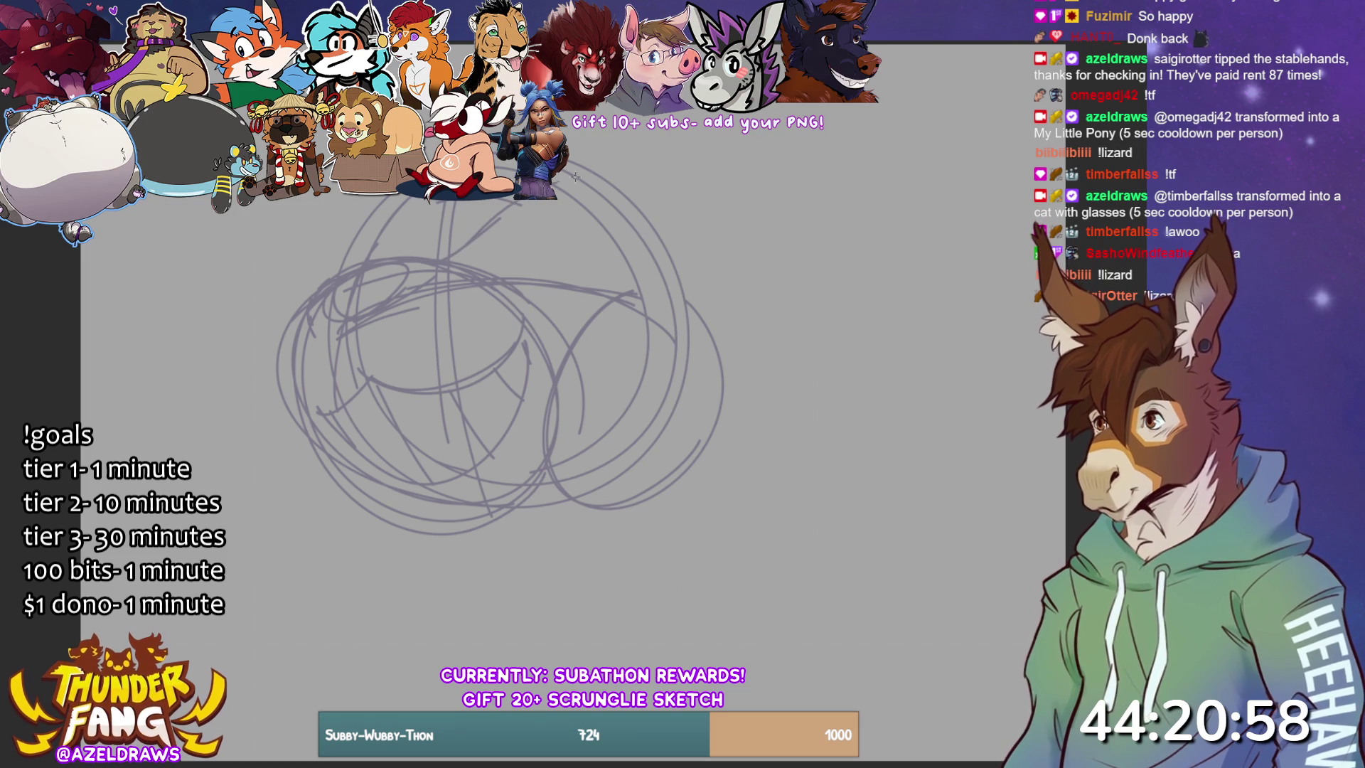
{"action": "left_click_drag", "start_coordinate": [456, 250], "coordinate": [504, 199]}
{"action": "left_click_drag", "start_coordinate": [596, 176], "coordinate": [597, 254]}
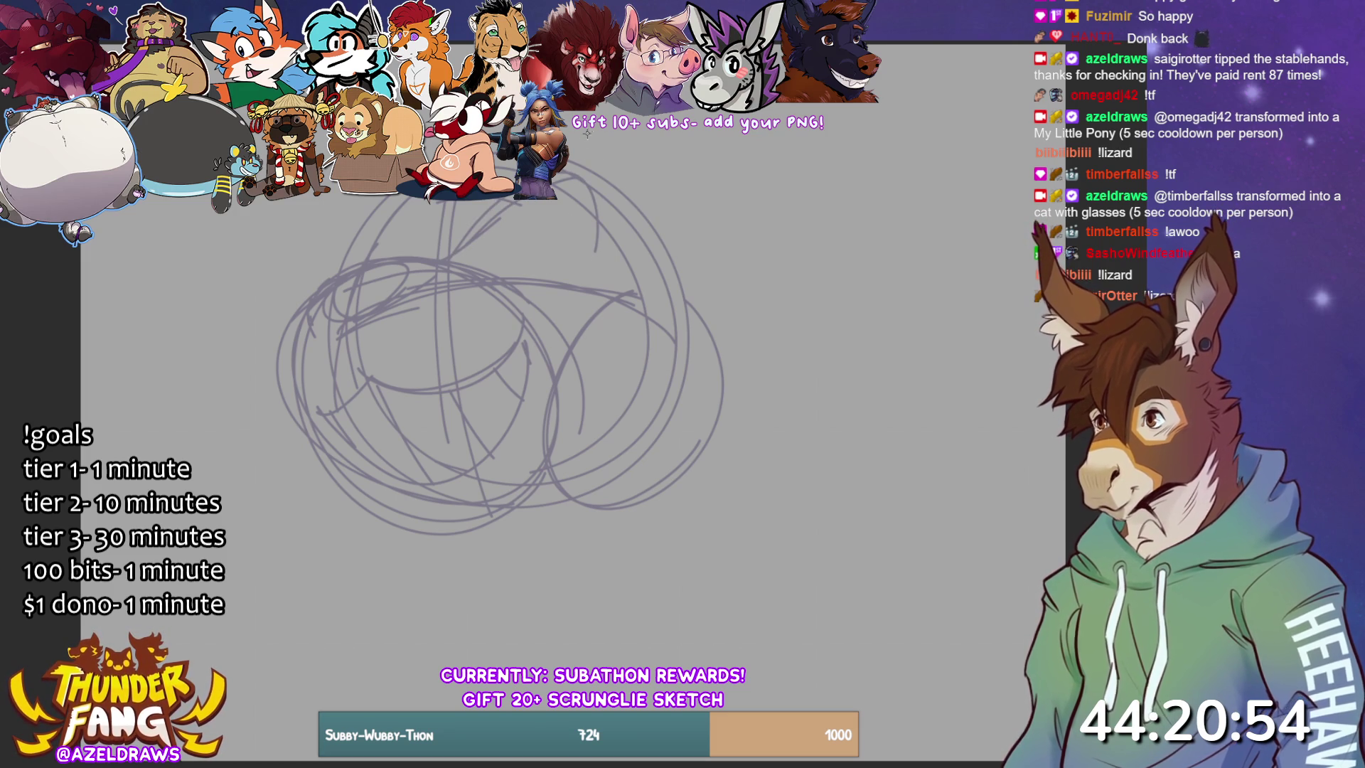
{"action": "left_click_drag", "start_coordinate": [382, 198], "coordinate": [365, 252]}
{"action": "key", "text": "ctrl+z"}
{"action": "key", "text": "ctrl+z"}
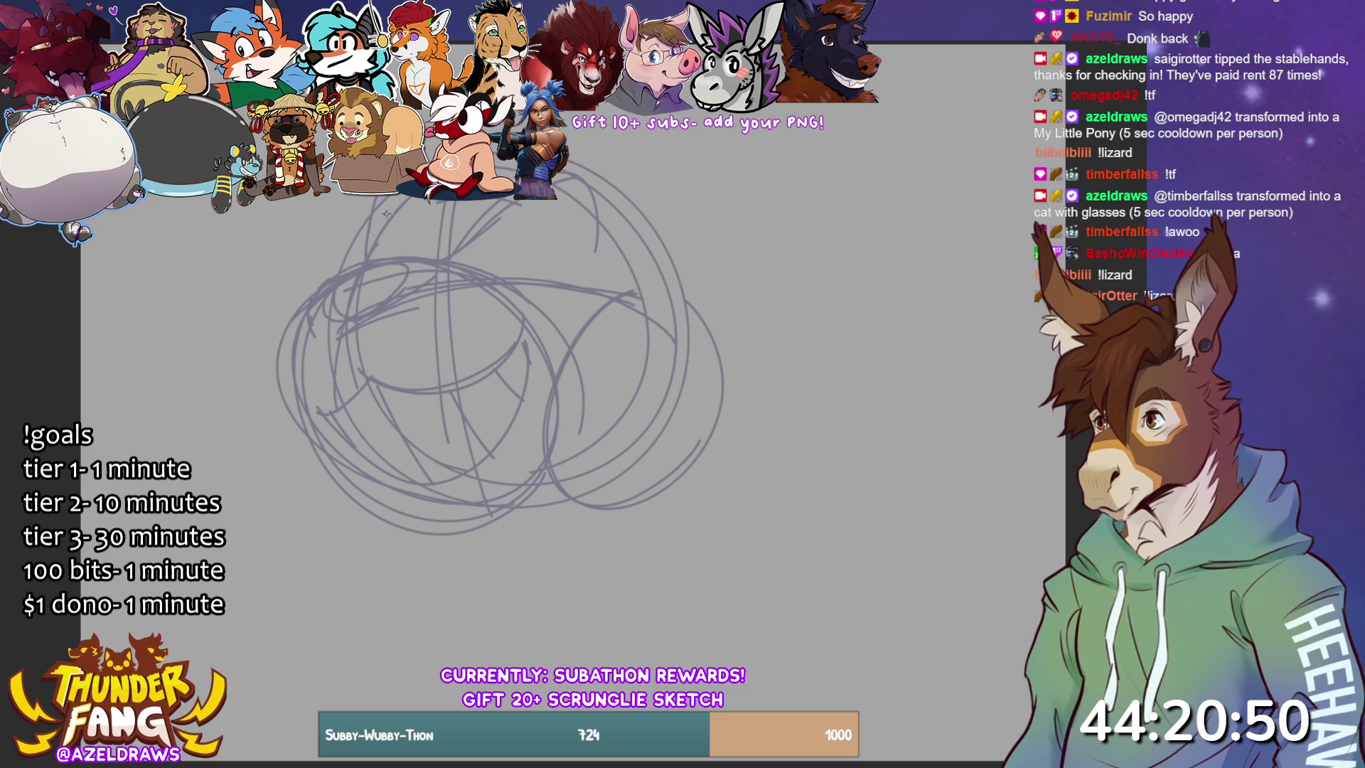
{"action": "key", "text": "ctrl+y"}
{"action": "key", "text": "ctrl+y"}
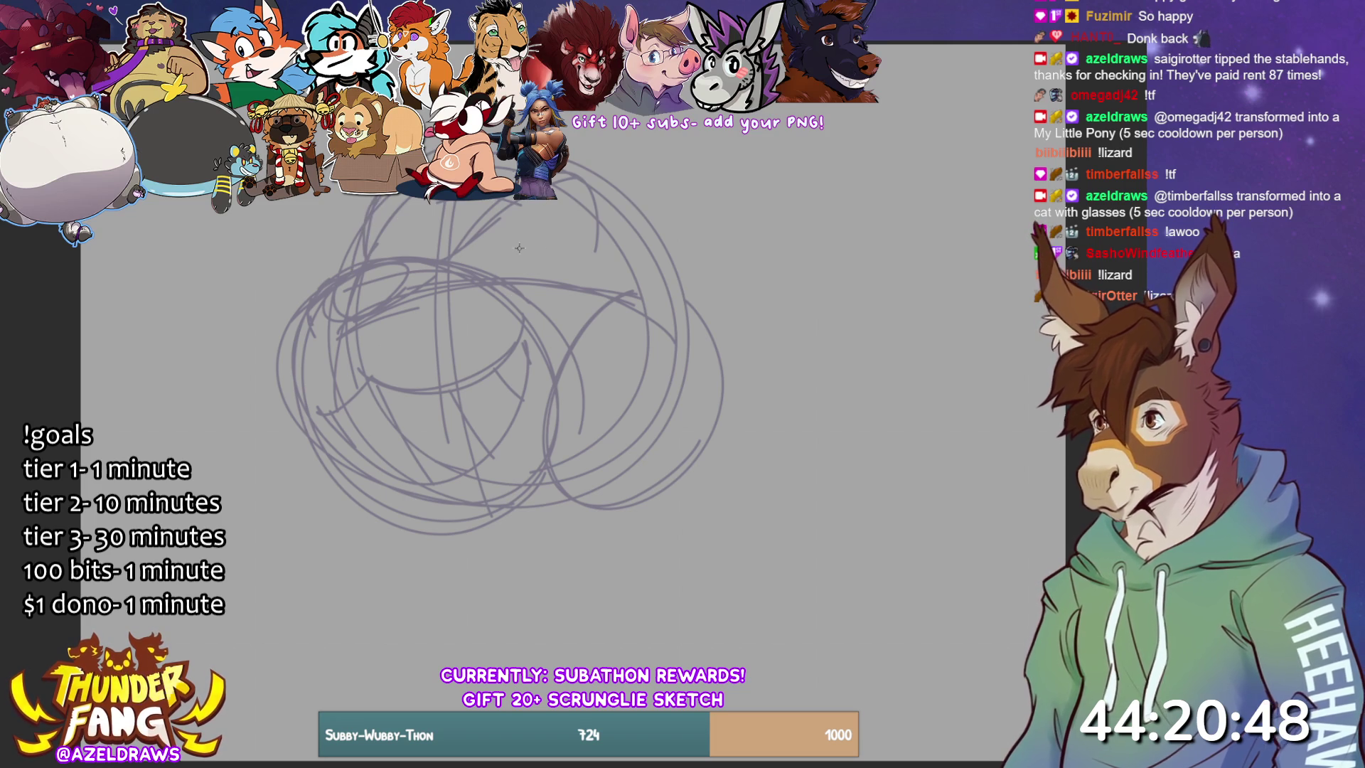
{"action": "mouse_move", "coordinate": [533, 280]}
{"action": "left_mouse_down"}
{"action": "mouse_move", "coordinate": [547, 216]}
{"action": "mouse_move", "coordinate": [539, 281]}
{"action": "left_mouse_up"}
{"action": "left_click_drag", "start_coordinate": [486, 243], "coordinate": [477, 271]}
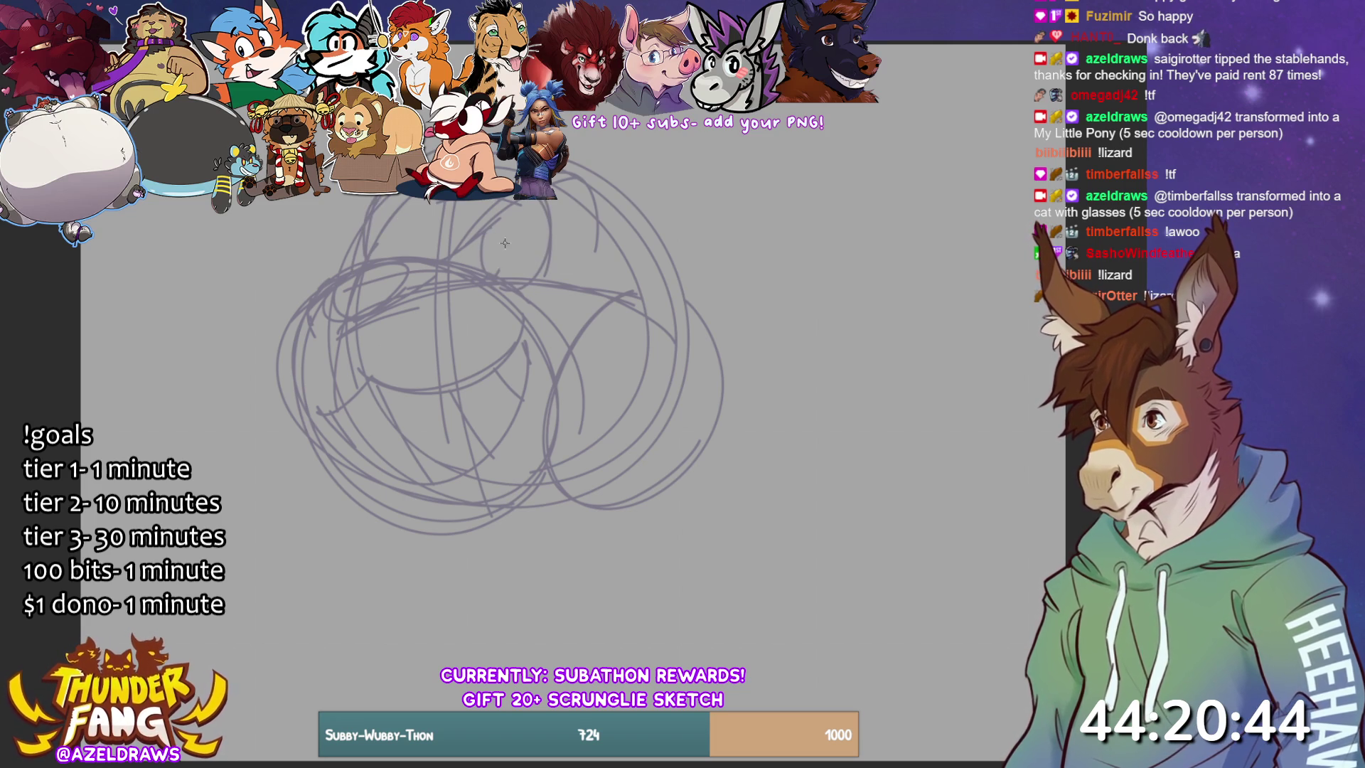
{"action": "left_click_drag", "start_coordinate": [508, 222], "coordinate": [497, 275]}
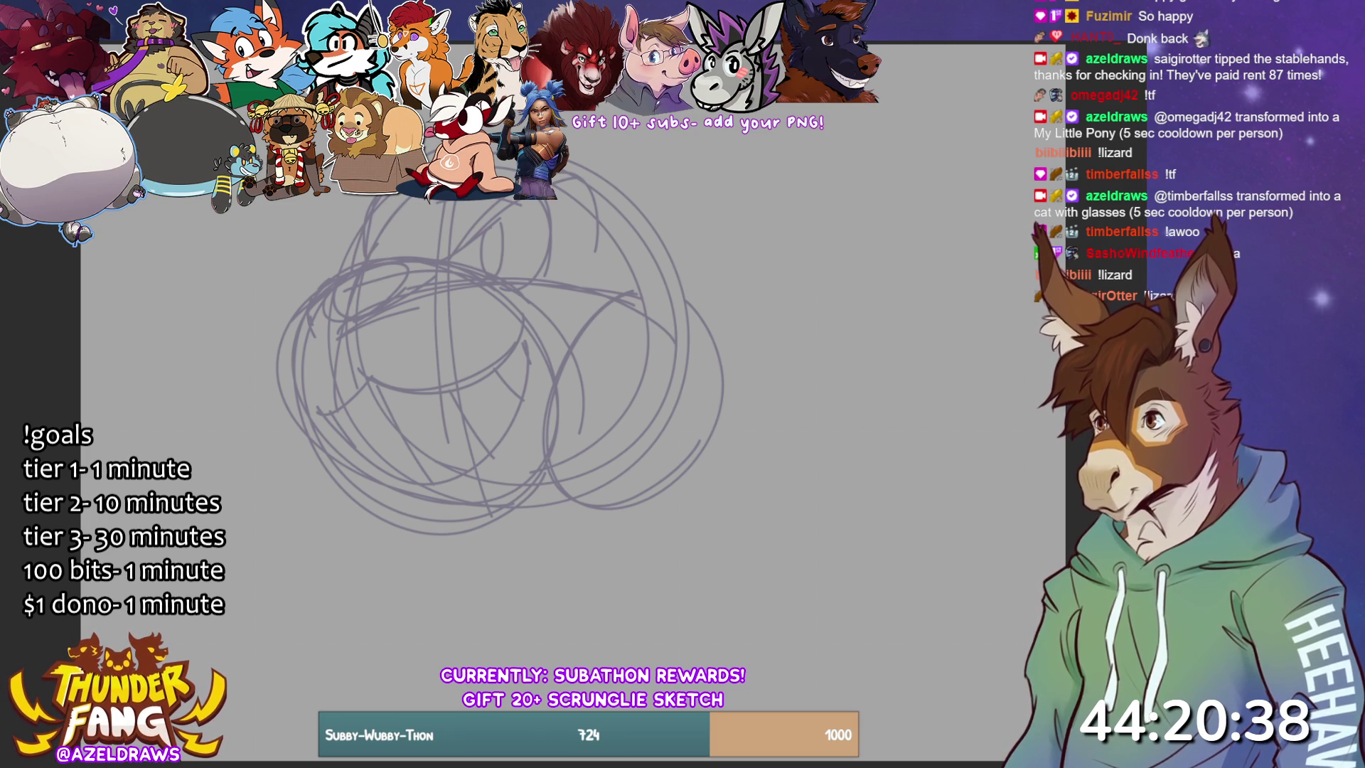
- Add more short strokes at the head's top and redraw the upper-left strokes
{"action": "left_click_drag", "start_coordinate": [469, 225], "coordinate": [456, 245]}
{"action": "left_click_drag", "start_coordinate": [486, 200], "coordinate": [465, 231]}
{"action": "left_click_drag", "start_coordinate": [457, 242], "coordinate": [447, 259]}
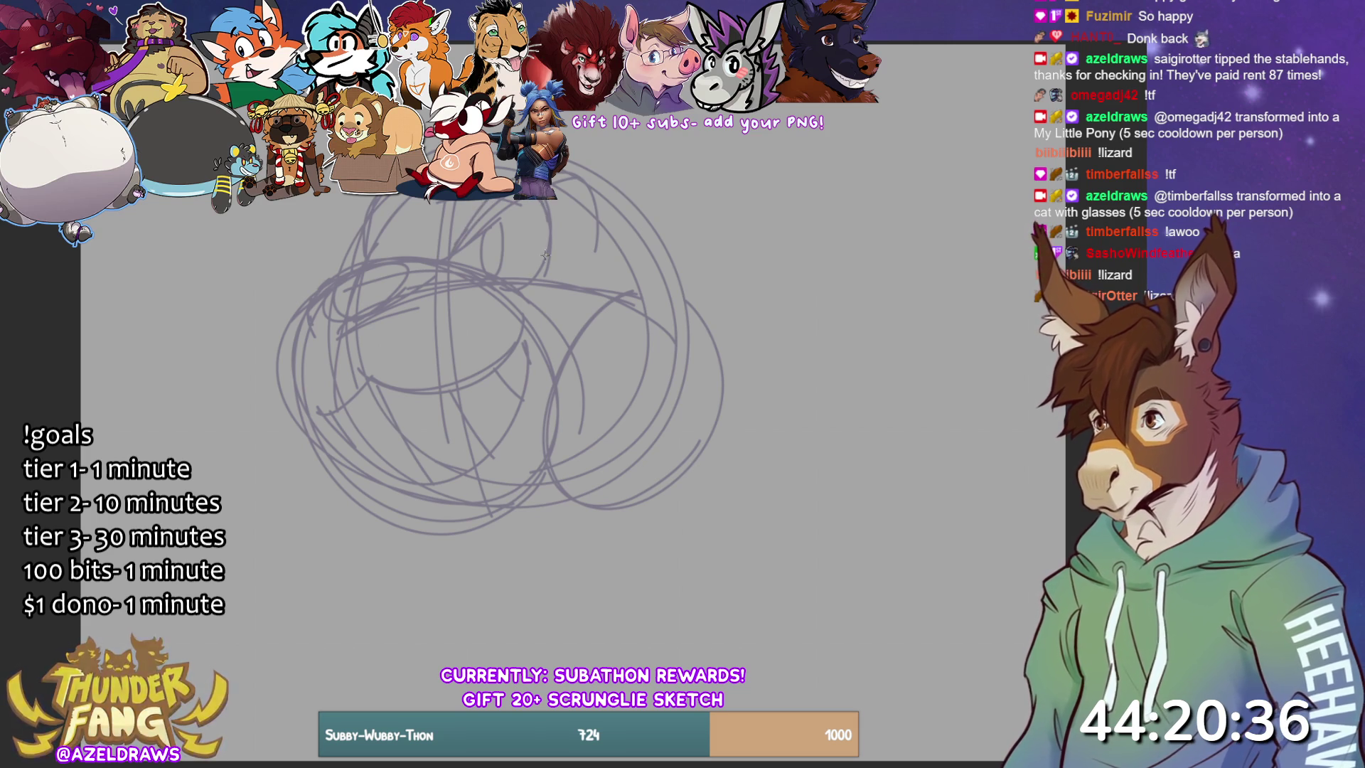
{"action": "mouse_move", "coordinate": [498, 199]}
{"action": "left_mouse_down"}
{"action": "mouse_move", "coordinate": [477, 231]}
{"action": "mouse_move", "coordinate": [480, 267]}
{"action": "mouse_move", "coordinate": [499, 276]}
{"action": "mouse_move", "coordinate": [498, 225]}
{"action": "left_mouse_up"}
{"action": "left_click_drag", "start_coordinate": [493, 200], "coordinate": [481, 210]}
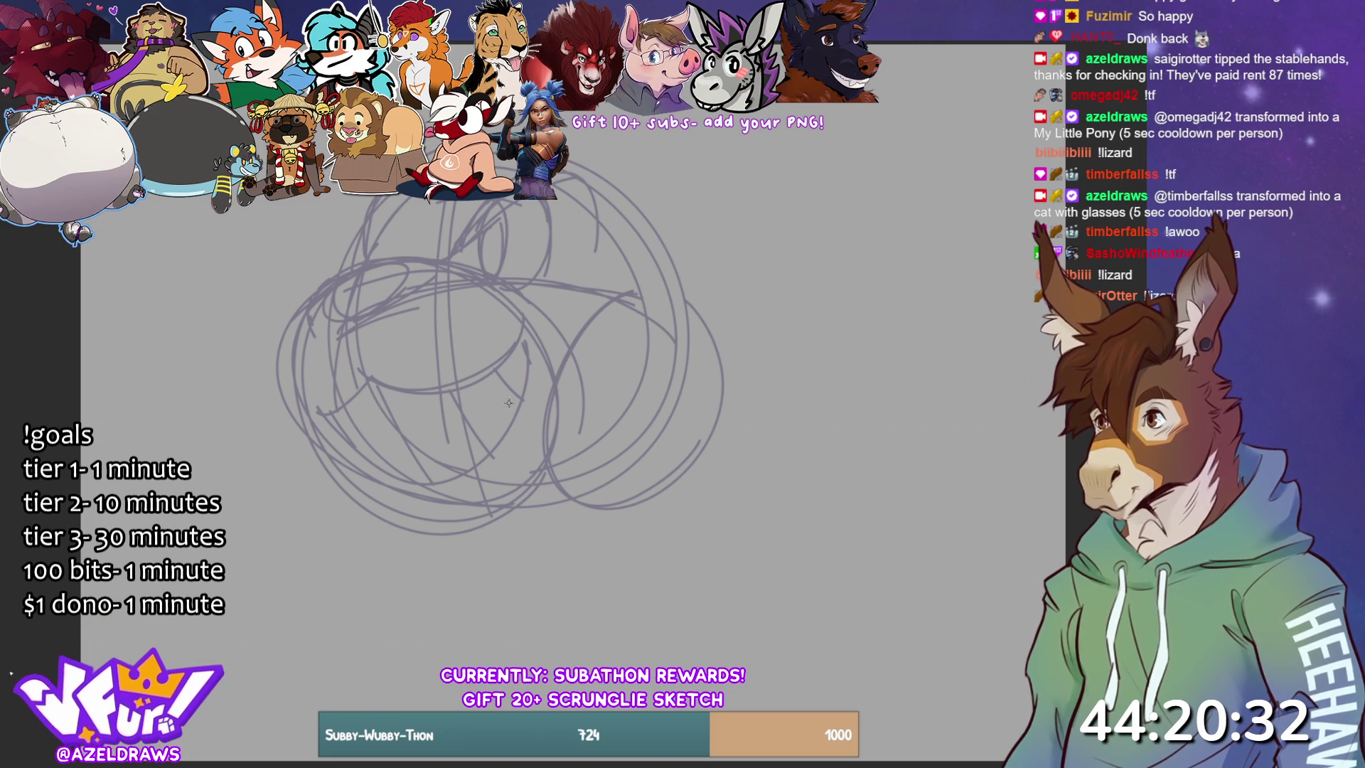
{"action": "left_click_drag", "start_coordinate": [366, 200], "coordinate": [349, 263]}
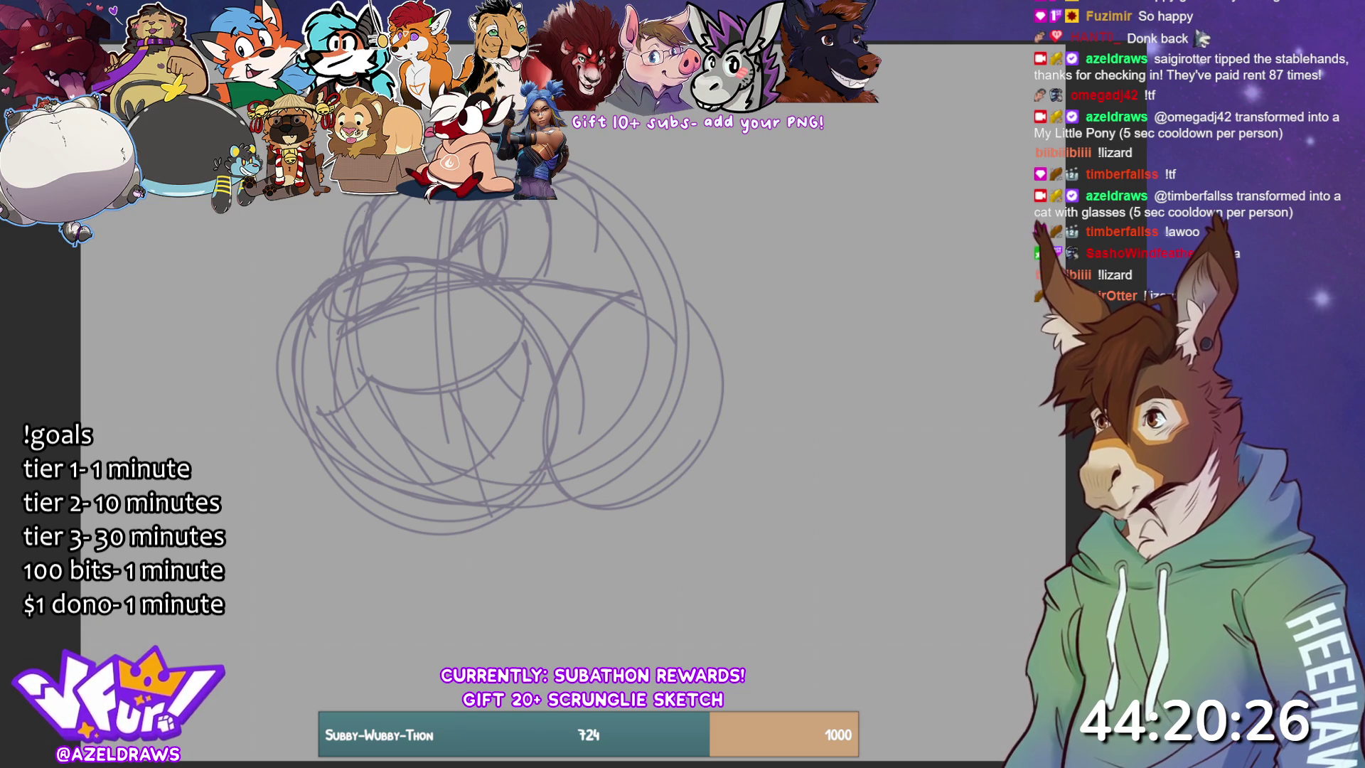
{"action": "left_click_drag", "start_coordinate": [348, 196], "coordinate": [342, 261]}
{"action": "key", "text": "ctrl+z"}
{"action": "left_click_drag", "start_coordinate": [364, 194], "coordinate": [341, 267]}
- Sketch long curves down the left edge and along the lower left of the head
{"action": "mouse_move", "coordinate": [292, 319]}
{"action": "left_mouse_down"}
{"action": "mouse_move", "coordinate": [286, 349]}
{"action": "mouse_move", "coordinate": [327, 462]}
{"action": "left_mouse_up"}
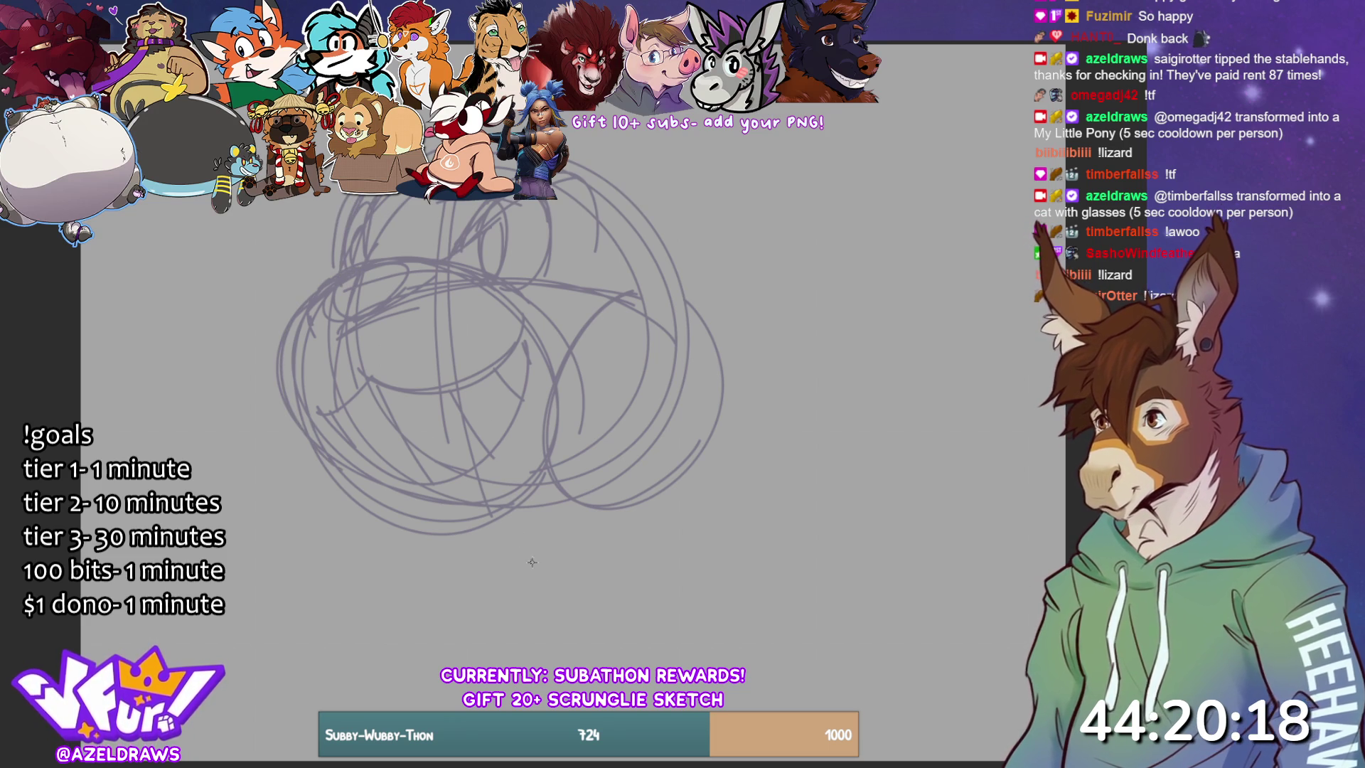
{"action": "left_click_drag", "start_coordinate": [337, 274], "coordinate": [330, 470]}
{"action": "mouse_move", "coordinate": [277, 411]}
{"action": "left_mouse_down"}
{"action": "mouse_move", "coordinate": [343, 480]}
{"action": "mouse_move", "coordinate": [535, 519]}
{"action": "left_mouse_up"}
{"action": "left_click_drag", "start_coordinate": [353, 277], "coordinate": [518, 546]}
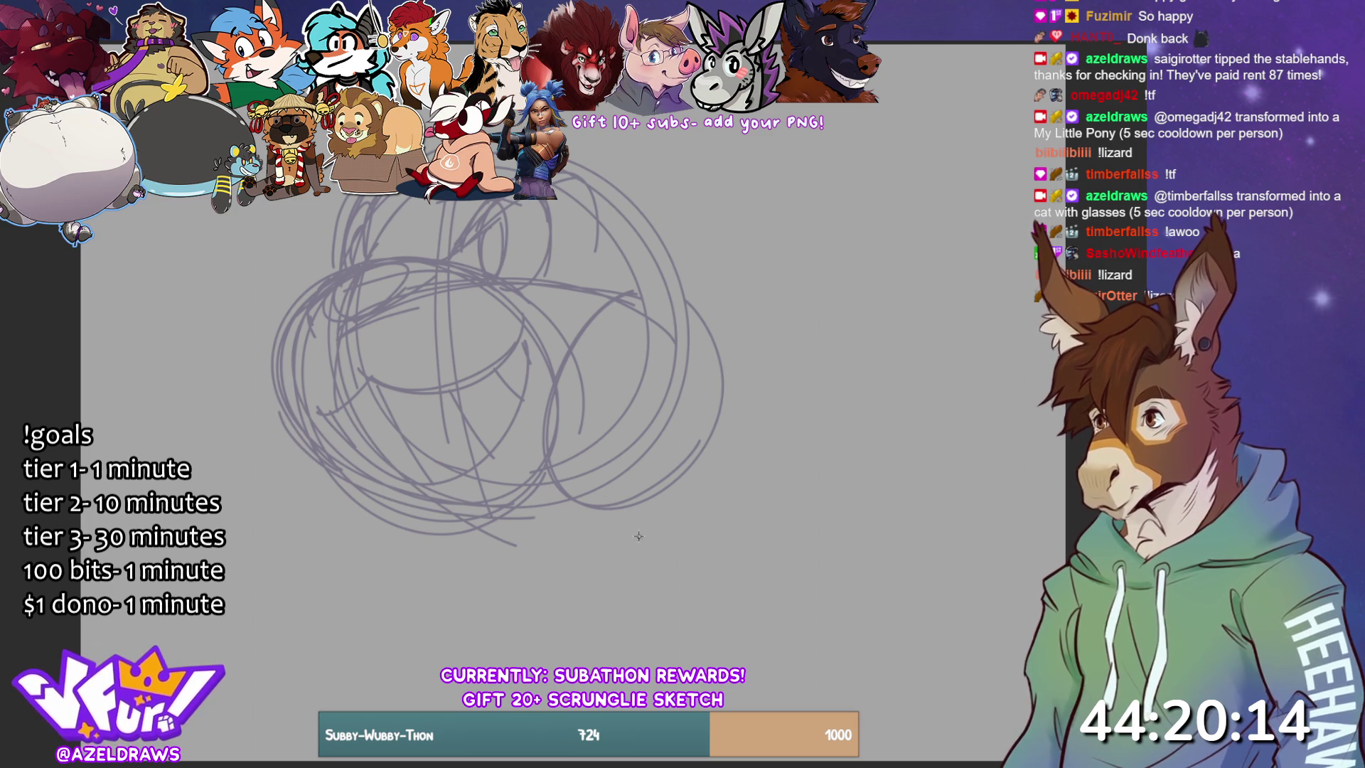
- Sketch ear loops and lower curves to the right of the head
{"action": "mouse_move", "coordinate": [663, 221]}
{"action": "left_mouse_down"}
{"action": "mouse_move", "coordinate": [763, 213]}
{"action": "mouse_move", "coordinate": [718, 299]}
{"action": "left_mouse_up"}
{"action": "left_click_drag", "start_coordinate": [704, 199], "coordinate": [763, 227]}
{"action": "left_click_drag", "start_coordinate": [723, 395], "coordinate": [782, 324]}
{"action": "mouse_move", "coordinate": [679, 292]}
{"action": "left_mouse_down"}
{"action": "mouse_move", "coordinate": [786, 359]}
{"action": "mouse_move", "coordinate": [733, 391]}
{"action": "left_mouse_up"}
{"action": "left_click_drag", "start_coordinate": [698, 452], "coordinate": [768, 449]}
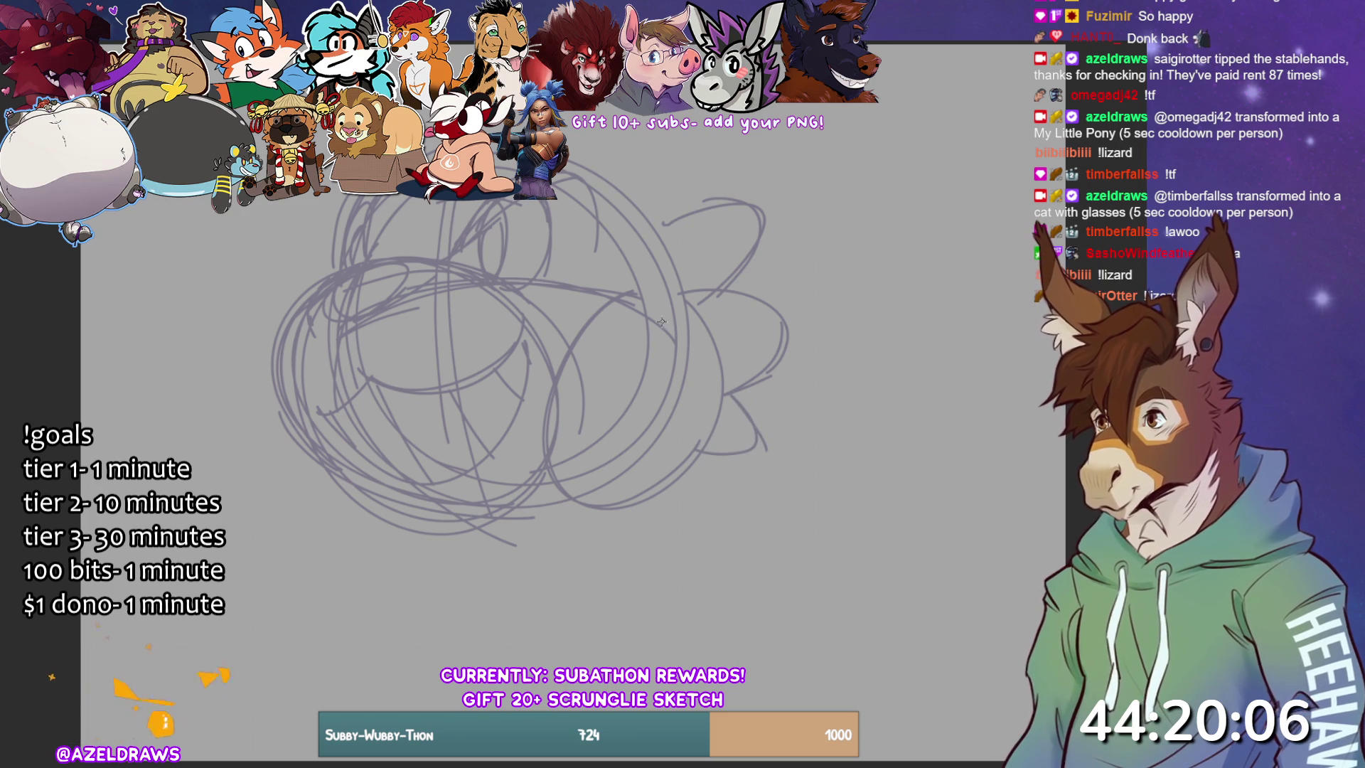
- Move the whole sketch down and to the right with Free Transform
{"action": "key", "text": "ctrl+t"}
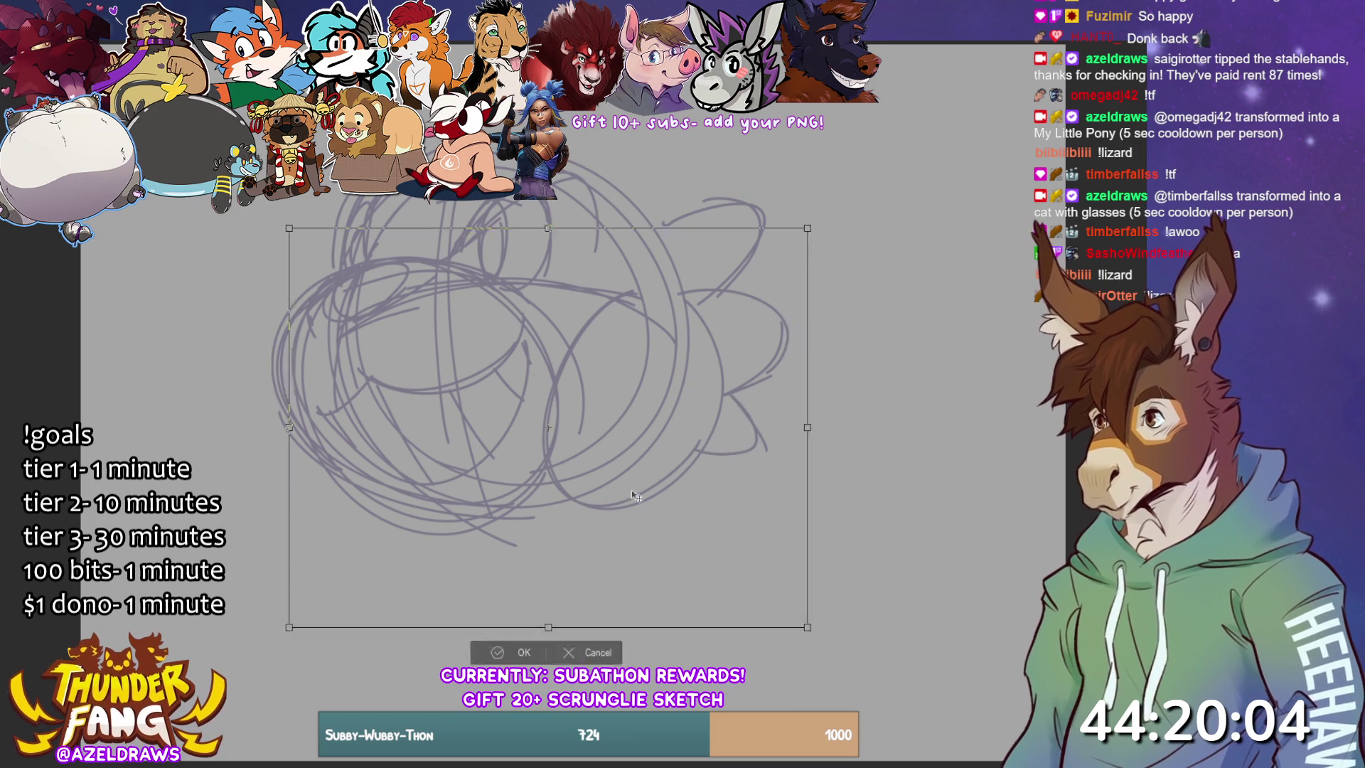
{"action": "left_click_drag", "start_coordinate": [530, 355], "coordinate": [572, 481]}
{"action": "left_click", "coordinate": [524, 703]}
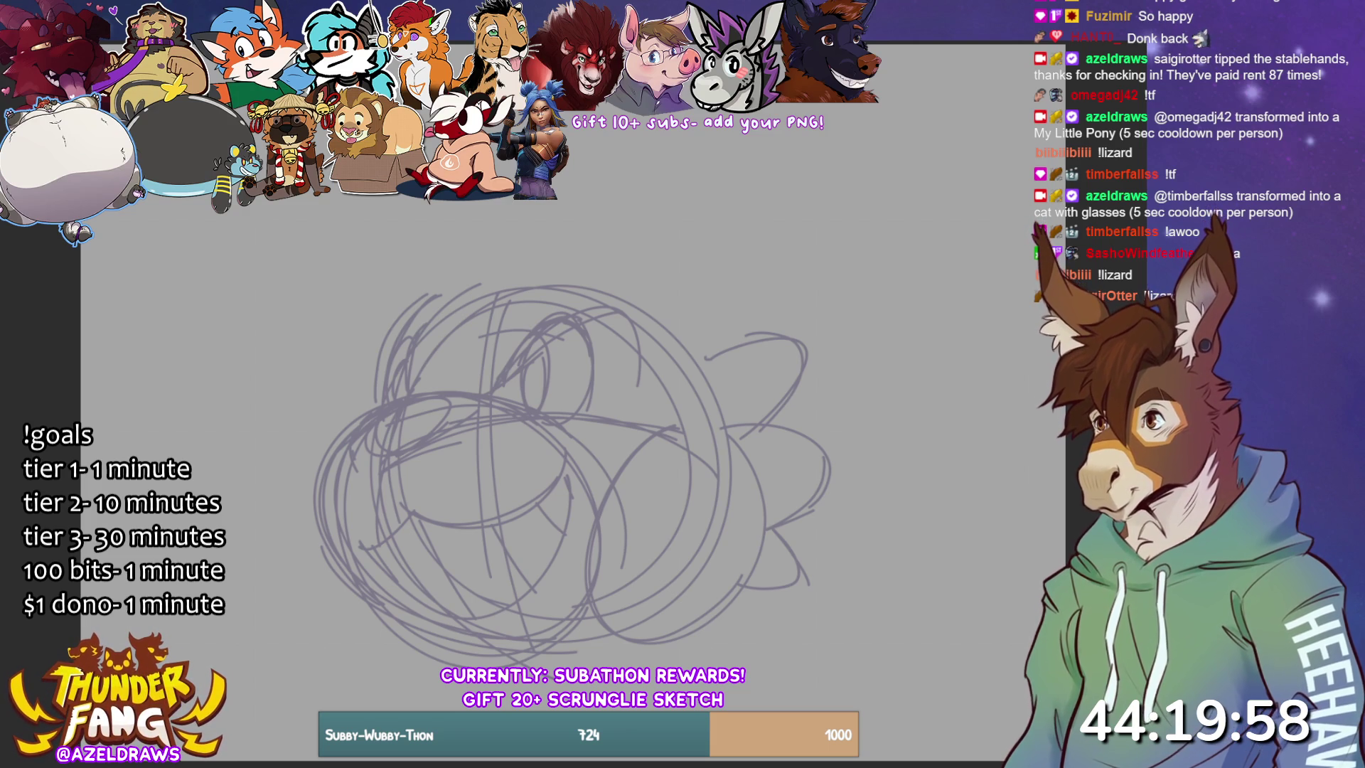
- Add curves right of the head, outline a tall left ear, and retrace the right ear oval
{"action": "mouse_move", "coordinate": [650, 299]}
{"action": "left_mouse_down"}
{"action": "mouse_move", "coordinate": [700, 370]}
{"action": "mouse_move", "coordinate": [757, 377]}
{"action": "mouse_move", "coordinate": [715, 375]}
{"action": "mouse_move", "coordinate": [818, 171]}
{"action": "mouse_move", "coordinate": [683, 341]}
{"action": "mouse_move", "coordinate": [654, 142]}
{"action": "mouse_move", "coordinate": [834, 154]}
{"action": "mouse_move", "coordinate": [799, 357]}
{"action": "left_mouse_up"}
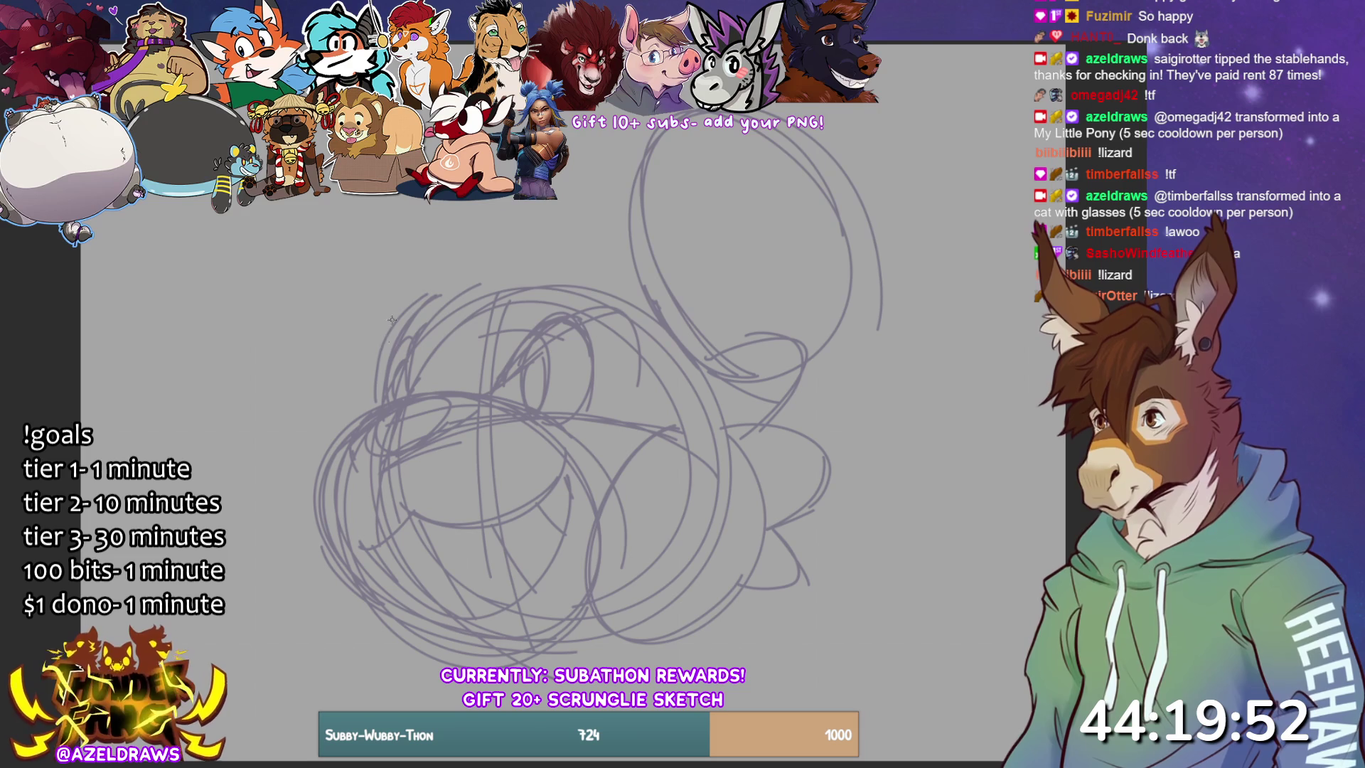
{"action": "mouse_move", "coordinate": [430, 303]}
{"action": "left_mouse_down"}
{"action": "mouse_move", "coordinate": [352, 214]}
{"action": "mouse_move", "coordinate": [455, 213]}
{"action": "mouse_move", "coordinate": [479, 237]}
{"action": "left_mouse_up"}
{"action": "mouse_move", "coordinate": [328, 232]}
{"action": "left_mouse_down"}
{"action": "mouse_move", "coordinate": [332, 327]}
{"action": "mouse_move", "coordinate": [375, 388]}
{"action": "left_mouse_up"}
{"action": "left_click_drag", "start_coordinate": [451, 313], "coordinate": [485, 200]}
{"action": "left_click_drag", "start_coordinate": [306, 318], "coordinate": [352, 195]}
{"action": "mouse_move", "coordinate": [643, 260]}
{"action": "left_mouse_down"}
{"action": "mouse_move", "coordinate": [653, 117]}
{"action": "mouse_move", "coordinate": [853, 241]}
{"action": "left_mouse_up"}
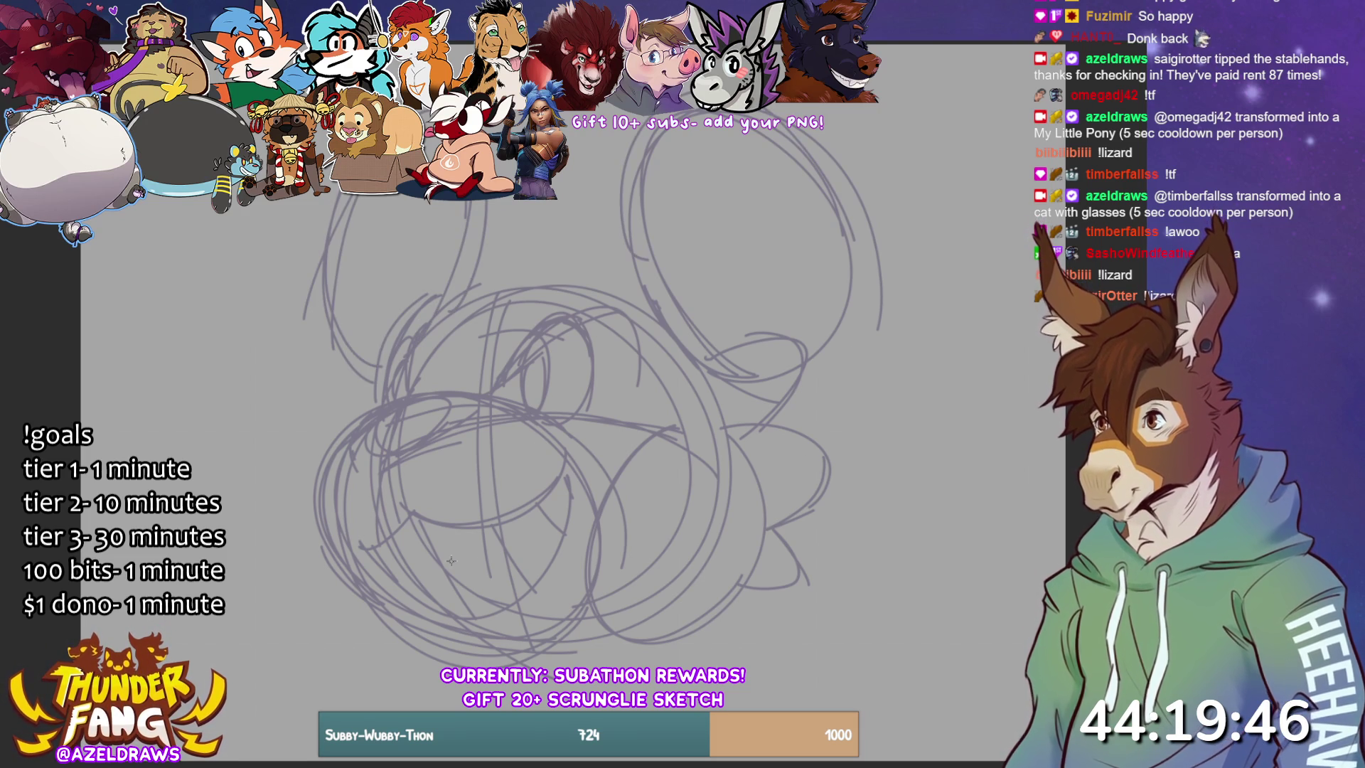
- Sketch a looping inner-ear shape and strokes along the top of the left ear
{"action": "mouse_move", "coordinate": [519, 253]}
{"action": "left_mouse_down"}
{"action": "mouse_move", "coordinate": [448, 334]}
{"action": "mouse_move", "coordinate": [579, 251]}
{"action": "mouse_move", "coordinate": [421, 327]}
{"action": "mouse_move", "coordinate": [590, 274]}
{"action": "mouse_move", "coordinate": [472, 380]}
{"action": "left_mouse_up"}
{"action": "left_click_drag", "start_coordinate": [576, 245], "coordinate": [469, 380]}
{"action": "mouse_move", "coordinate": [541, 206]}
{"action": "left_mouse_down"}
{"action": "mouse_move", "coordinate": [604, 276]}
{"action": "mouse_move", "coordinate": [399, 263]}
{"action": "left_mouse_up"}
{"action": "left_click_drag", "start_coordinate": [484, 284], "coordinate": [568, 213]}
{"action": "left_click_drag", "start_coordinate": [370, 196], "coordinate": [377, 209]}
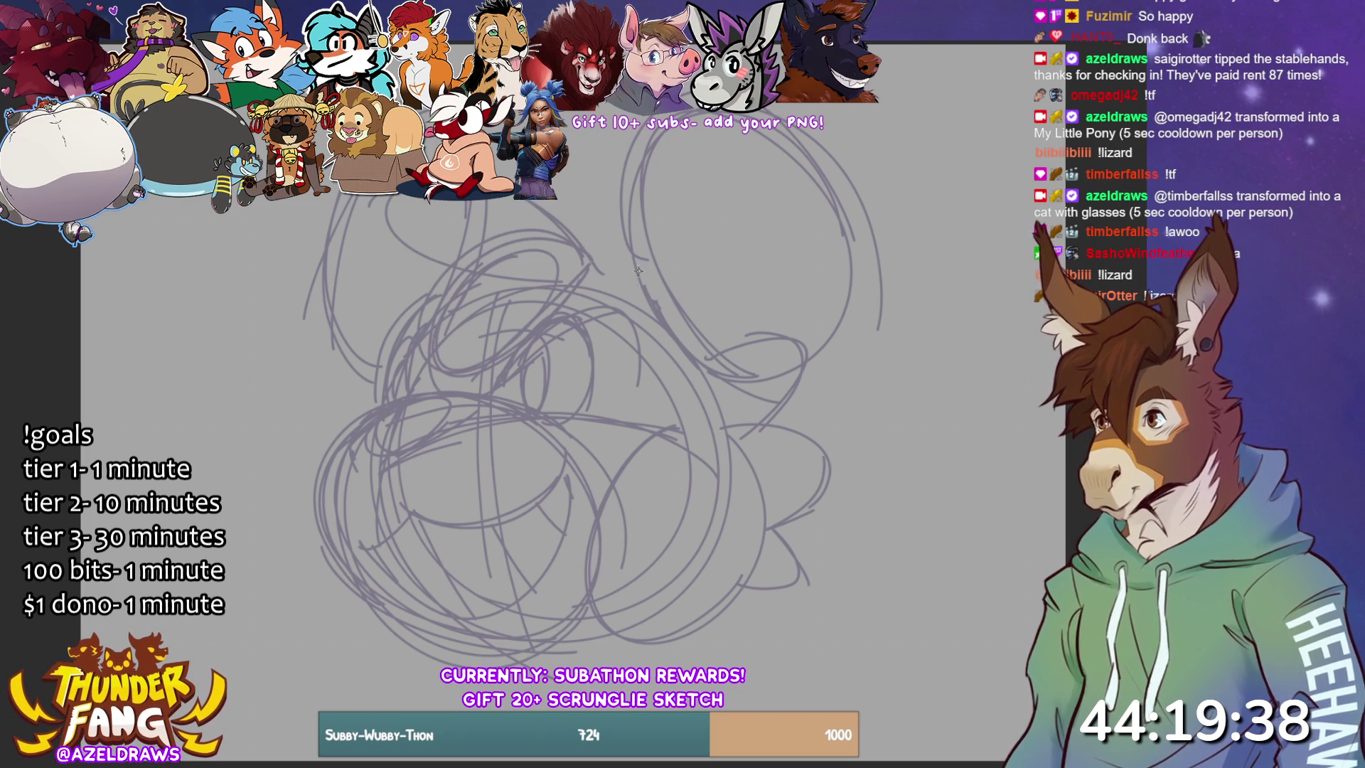
- Add looping strokes on the head's left side, undoing the stray lower-left lines
{"action": "mouse_move", "coordinate": [349, 395]}
{"action": "left_mouse_down"}
{"action": "mouse_move", "coordinate": [288, 371]}
{"action": "mouse_move", "coordinate": [320, 455]}
{"action": "left_mouse_up"}
{"action": "mouse_move", "coordinate": [316, 359]}
{"action": "left_mouse_down"}
{"action": "mouse_move", "coordinate": [374, 391]}
{"action": "mouse_move", "coordinate": [331, 418]}
{"action": "mouse_move", "coordinate": [334, 442]}
{"action": "left_mouse_up"}
{"action": "key", "text": "ctrl+z"}
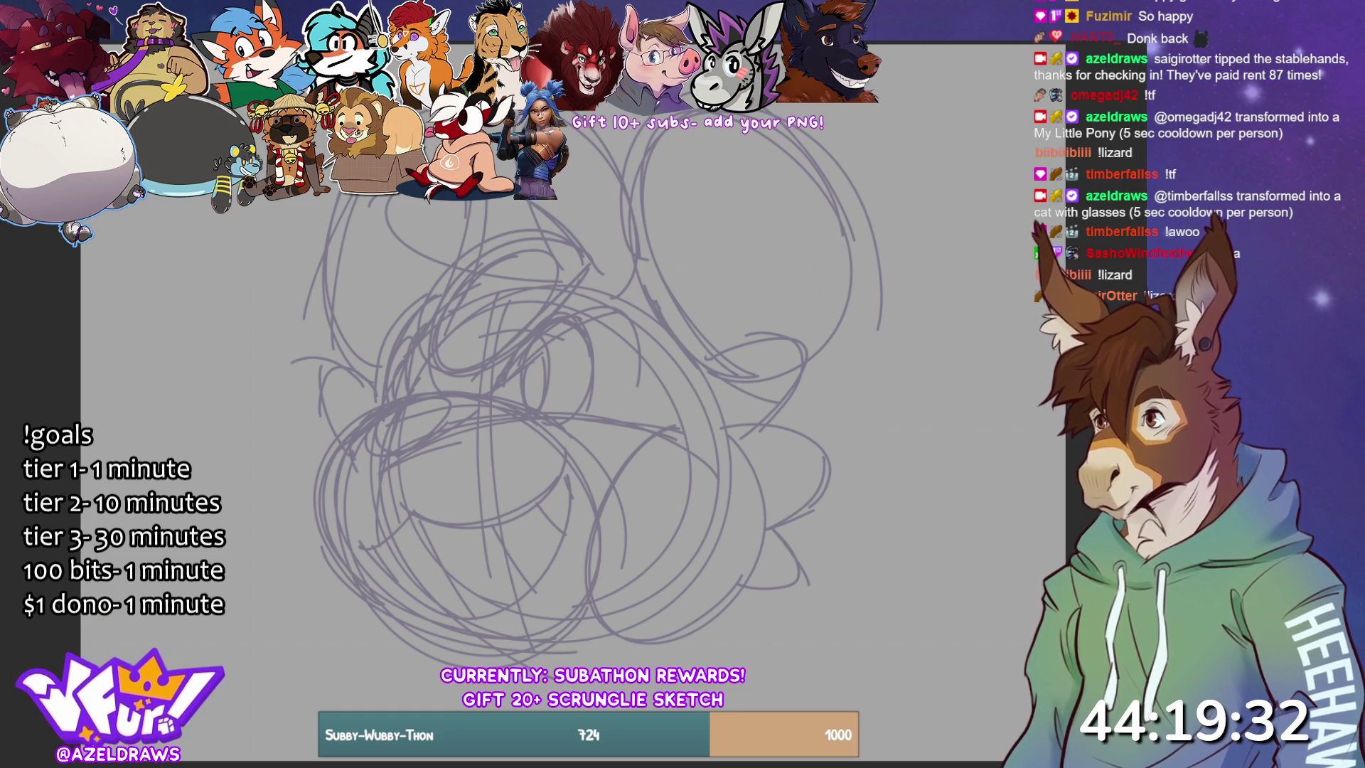
{"action": "mouse_move", "coordinate": [349, 601]}
{"action": "left_mouse_down"}
{"action": "mouse_move", "coordinate": [339, 665]}
{"action": "mouse_move", "coordinate": [437, 654]}
{"action": "left_mouse_up"}
{"action": "key", "text": "ctrl+z"}
{"action": "key", "text": "ctrl+z"}
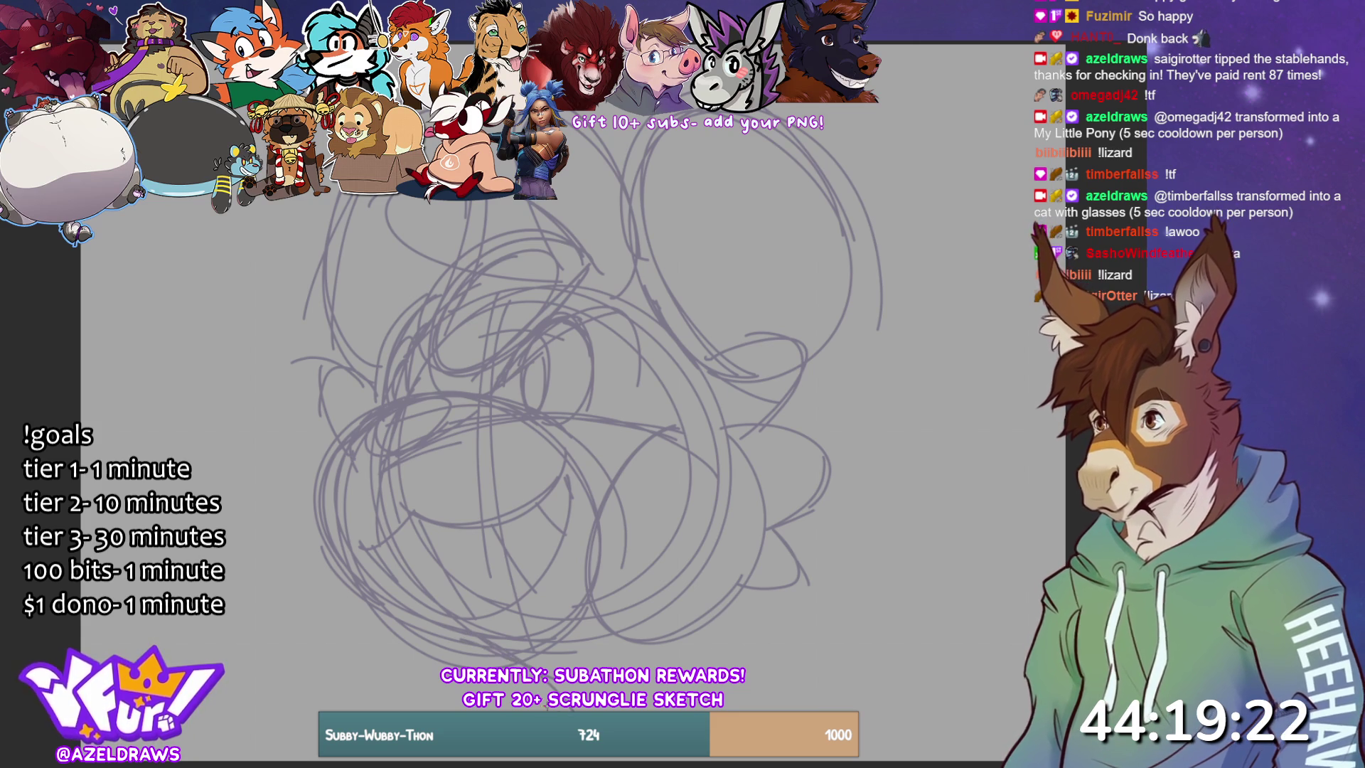
{"action": "key", "text": "ctrl+t"}
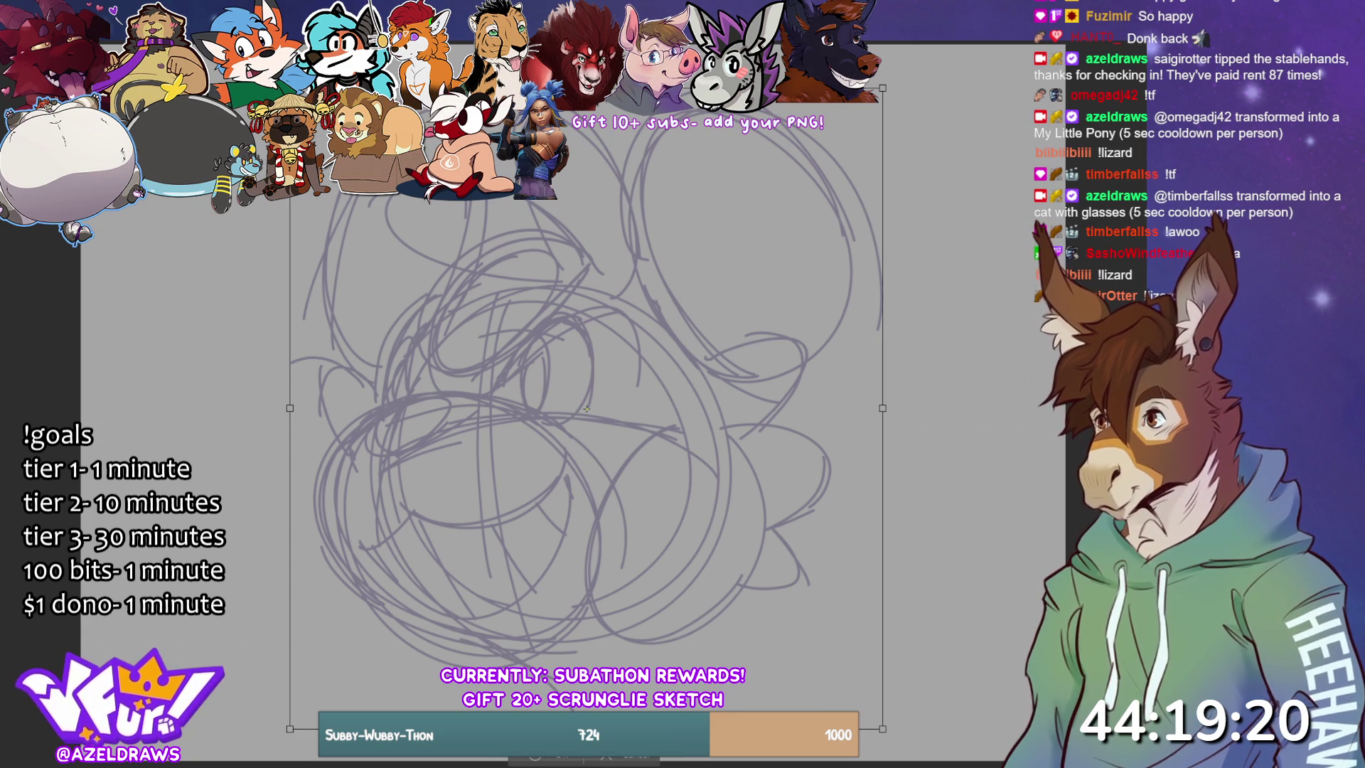
- Shrink the sketch slightly, then sketch along the bottom edge and lower right of the head
{"action": "scroll", "coordinate": [558, 759], "scroll_direction": "down", "scroll_amount": 3}
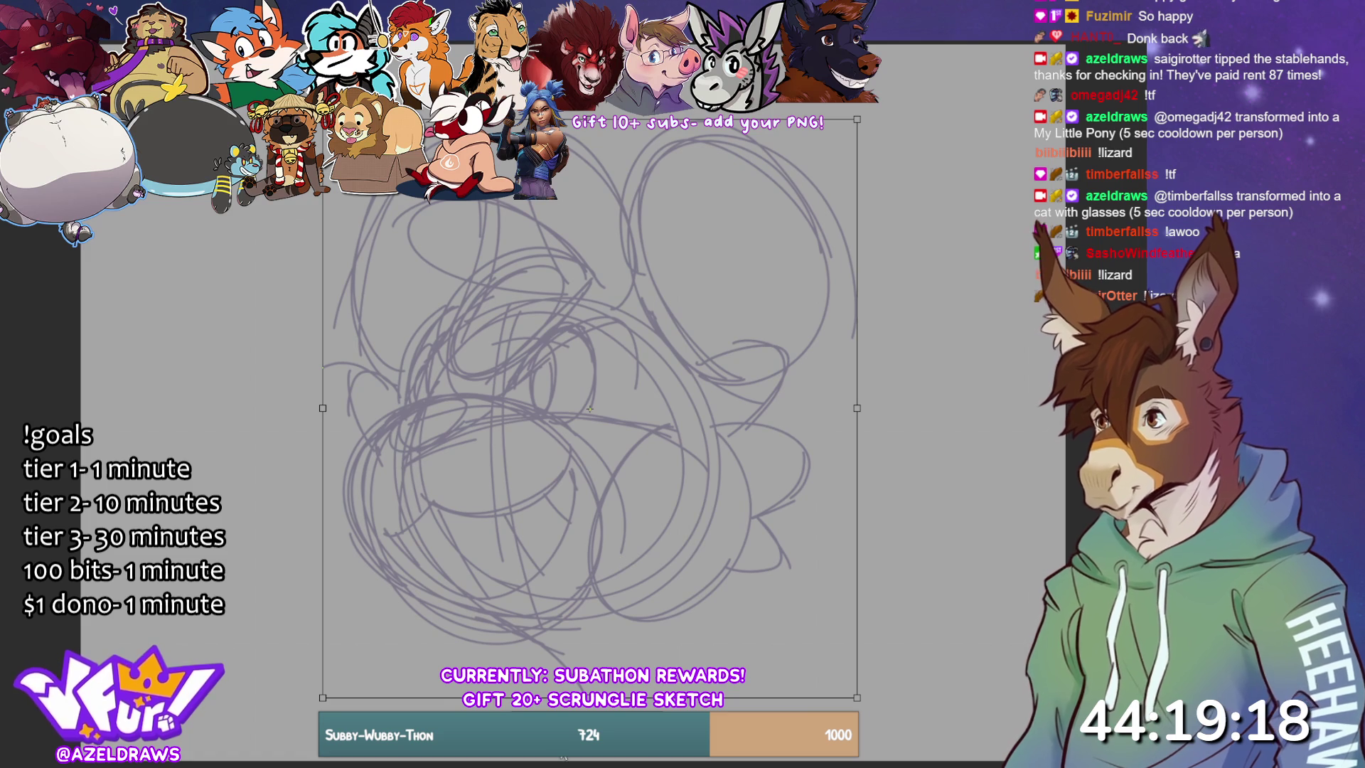
{"action": "key", "text": "Return"}
{"action": "left_click_drag", "start_coordinate": [529, 616], "coordinate": [547, 670]}
{"action": "mouse_move", "coordinate": [483, 622]}
{"action": "left_mouse_down"}
{"action": "mouse_move", "coordinate": [466, 666]}
{"action": "mouse_move", "coordinate": [425, 667]}
{"action": "mouse_move", "coordinate": [455, 666]}
{"action": "left_mouse_up"}
{"action": "mouse_move", "coordinate": [726, 653]}
{"action": "left_mouse_down"}
{"action": "mouse_move", "coordinate": [714, 666]}
{"action": "mouse_move", "coordinate": [727, 652]}
{"action": "left_mouse_up"}
{"action": "left_click_drag", "start_coordinate": [728, 551], "coordinate": [722, 655]}
{"action": "left_click_drag", "start_coordinate": [726, 590], "coordinate": [718, 654]}
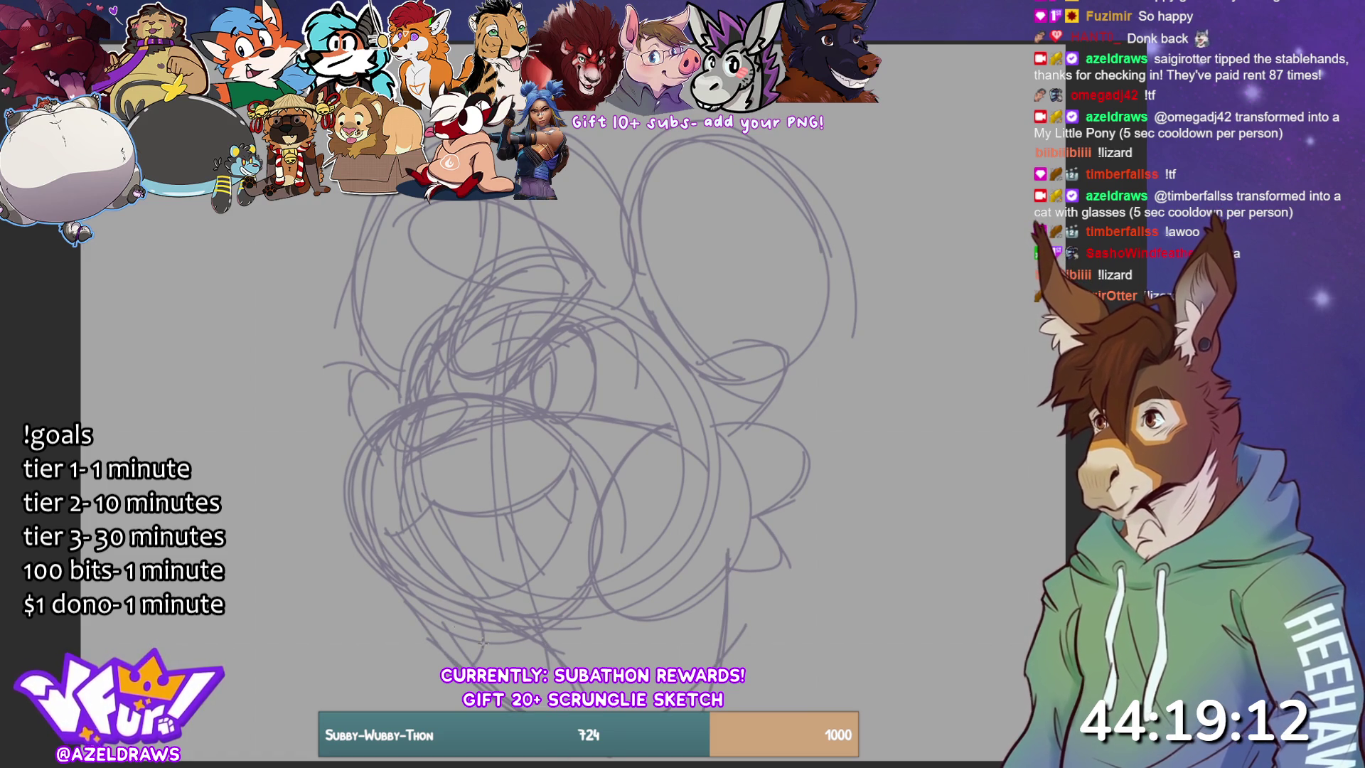
{"action": "left_click_drag", "start_coordinate": [718, 568], "coordinate": [710, 667]}
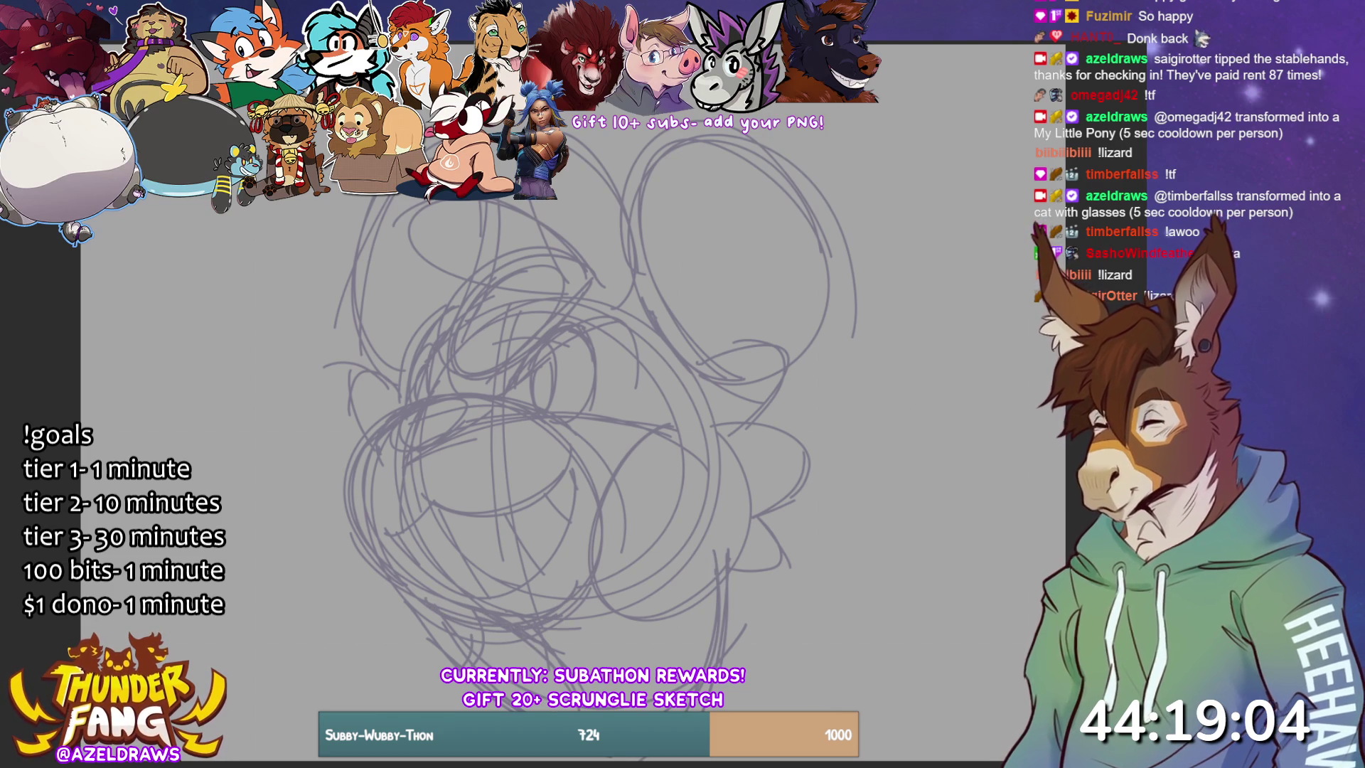
- Sketch the chin shape, faint left-face lines, a brow line and marks near the eye
{"action": "scroll", "coordinate": [611, 526], "scroll_direction": "down", "scroll_amount": 2}
{"action": "mouse_move", "coordinate": [597, 643]}
{"action": "left_mouse_down"}
{"action": "mouse_move", "coordinate": [657, 606]}
{"action": "mouse_move", "coordinate": [647, 661]}
{"action": "left_mouse_up"}
{"action": "left_click_drag", "start_coordinate": [664, 604], "coordinate": [601, 657]}
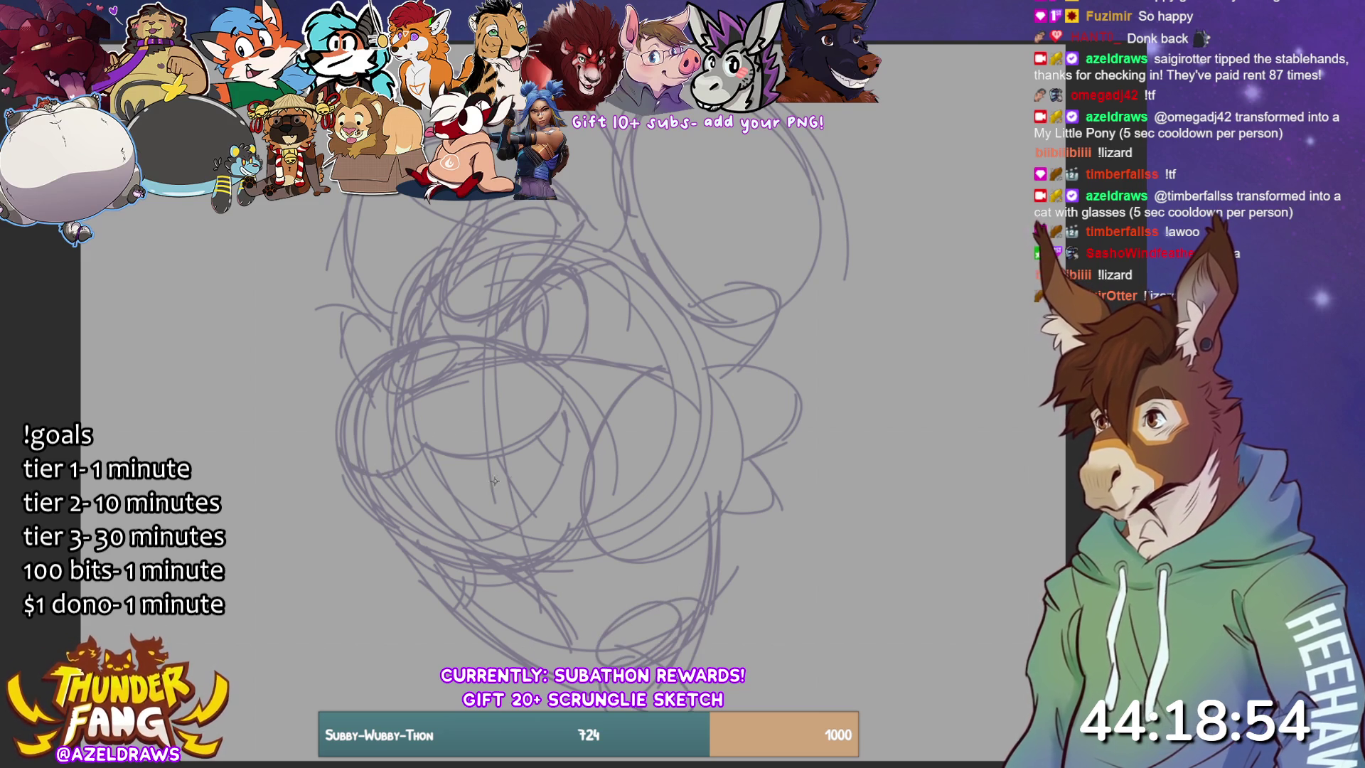
{"action": "left_click_drag", "start_coordinate": [388, 513], "coordinate": [524, 535]}
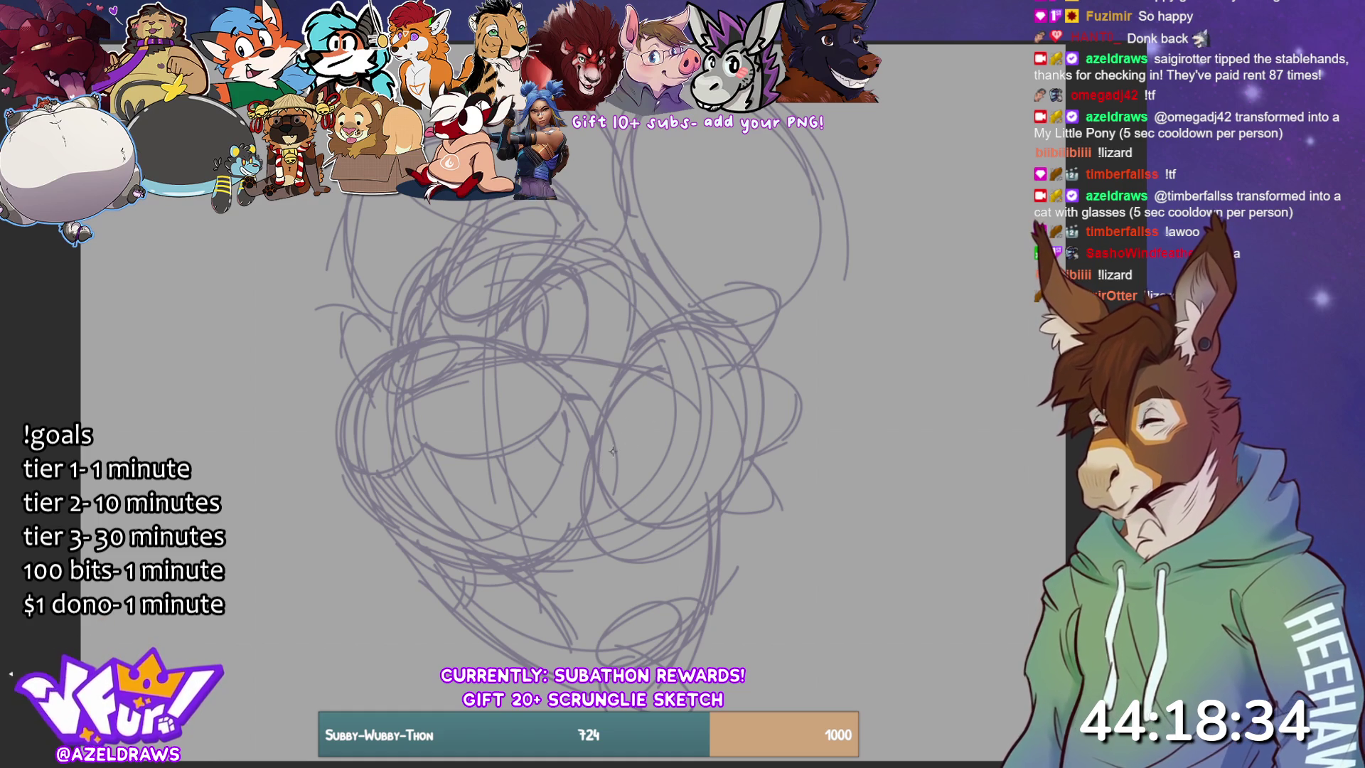
{"action": "left_click_drag", "start_coordinate": [413, 269], "coordinate": [431, 419]}
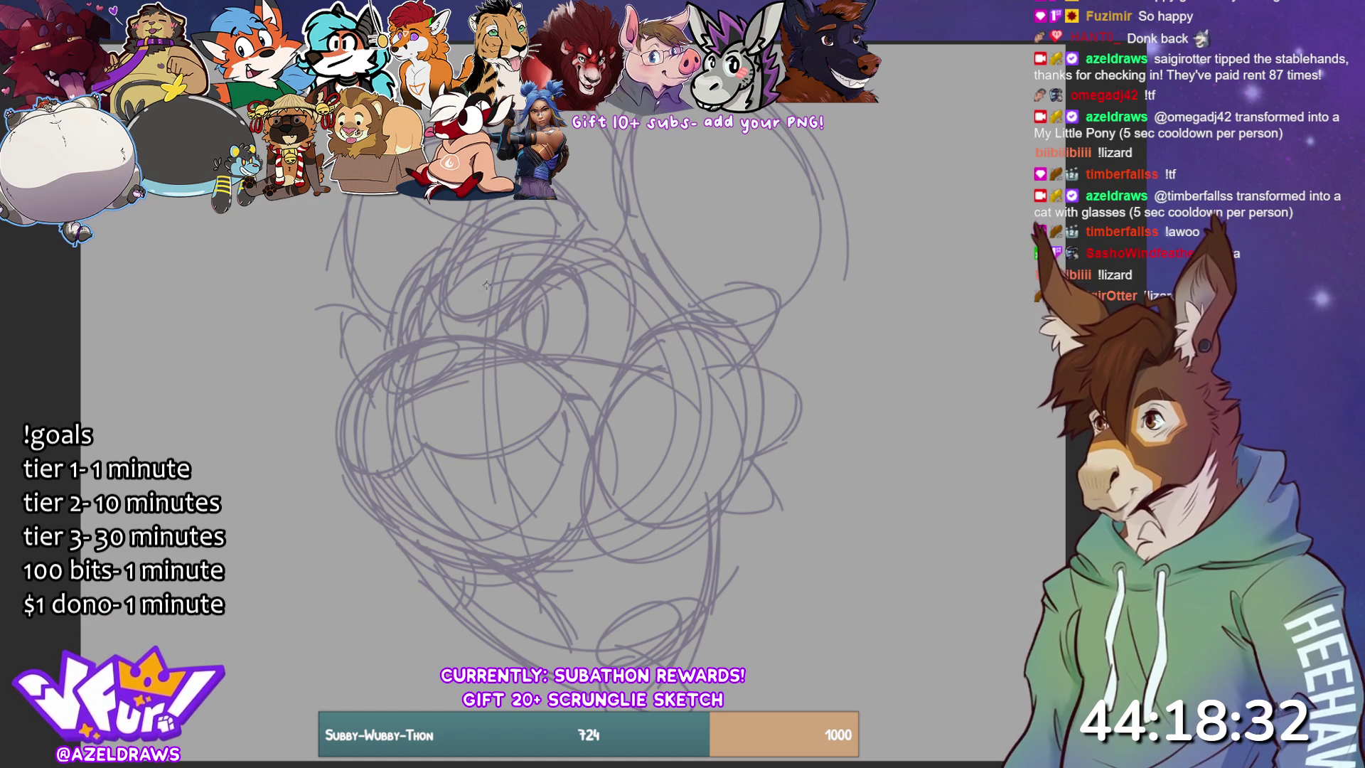
{"action": "left_click_drag", "start_coordinate": [491, 320], "coordinate": [626, 249]}
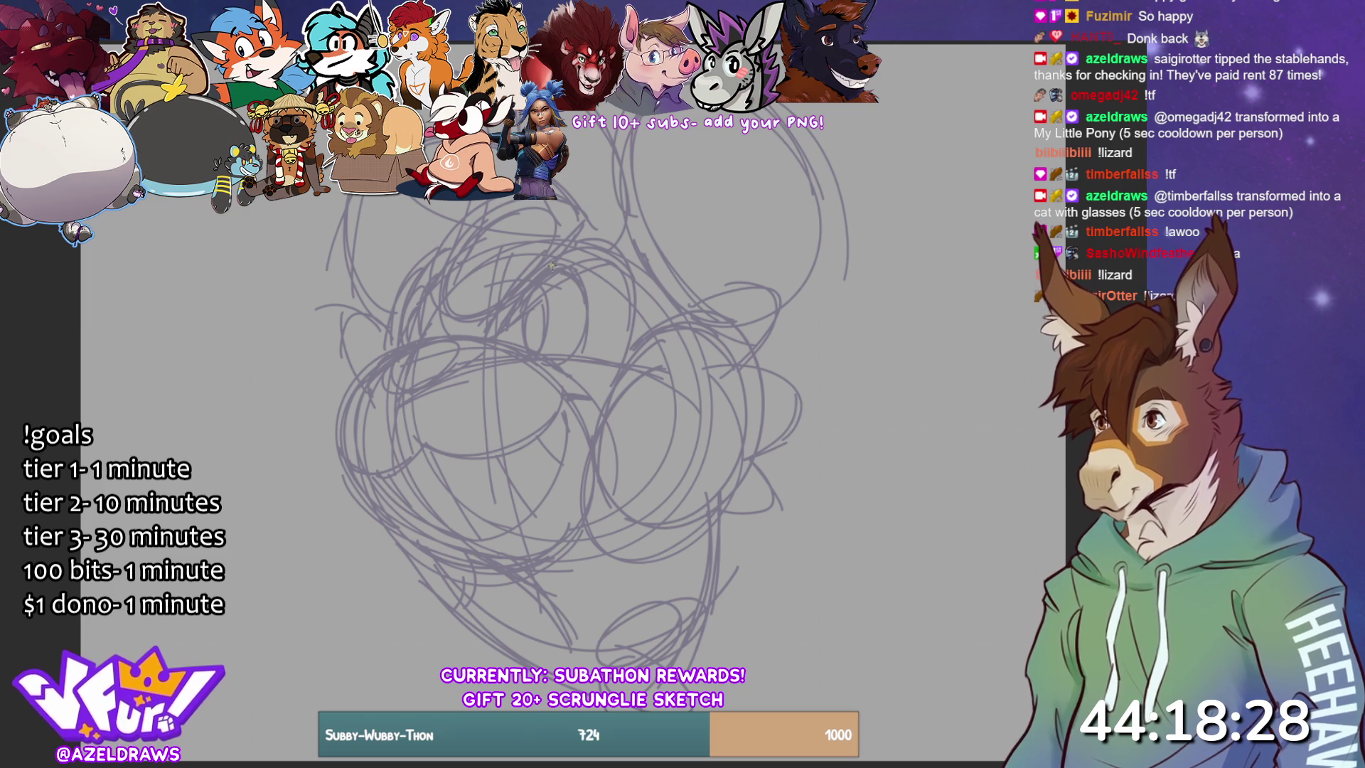
{"action": "left_click_drag", "start_coordinate": [535, 295], "coordinate": [541, 347]}
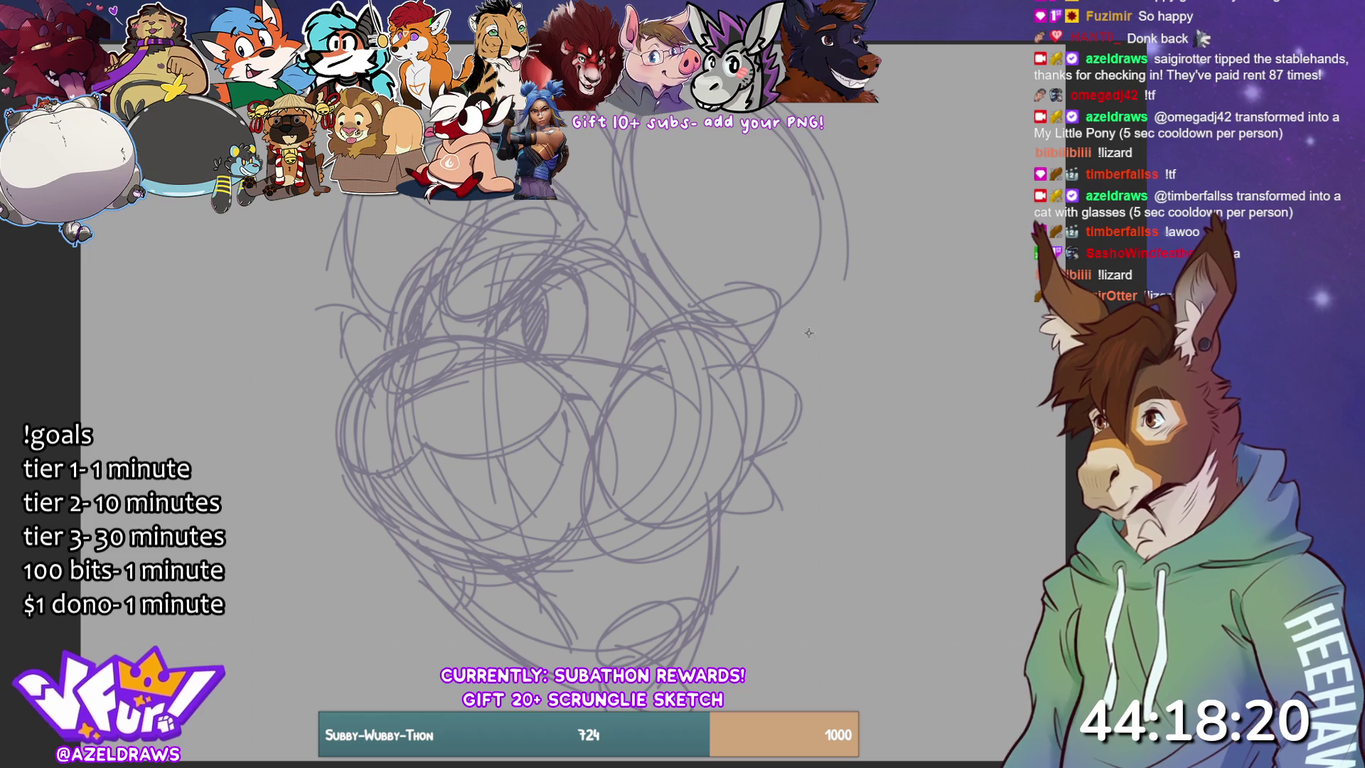
- Add an oval near the top, faint upper-left strokes, and small strokes on the right and chin
{"action": "mouse_move", "coordinate": [717, 202]}
{"action": "left_mouse_down"}
{"action": "mouse_move", "coordinate": [627, 186]}
{"action": "mouse_move", "coordinate": [718, 186]}
{"action": "left_mouse_up"}
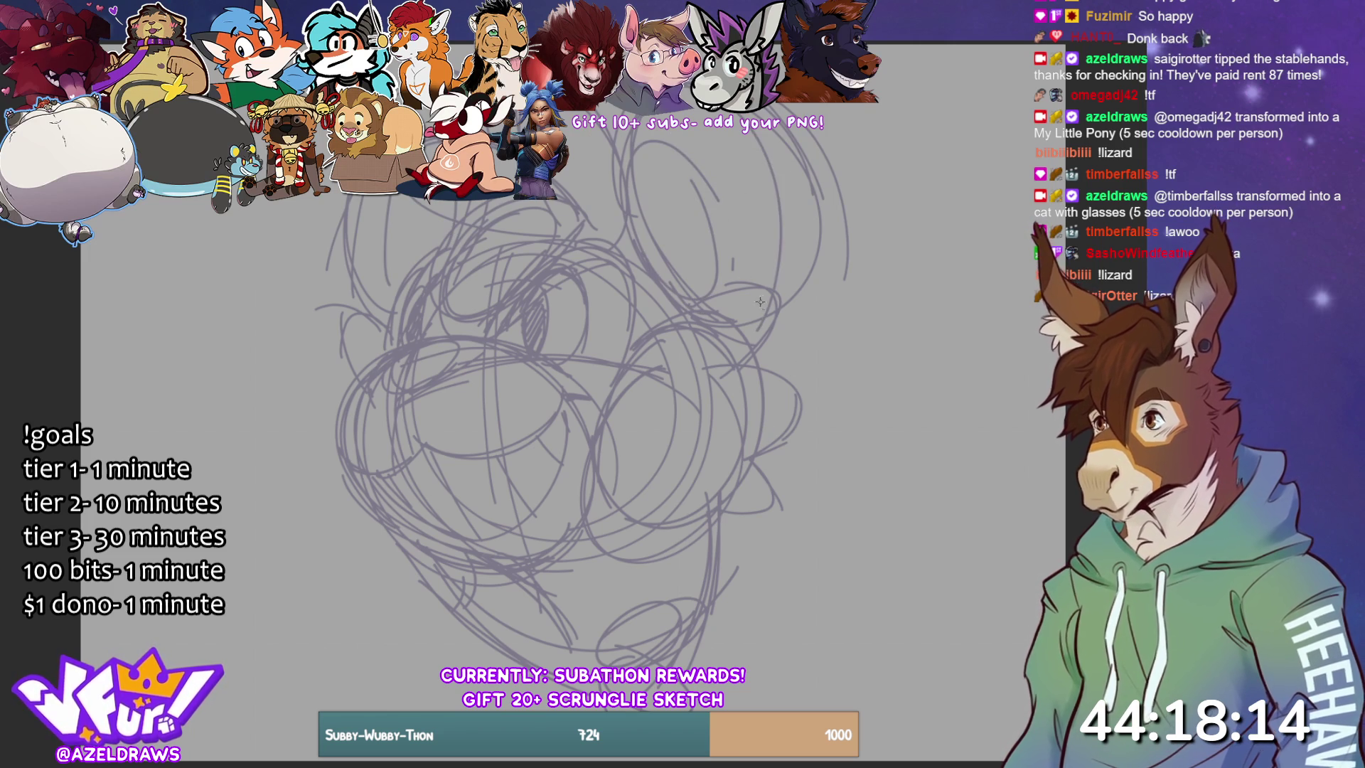
{"action": "left_click_drag", "start_coordinate": [399, 211], "coordinate": [402, 273]}
{"action": "left_click_drag", "start_coordinate": [439, 202], "coordinate": [441, 246]}
{"action": "left_click_drag", "start_coordinate": [353, 195], "coordinate": [341, 260]}
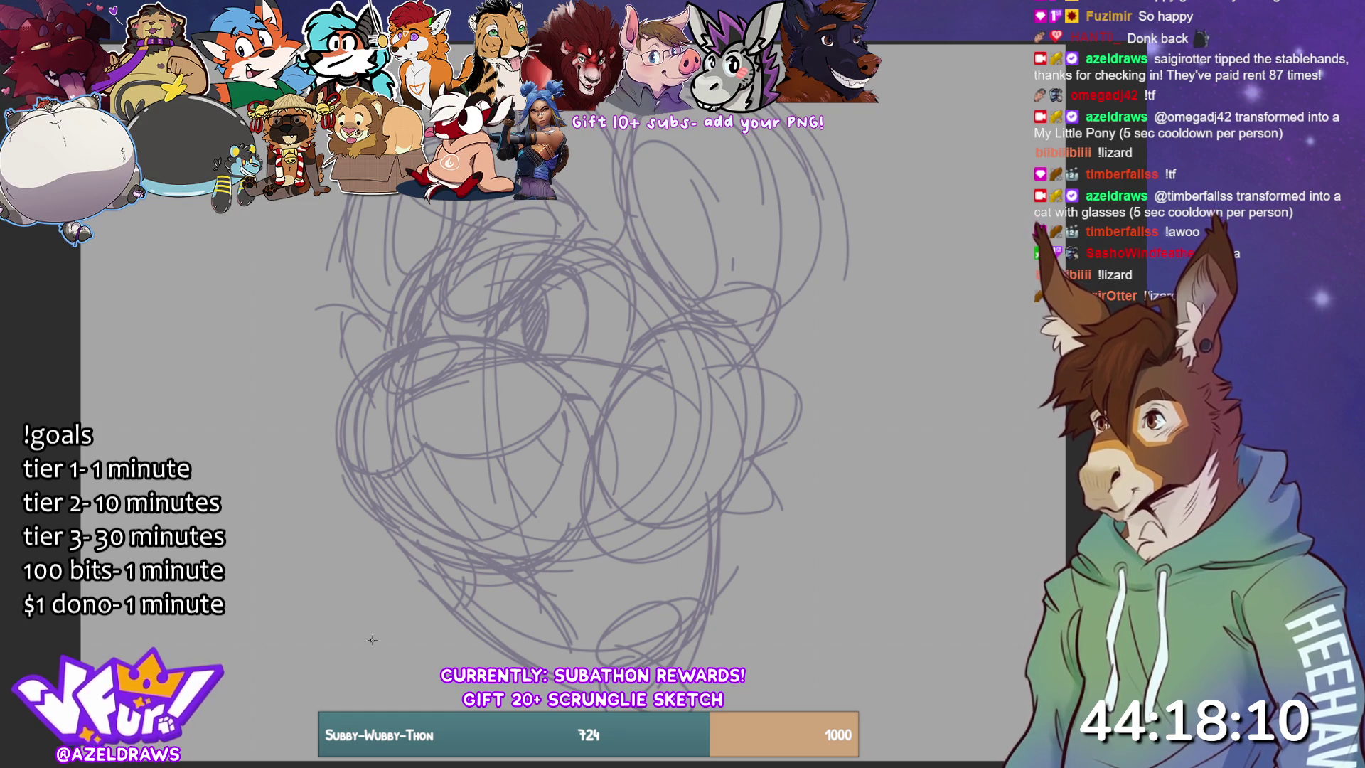
{"action": "left_click_drag", "start_coordinate": [724, 548], "coordinate": [721, 515]}
{"action": "mouse_move", "coordinate": [532, 659]}
{"action": "left_mouse_down"}
{"action": "mouse_move", "coordinate": [459, 597]}
{"action": "mouse_move", "coordinate": [473, 574]}
{"action": "left_mouse_up"}
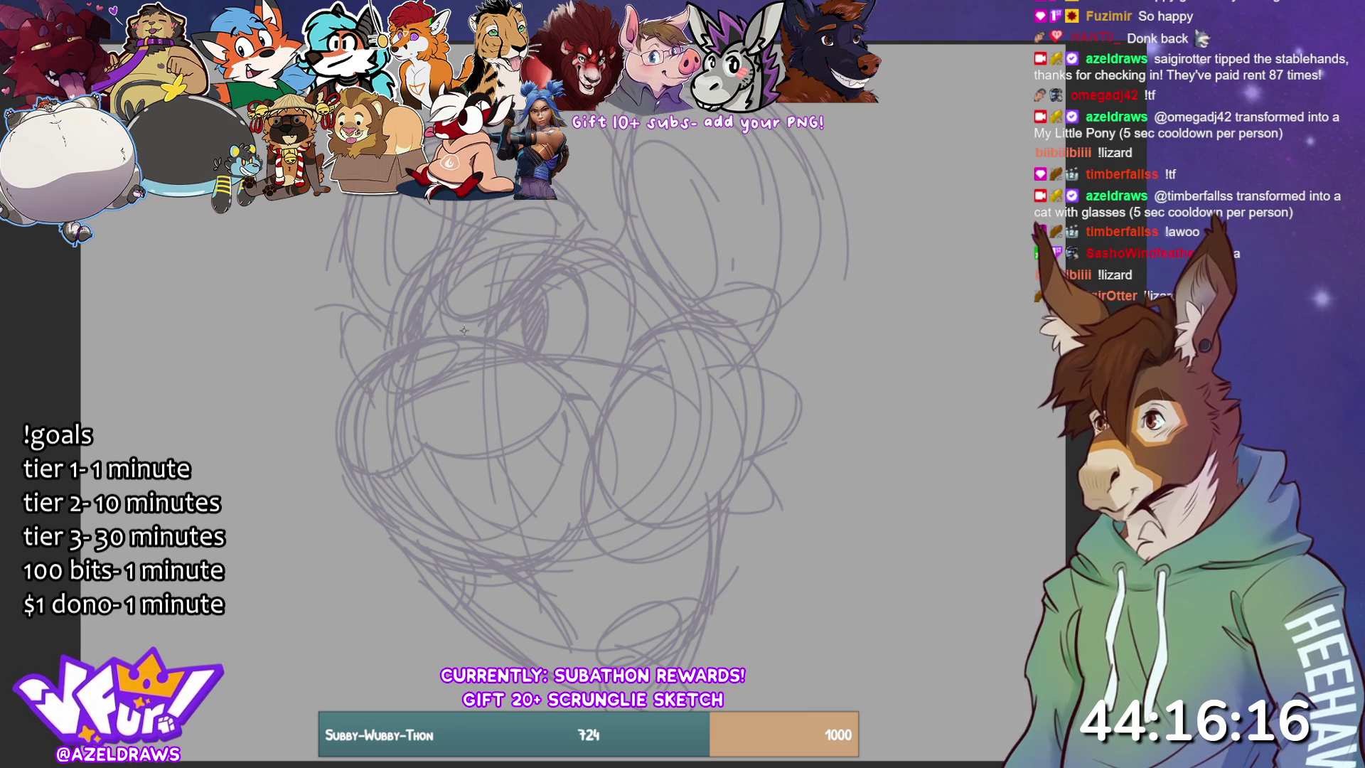
- Ink the right eye's solid pupil and the left eye's inner arc in dark purple, redrawing misstrokes
{"action": "mouse_move", "coordinate": [424, 288]}
{"action": "left_mouse_down"}
{"action": "mouse_move", "coordinate": [426, 328]}
{"action": "mouse_move", "coordinate": [489, 321]}
{"action": "mouse_move", "coordinate": [573, 250]}
{"action": "mouse_move", "coordinate": [638, 305]}
{"action": "mouse_move", "coordinate": [634, 344]}
{"action": "left_mouse_up"}
{"action": "mouse_move", "coordinate": [524, 320]}
{"action": "left_mouse_down"}
{"action": "mouse_move", "coordinate": [530, 296]}
{"action": "mouse_move", "coordinate": [526, 346]}
{"action": "mouse_move", "coordinate": [538, 285]}
{"action": "mouse_move", "coordinate": [524, 331]}
{"action": "mouse_move", "coordinate": [547, 306]}
{"action": "mouse_move", "coordinate": [539, 284]}
{"action": "left_mouse_up"}
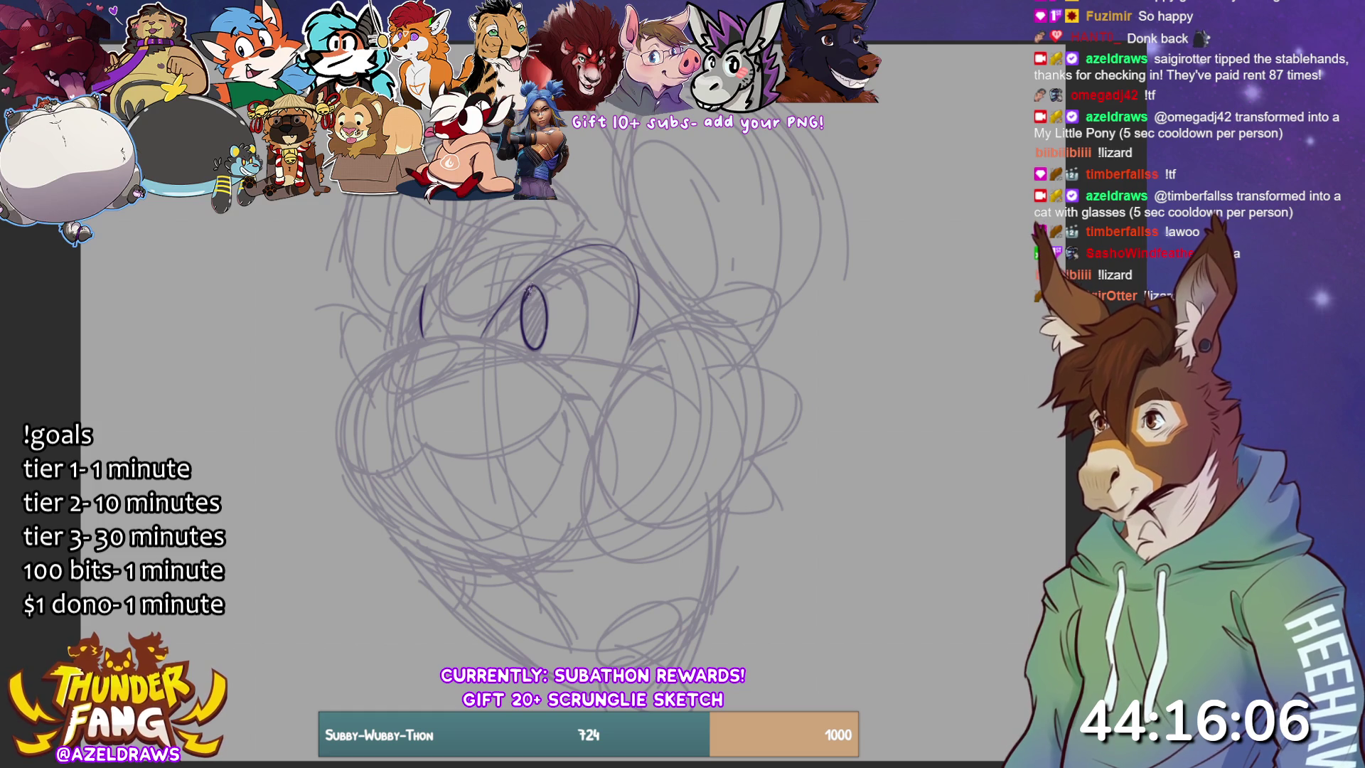
{"action": "mouse_move", "coordinate": [530, 287]}
{"action": "left_mouse_down"}
{"action": "mouse_move", "coordinate": [520, 318]}
{"action": "mouse_move", "coordinate": [530, 302]}
{"action": "mouse_move", "coordinate": [535, 342]}
{"action": "mouse_move", "coordinate": [537, 298]}
{"action": "mouse_move", "coordinate": [540, 322]}
{"action": "left_mouse_up"}
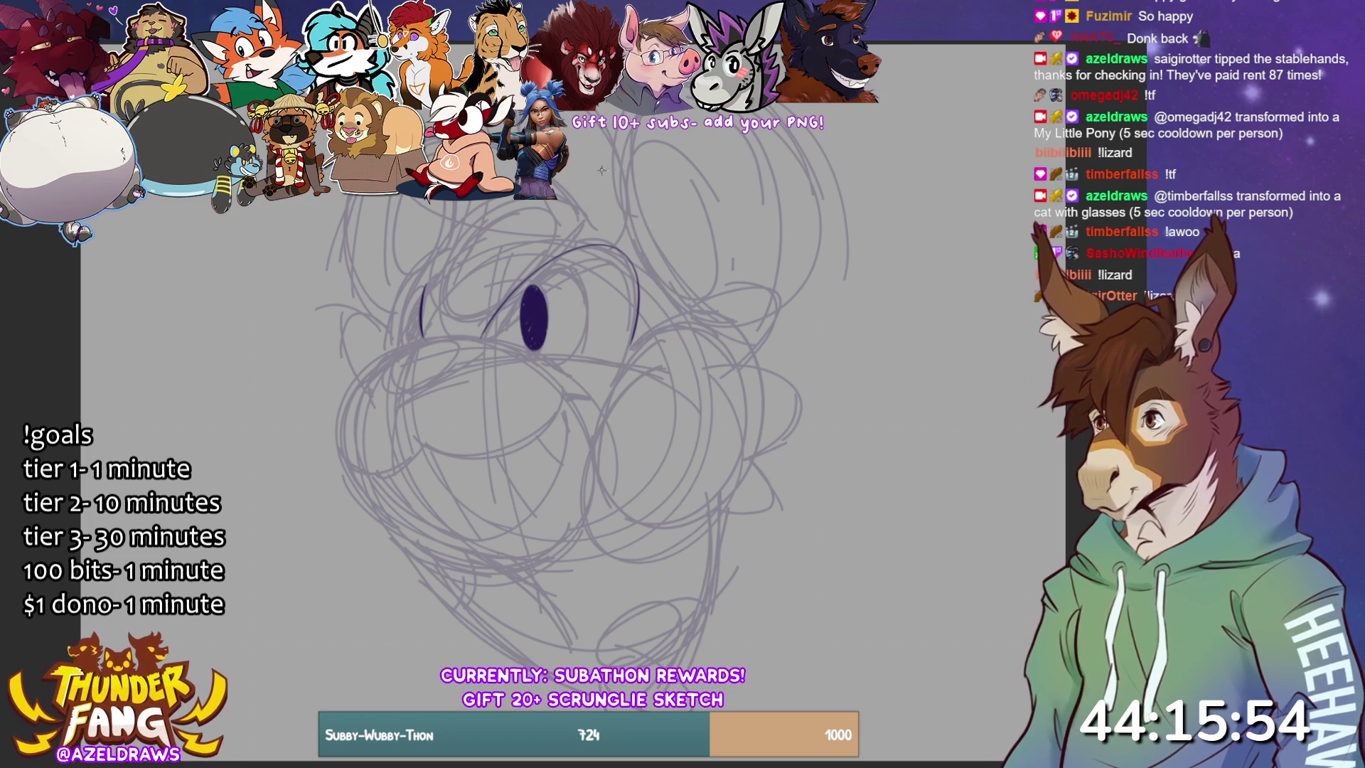
{"action": "left_click_drag", "start_coordinate": [421, 297], "coordinate": [412, 343]}
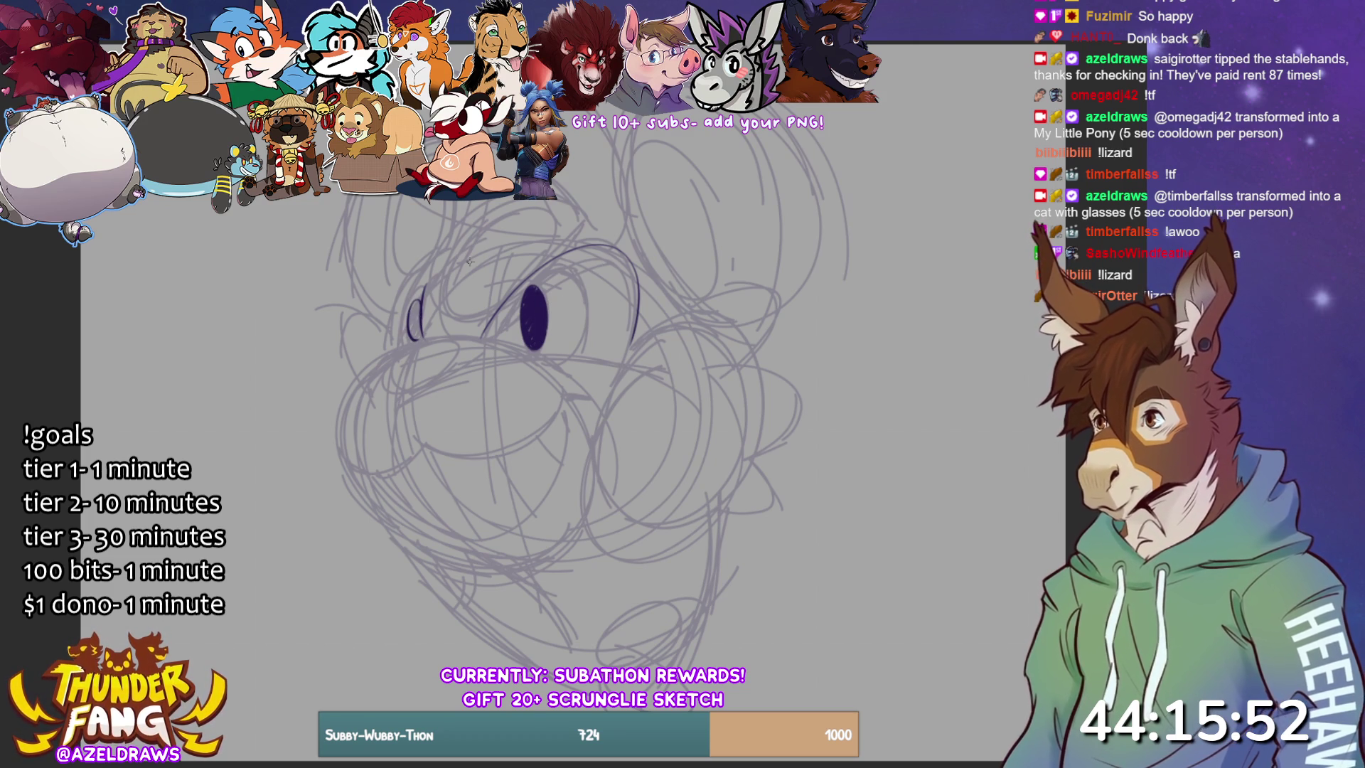
{"action": "key", "text": "ctrl+z"}
{"action": "left_click_drag", "start_coordinate": [421, 295], "coordinate": [412, 346]}
{"action": "key", "text": "ctrl+z"}
{"action": "left_click_drag", "start_coordinate": [422, 295], "coordinate": [417, 344]}
{"action": "left_click_drag", "start_coordinate": [420, 298], "coordinate": [418, 339]}
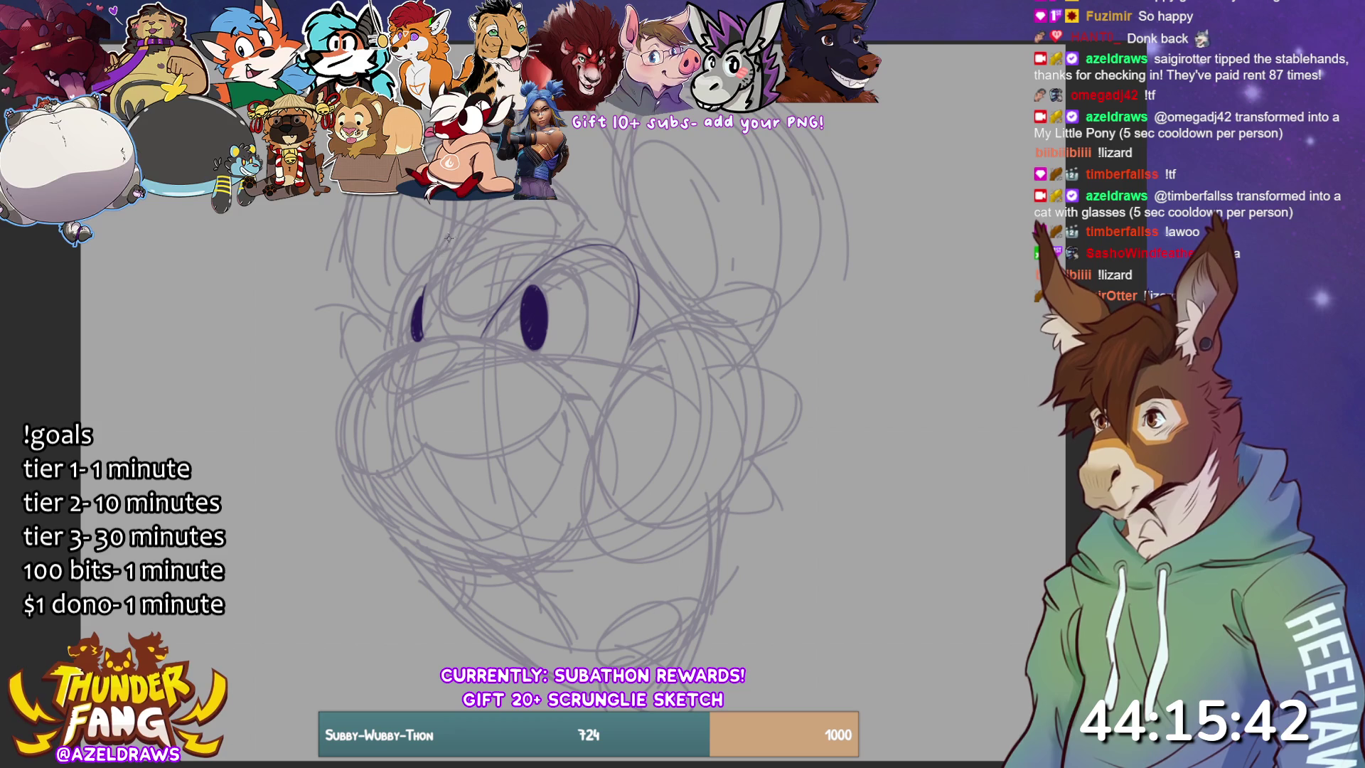
- Ink the left eye's outer curve and a line under the right pupil, then trace the muzzle's left outline
{"action": "mouse_move", "coordinate": [445, 243]}
{"action": "left_mouse_down"}
{"action": "mouse_move", "coordinate": [414, 274]}
{"action": "mouse_move", "coordinate": [391, 347]}
{"action": "left_mouse_up"}
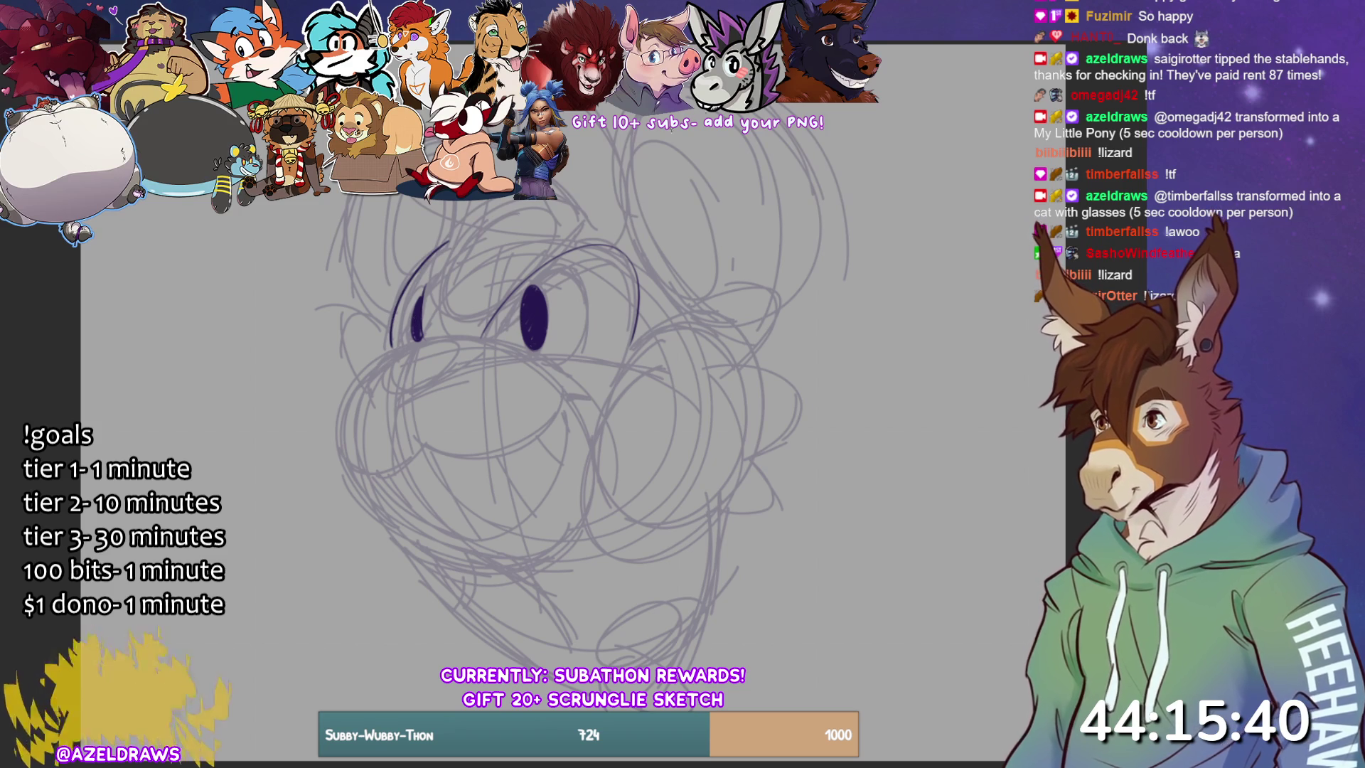
{"action": "mouse_move", "coordinate": [426, 304]}
{"action": "left_mouse_down"}
{"action": "mouse_move", "coordinate": [419, 286]}
{"action": "mouse_move", "coordinate": [399, 350]}
{"action": "left_mouse_up"}
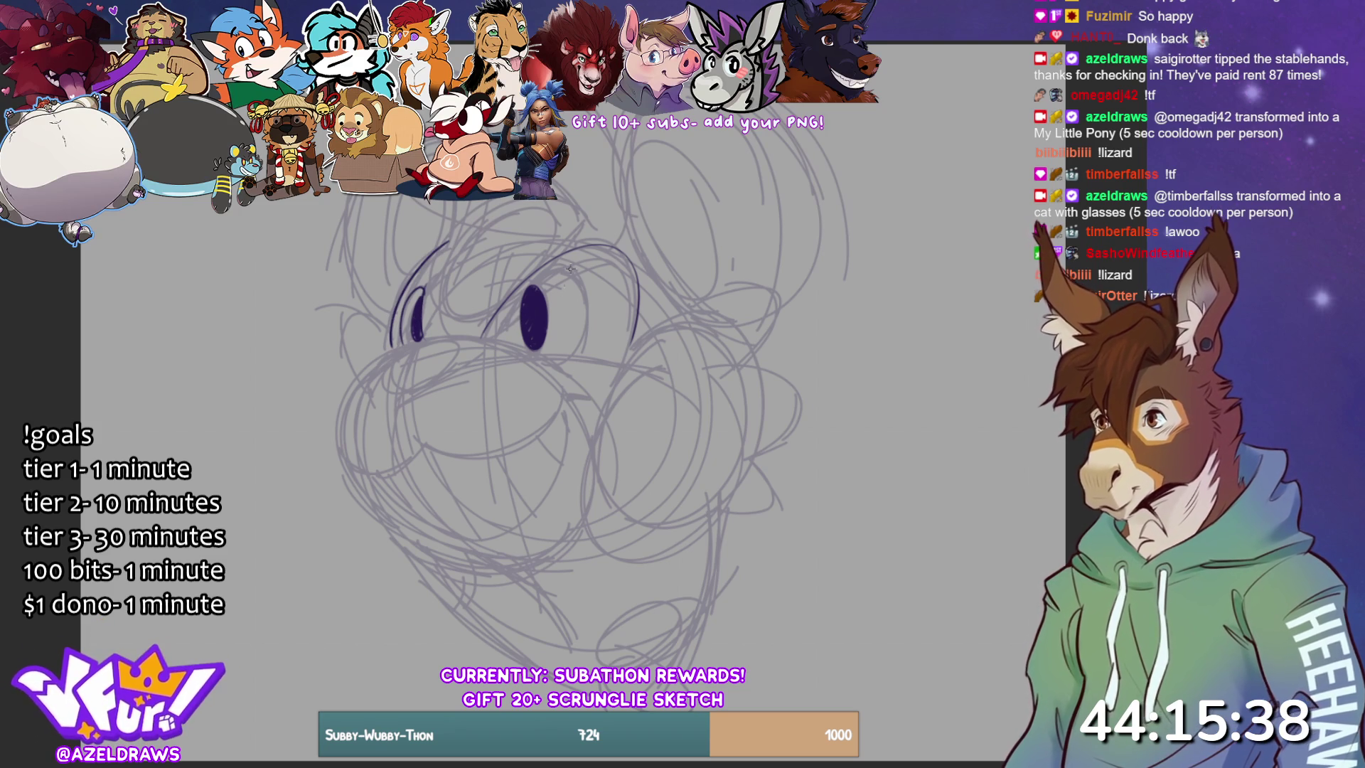
{"action": "mouse_move", "coordinate": [523, 288]}
{"action": "left_mouse_down"}
{"action": "mouse_move", "coordinate": [584, 279]}
{"action": "mouse_move", "coordinate": [577, 350]}
{"action": "mouse_move", "coordinate": [518, 313]}
{"action": "mouse_move", "coordinate": [516, 297]}
{"action": "left_mouse_up"}
{"action": "key", "text": "ctrl+z"}
{"action": "left_click_drag", "start_coordinate": [545, 356], "coordinate": [581, 351]}
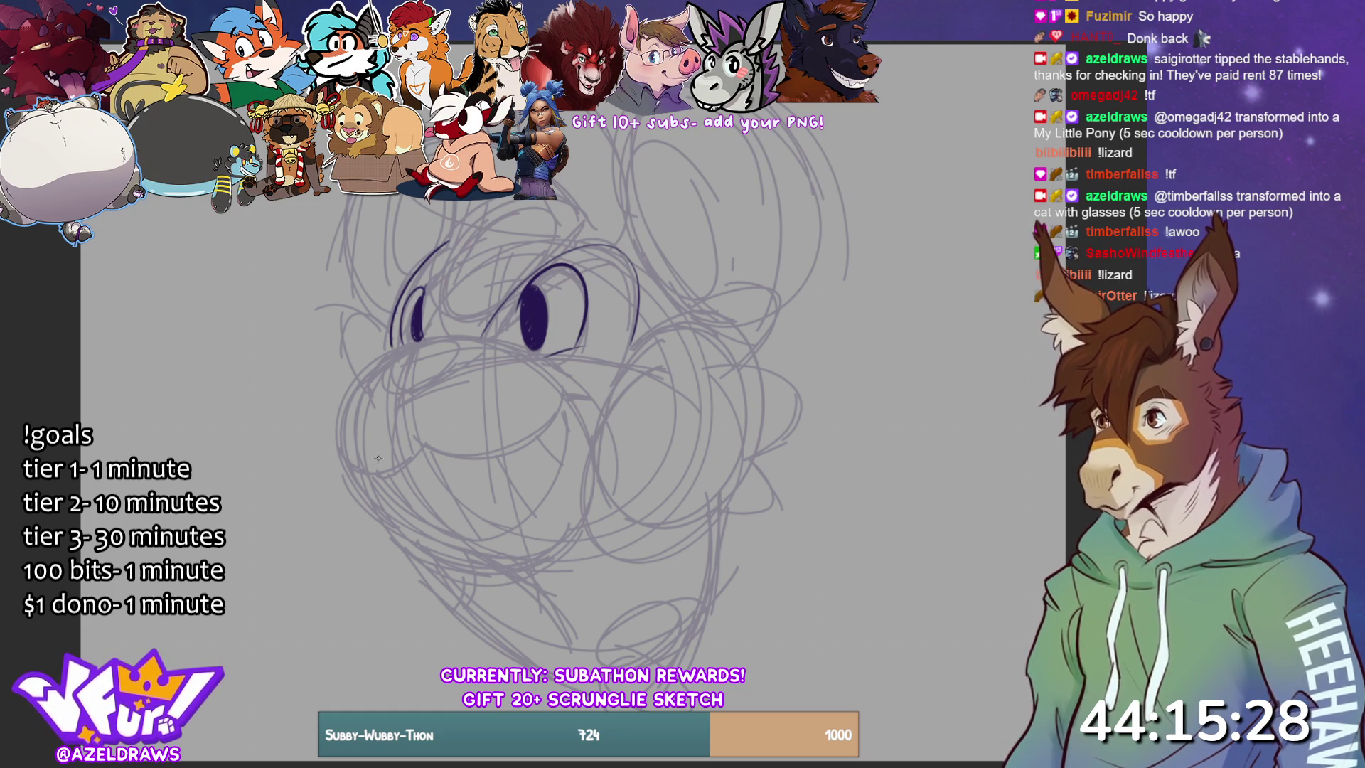
{"action": "mouse_move", "coordinate": [496, 340]}
{"action": "left_mouse_down"}
{"action": "mouse_move", "coordinate": [471, 334]}
{"action": "mouse_move", "coordinate": [355, 381]}
{"action": "mouse_move", "coordinate": [332, 508]}
{"action": "mouse_move", "coordinate": [510, 560]}
{"action": "mouse_move", "coordinate": [576, 517]}
{"action": "left_mouse_up"}
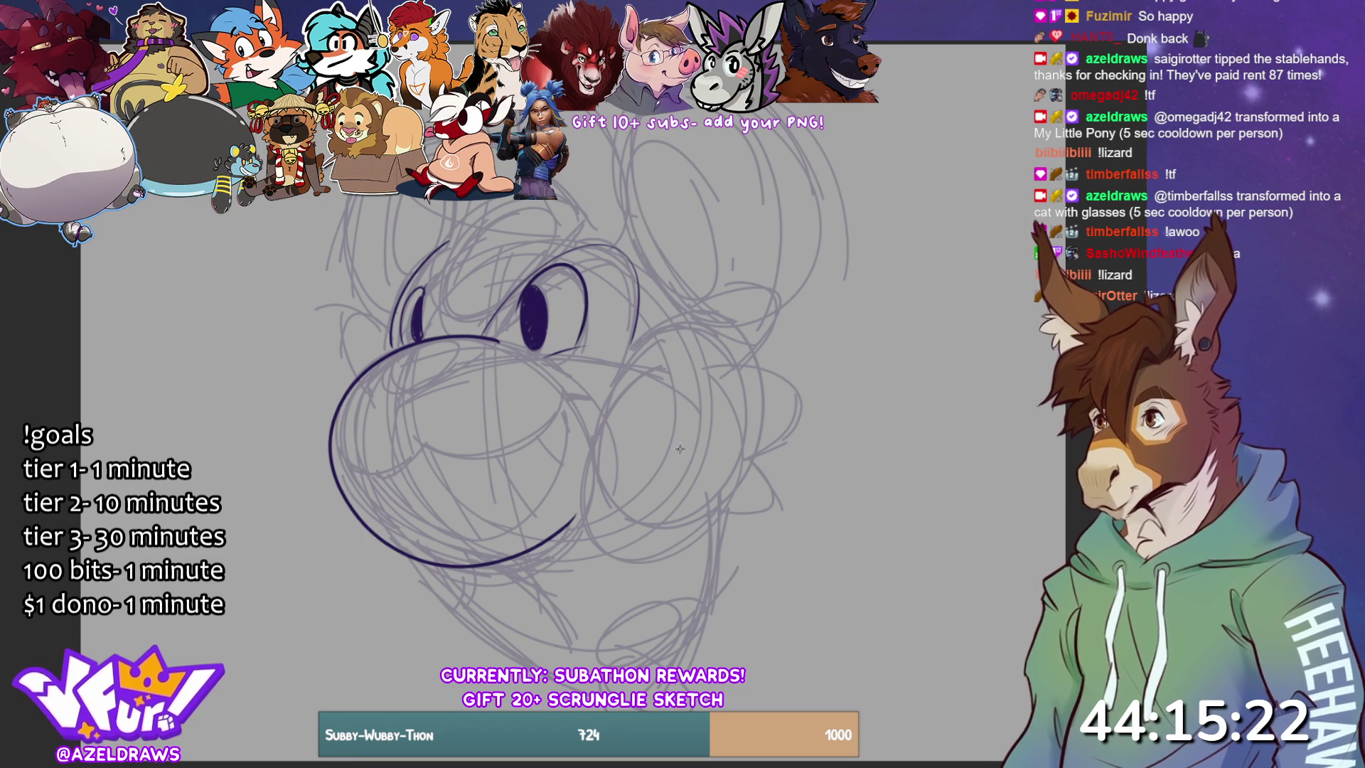
- Redraw the muzzle outline running down to the chin
{"action": "key", "text": "ctrl+z"}
{"action": "mouse_move", "coordinate": [525, 356]}
{"action": "left_mouse_down"}
{"action": "mouse_move", "coordinate": [489, 340]}
{"action": "mouse_move", "coordinate": [328, 427]}
{"action": "mouse_move", "coordinate": [379, 524]}
{"action": "mouse_move", "coordinate": [570, 519]}
{"action": "left_mouse_up"}
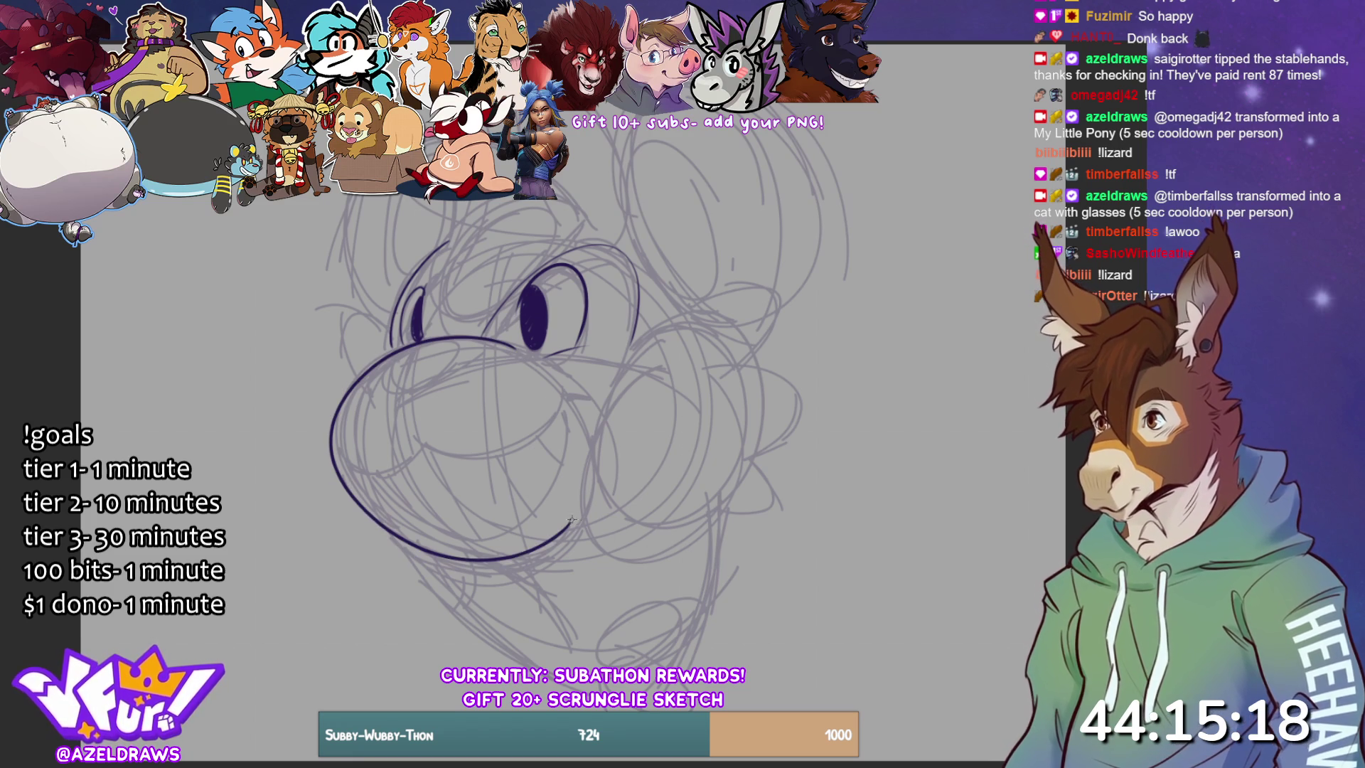
{"action": "key", "text": "ctrl+z"}
{"action": "mouse_move", "coordinate": [555, 381]}
{"action": "left_mouse_down"}
{"action": "mouse_move", "coordinate": [506, 341]}
{"action": "mouse_move", "coordinate": [331, 421]}
{"action": "mouse_move", "coordinate": [547, 559]}
{"action": "mouse_move", "coordinate": [573, 526]}
{"action": "left_mouse_up"}
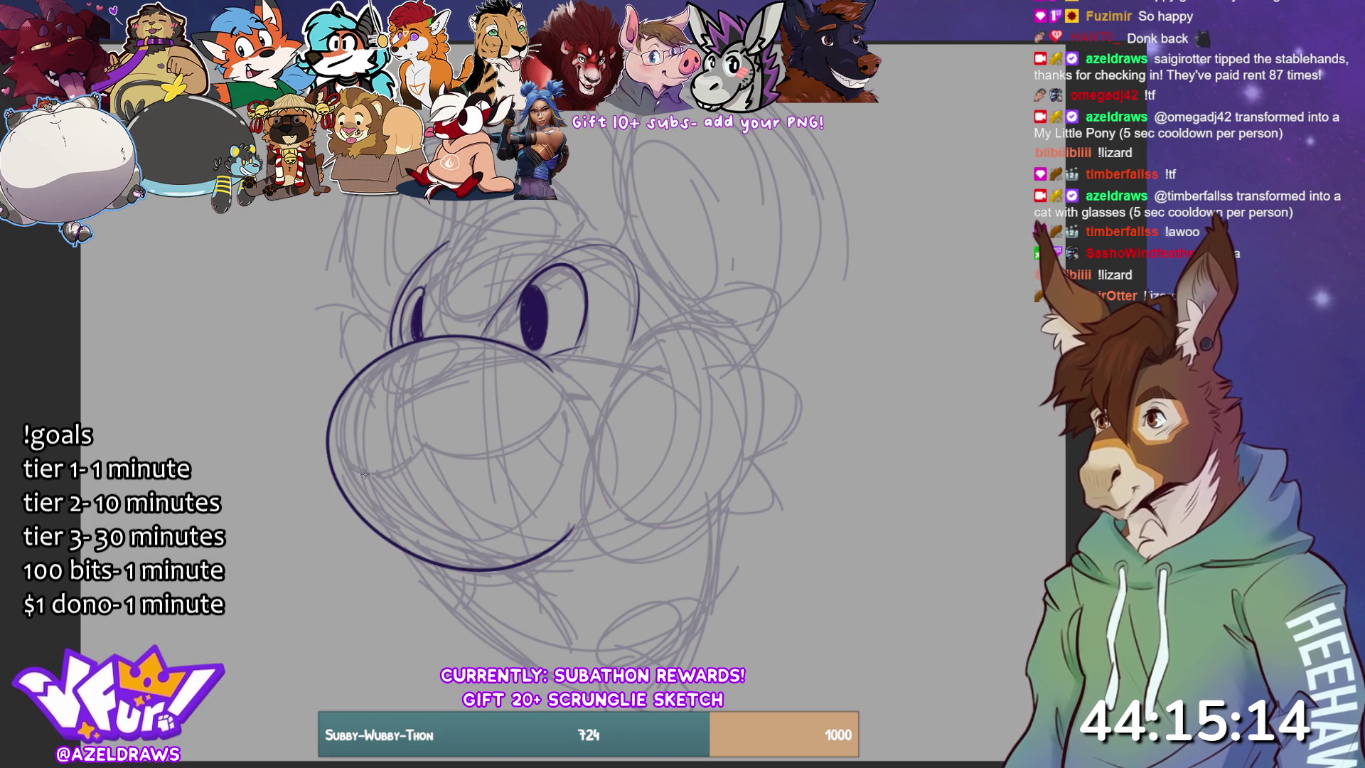
- Ink a grinning smile curve, the nostril curve and the lower jaw line
{"action": "mouse_move", "coordinate": [378, 472]}
{"action": "left_mouse_down"}
{"action": "mouse_move", "coordinate": [425, 440]}
{"action": "mouse_move", "coordinate": [422, 451]}
{"action": "mouse_move", "coordinate": [490, 460]}
{"action": "mouse_move", "coordinate": [573, 390]}
{"action": "left_mouse_up"}
{"action": "key", "text": "ctrl+z"}
{"action": "mouse_move", "coordinate": [418, 443]}
{"action": "left_mouse_down"}
{"action": "mouse_move", "coordinate": [502, 455]}
{"action": "mouse_move", "coordinate": [571, 396]}
{"action": "mouse_move", "coordinate": [587, 399]}
{"action": "left_mouse_up"}
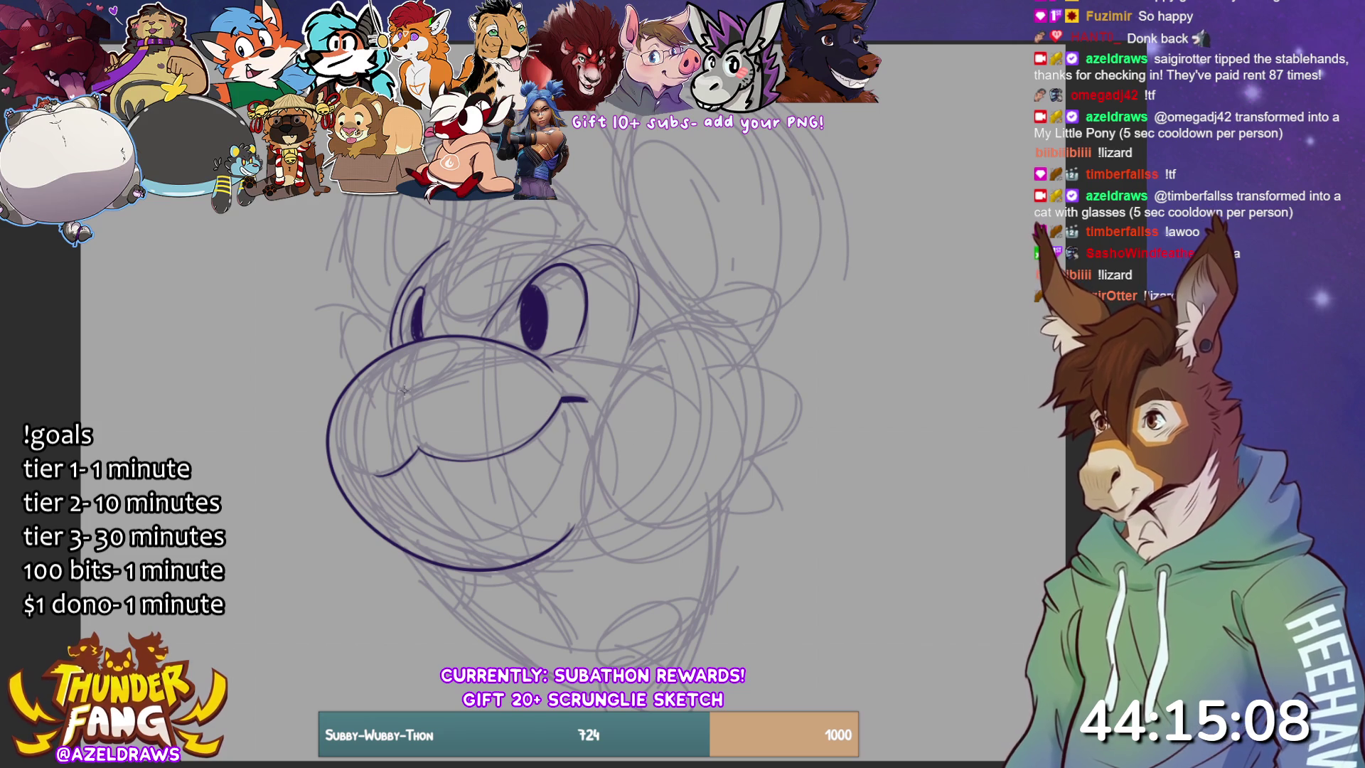
{"action": "mouse_move", "coordinate": [379, 370]}
{"action": "left_mouse_down"}
{"action": "mouse_move", "coordinate": [395, 393]}
{"action": "mouse_move", "coordinate": [461, 352]}
{"action": "mouse_move", "coordinate": [448, 340]}
{"action": "mouse_move", "coordinate": [465, 352]}
{"action": "left_mouse_up"}
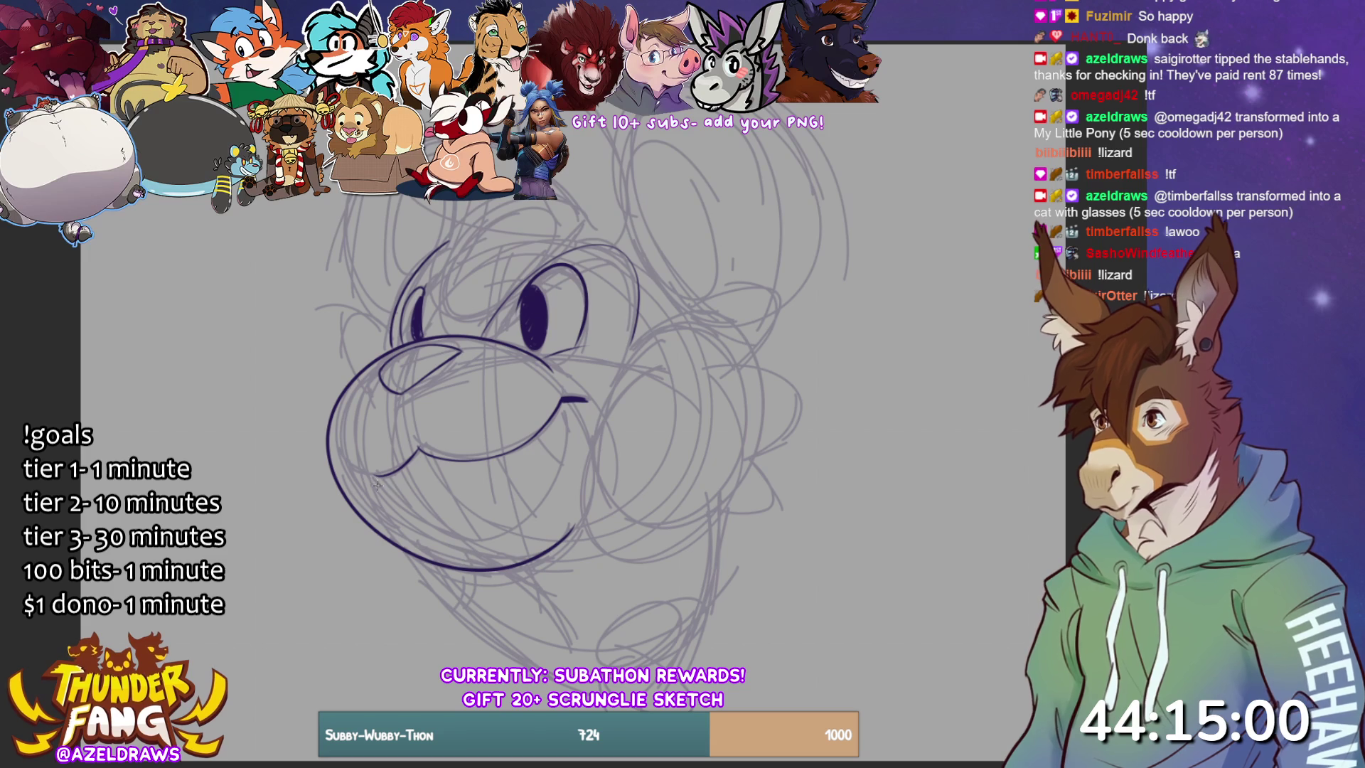
{"action": "mouse_move", "coordinate": [372, 472]}
{"action": "left_mouse_down"}
{"action": "mouse_move", "coordinate": [405, 513]}
{"action": "mouse_move", "coordinate": [503, 530]}
{"action": "mouse_move", "coordinate": [567, 398]}
{"action": "left_mouse_up"}
{"action": "key", "text": "ctrl+z"}
{"action": "key", "text": "ctrl+z"}
{"action": "mouse_move", "coordinate": [369, 473]}
{"action": "left_mouse_down"}
{"action": "mouse_move", "coordinate": [433, 524]}
{"action": "mouse_move", "coordinate": [551, 484]}
{"action": "mouse_move", "coordinate": [567, 398]}
{"action": "left_mouse_up"}
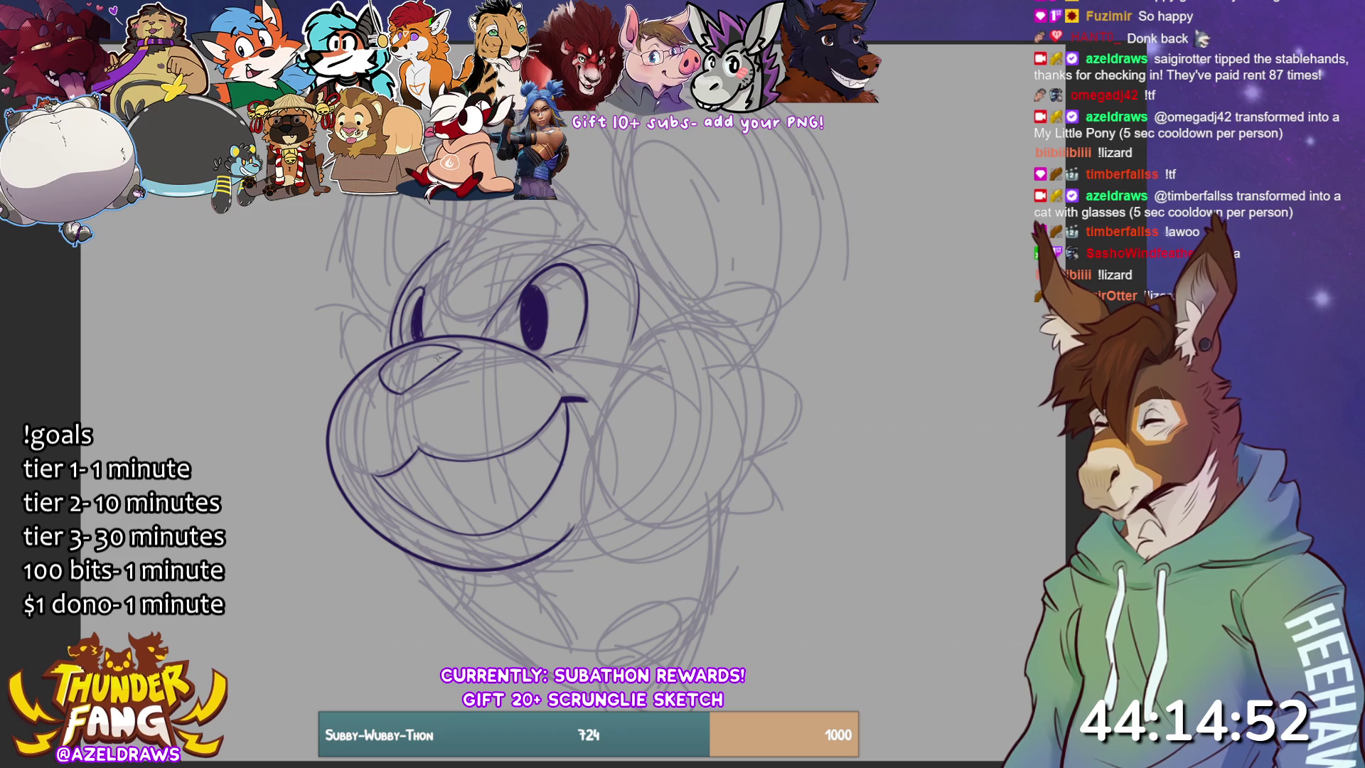
- Take back the cheek lines and earlier smile strokes, then ink the main smile curve
{"action": "mouse_move", "coordinate": [423, 339]}
{"action": "left_mouse_down"}
{"action": "mouse_move", "coordinate": [403, 434]}
{"action": "mouse_move", "coordinate": [481, 548]}
{"action": "mouse_move", "coordinate": [506, 563]}
{"action": "mouse_move", "coordinate": [425, 349]}
{"action": "mouse_move", "coordinate": [411, 361]}
{"action": "mouse_move", "coordinate": [409, 455]}
{"action": "mouse_move", "coordinate": [516, 566]}
{"action": "left_mouse_up"}
{"action": "key", "text": "ctrl+z"}
{"action": "key", "text": "ctrl+z"}
{"action": "mouse_move", "coordinate": [430, 339]}
{"action": "left_mouse_down"}
{"action": "mouse_move", "coordinate": [407, 369]}
{"action": "mouse_move", "coordinate": [439, 504]}
{"action": "mouse_move", "coordinate": [466, 532]}
{"action": "left_mouse_up"}
{"action": "key", "text": "ctrl+z"}
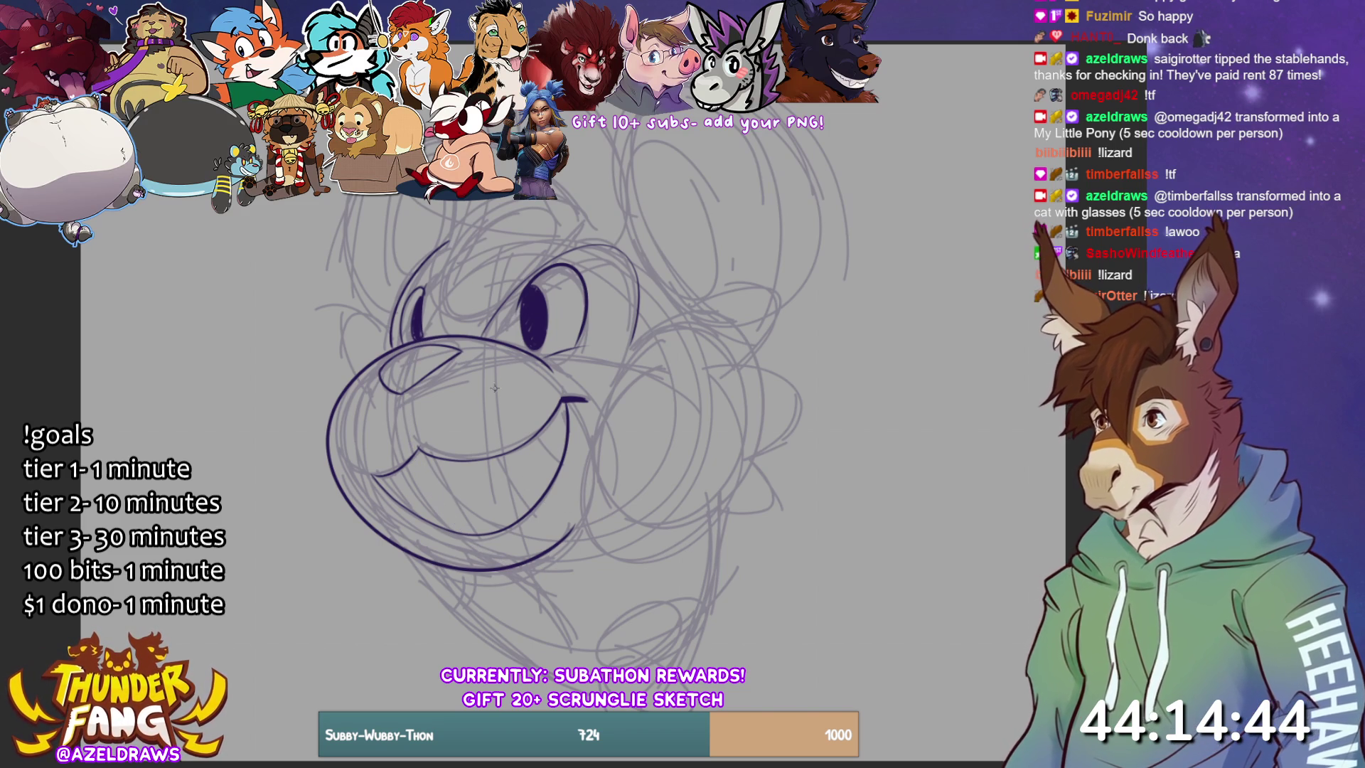
{"action": "key", "text": "ctrl+z"}
{"action": "key", "text": "ctrl+z"}
{"action": "key", "text": "ctrl+z"}
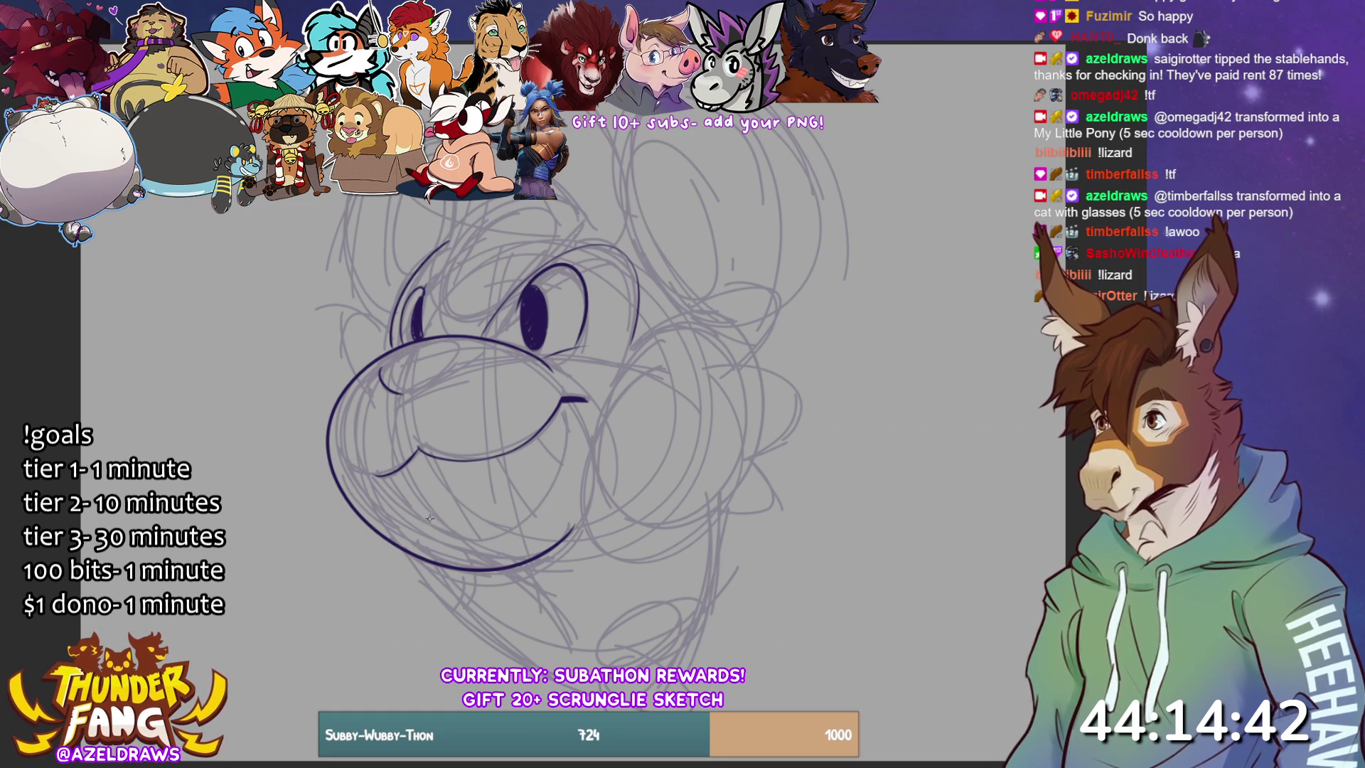
{"action": "key", "text": "ctrl+z"}
{"action": "key", "text": "ctrl+z"}
{"action": "key", "text": "ctrl+z"}
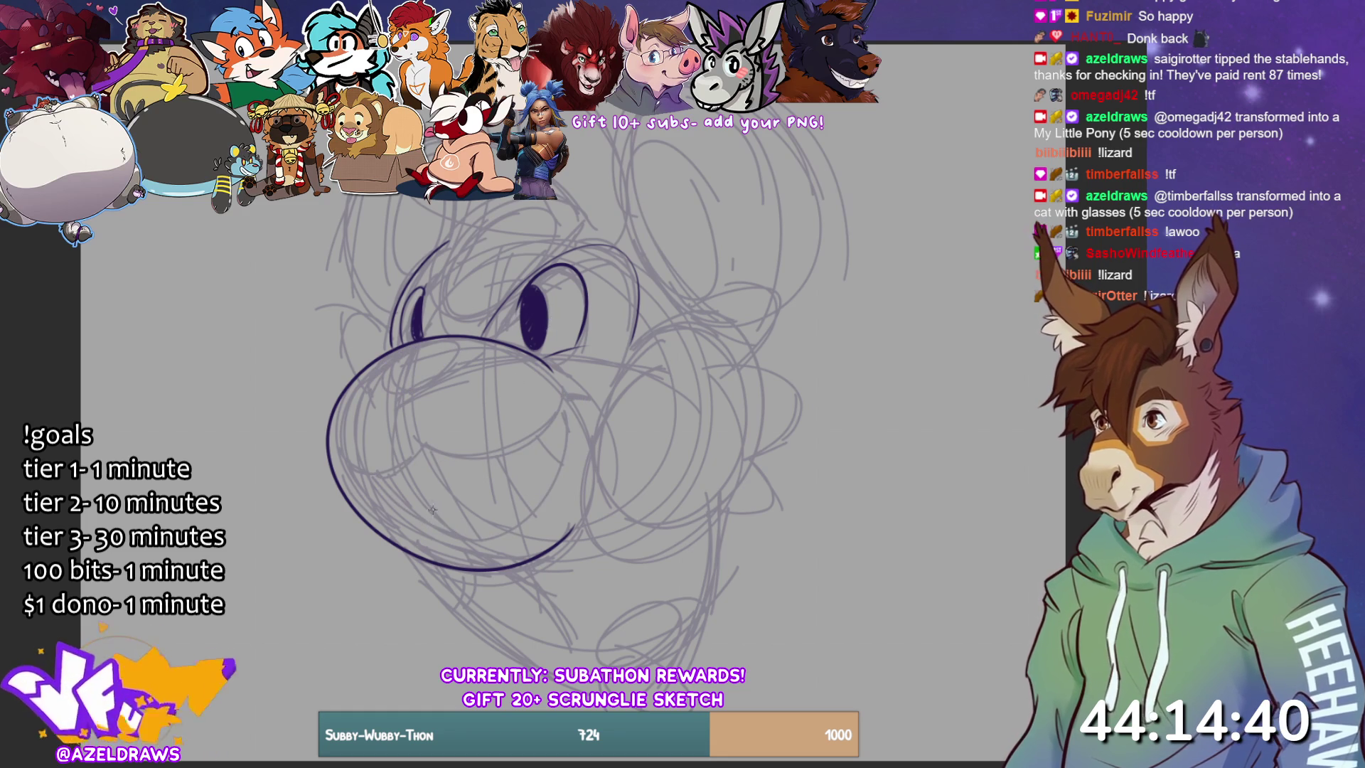
{"action": "mouse_move", "coordinate": [422, 343]}
{"action": "left_mouse_down"}
{"action": "mouse_move", "coordinate": [402, 409]}
{"action": "mouse_move", "coordinate": [452, 519]}
{"action": "mouse_move", "coordinate": [584, 519]}
{"action": "left_mouse_up"}
{"action": "key", "text": "ctrl+z"}
{"action": "mouse_move", "coordinate": [427, 341]}
{"action": "left_mouse_down"}
{"action": "mouse_move", "coordinate": [402, 384]}
{"action": "mouse_move", "coordinate": [427, 480]}
{"action": "mouse_move", "coordinate": [508, 553]}
{"action": "mouse_move", "coordinate": [489, 567]}
{"action": "mouse_move", "coordinate": [426, 503]}
{"action": "mouse_move", "coordinate": [396, 390]}
{"action": "mouse_move", "coordinate": [419, 324]}
{"action": "left_mouse_up"}
{"action": "key", "text": "ctrl+z"}
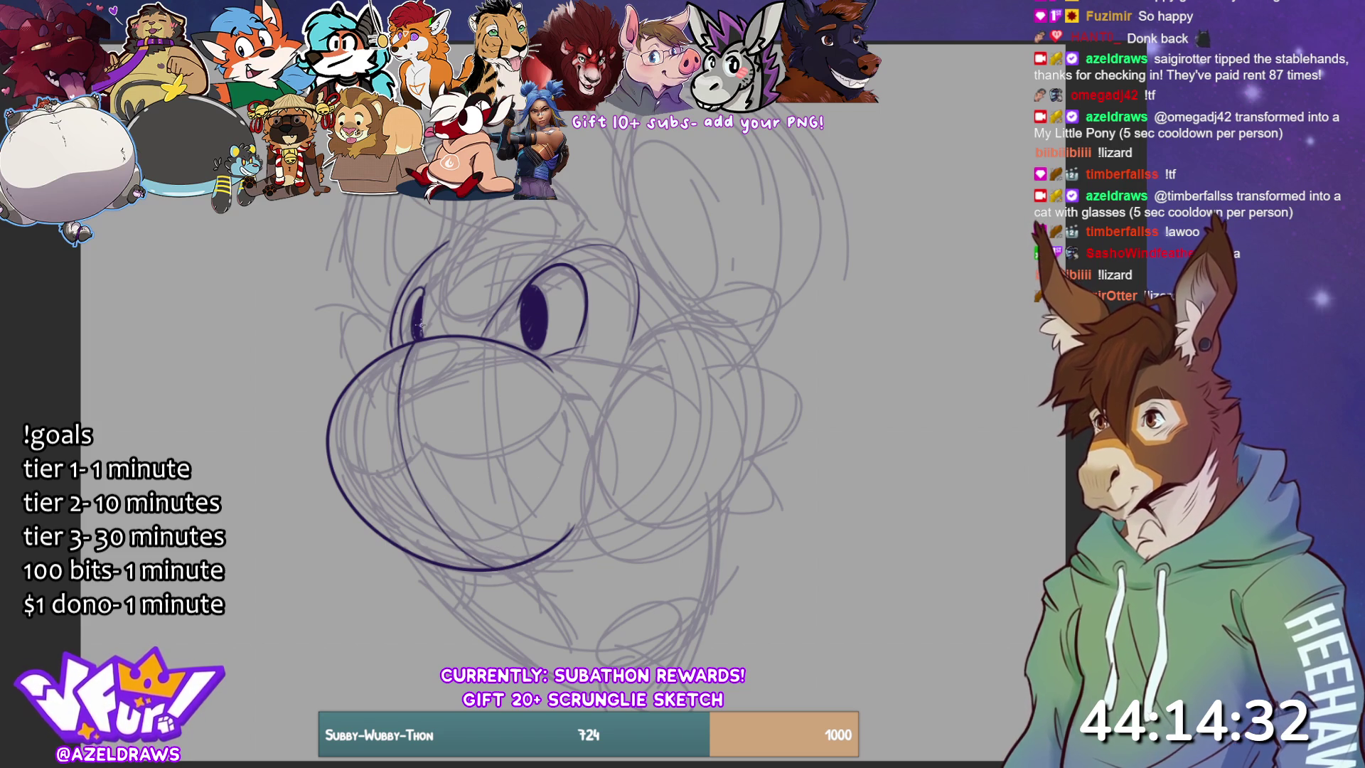
{"action": "mouse_move", "coordinate": [403, 452]}
{"action": "left_mouse_down"}
{"action": "mouse_move", "coordinate": [431, 469]}
{"action": "mouse_move", "coordinate": [540, 437]}
{"action": "mouse_move", "coordinate": [559, 393]}
{"action": "mouse_move", "coordinate": [580, 401]}
{"action": "left_mouse_up"}
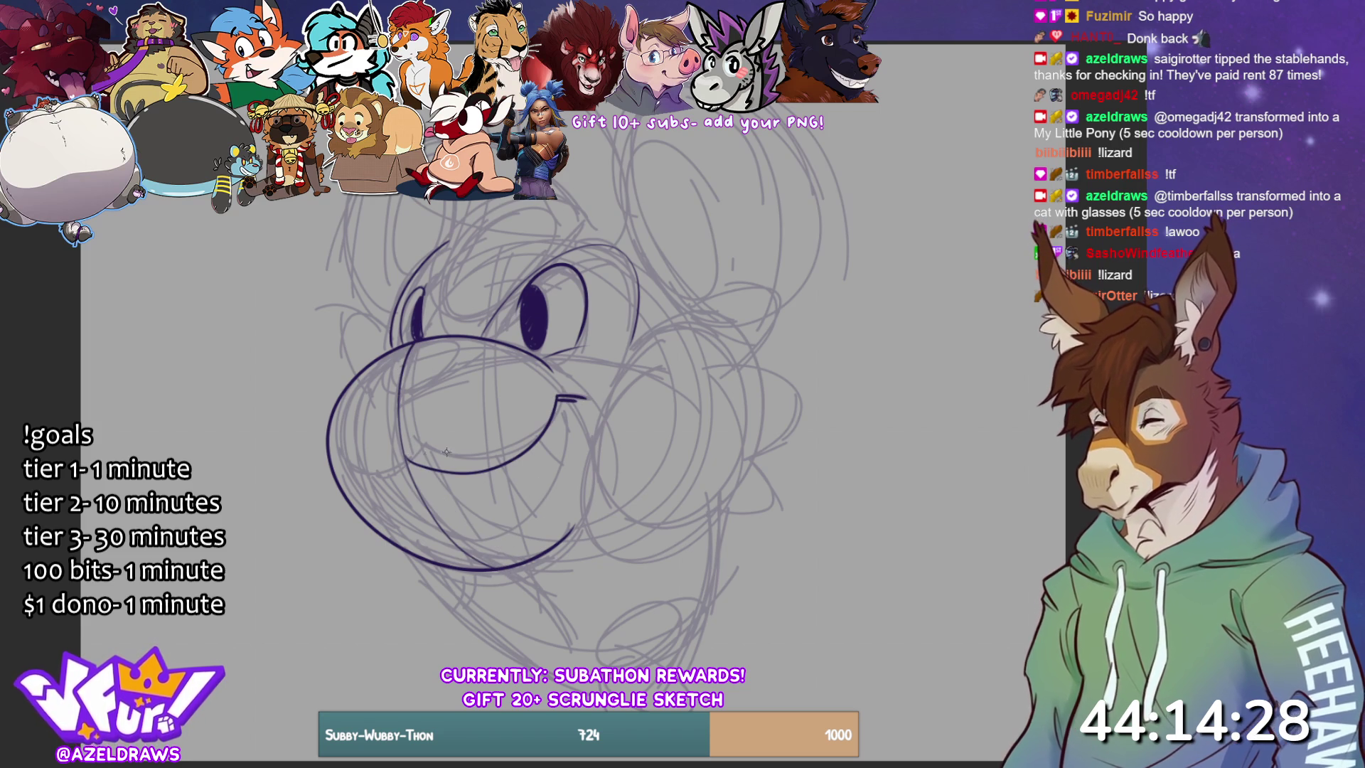
- Extend the smile's left corner and ink the lower jaw curve under the grin, retrying bad strokes
{"action": "mouse_move", "coordinate": [403, 457]}
{"action": "left_mouse_down"}
{"action": "mouse_move", "coordinate": [368, 476]}
{"action": "mouse_move", "coordinate": [435, 543]}
{"action": "mouse_move", "coordinate": [523, 515]}
{"action": "mouse_move", "coordinate": [558, 400]}
{"action": "left_mouse_up"}
{"action": "key", "text": "ctrl+z"}
{"action": "mouse_move", "coordinate": [368, 473]}
{"action": "left_mouse_down"}
{"action": "mouse_move", "coordinate": [458, 540]}
{"action": "mouse_move", "coordinate": [567, 453]}
{"action": "mouse_move", "coordinate": [560, 395]}
{"action": "left_mouse_up"}
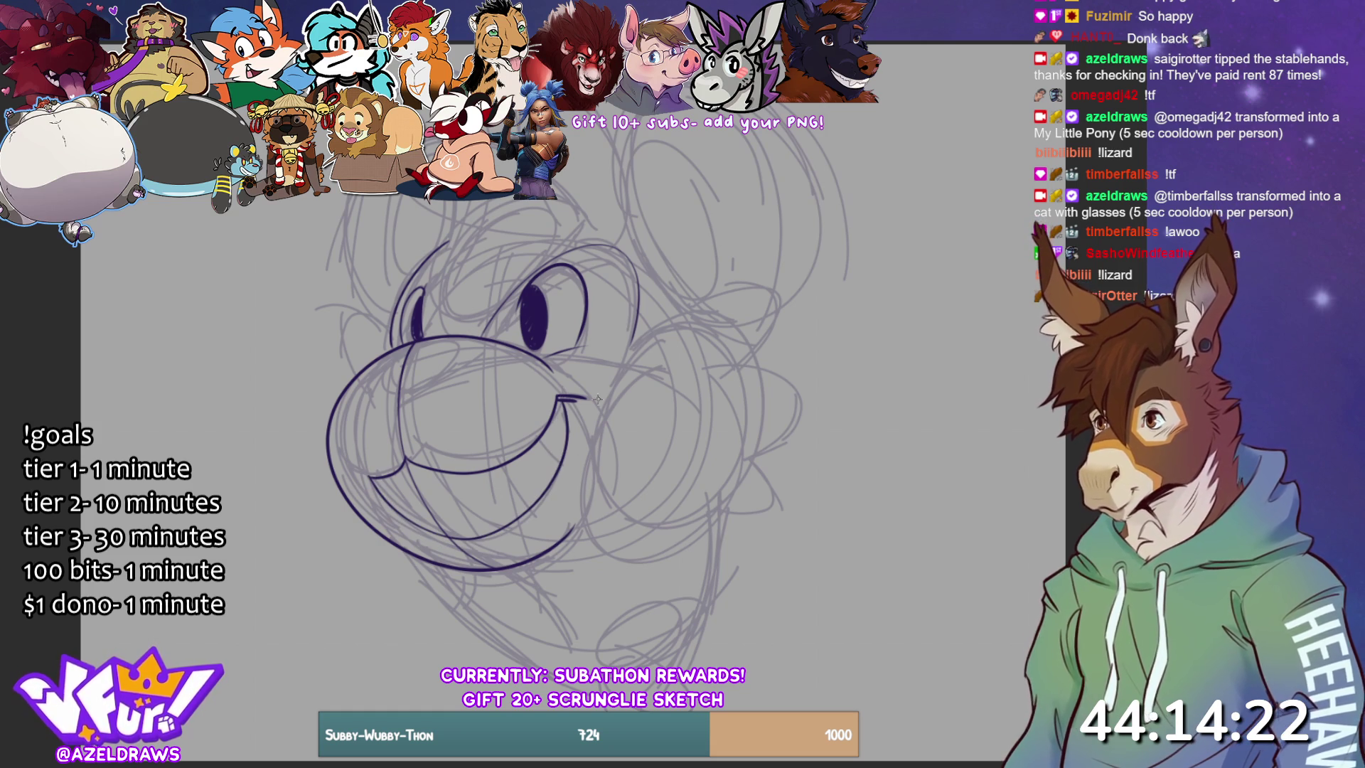
{"action": "key", "text": "ctrl+z"}
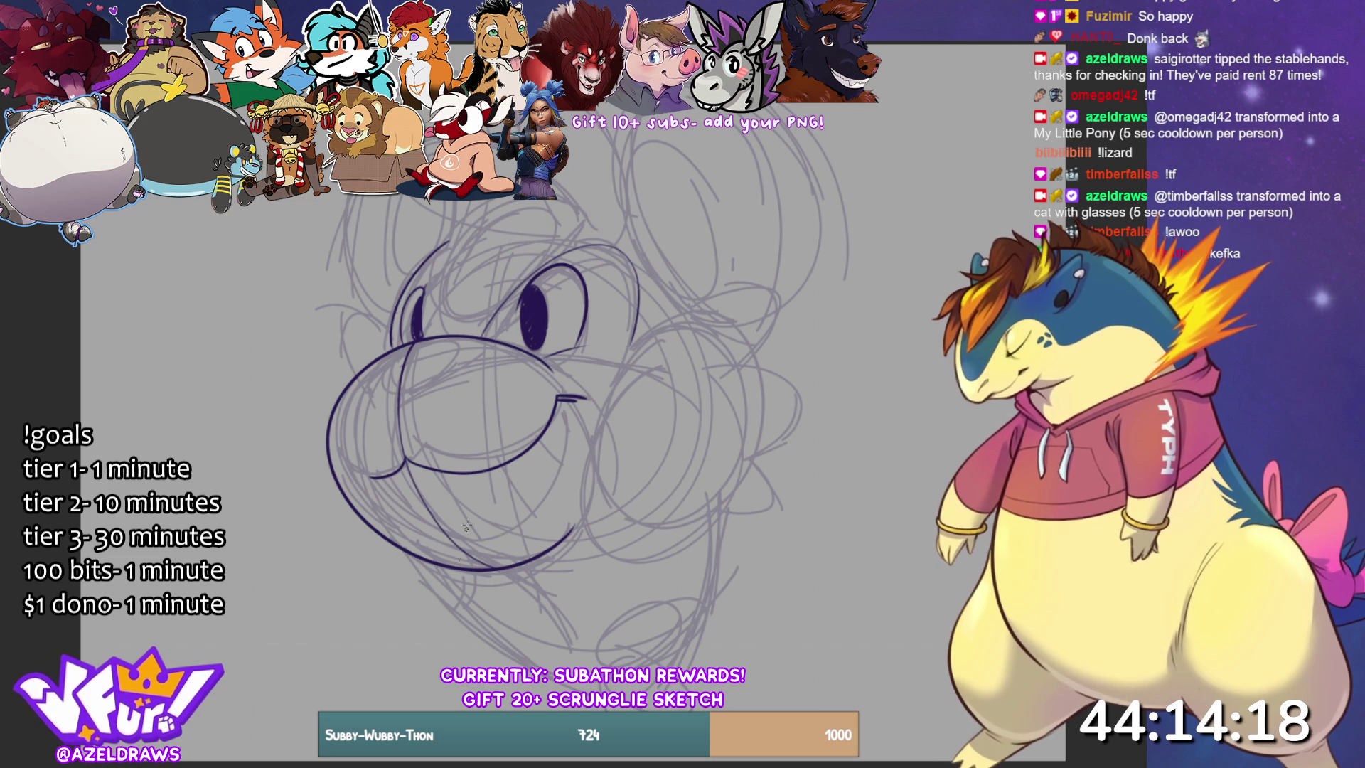
{"action": "mouse_move", "coordinate": [368, 473]}
{"action": "left_mouse_down"}
{"action": "mouse_move", "coordinate": [381, 499]}
{"action": "mouse_move", "coordinate": [451, 537]}
{"action": "mouse_move", "coordinate": [519, 509]}
{"action": "mouse_move", "coordinate": [562, 394]}
{"action": "left_mouse_up"}
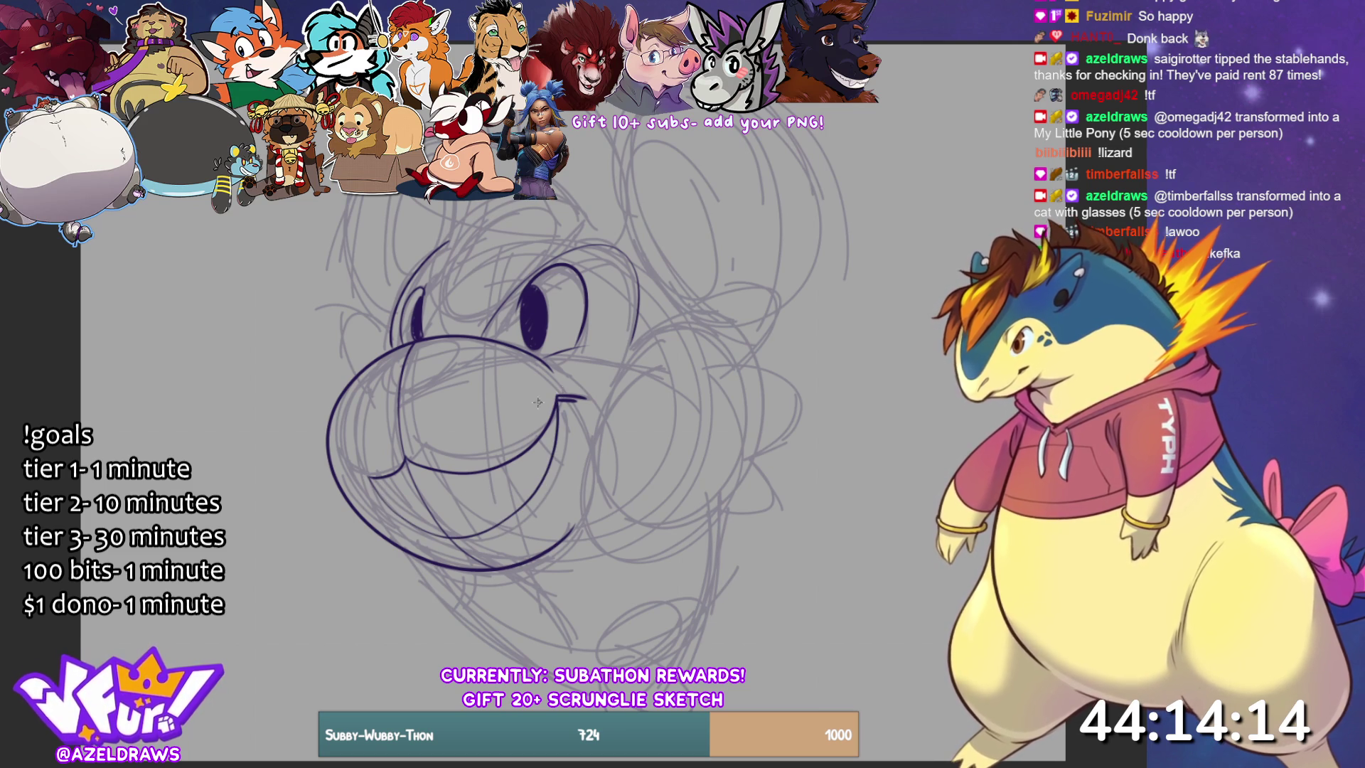
- Draw two teeth and mouth-corner detail, then ink the snout line and a stroke below the jaw
{"action": "left_click_drag", "start_coordinate": [464, 475], "coordinate": [497, 524]}
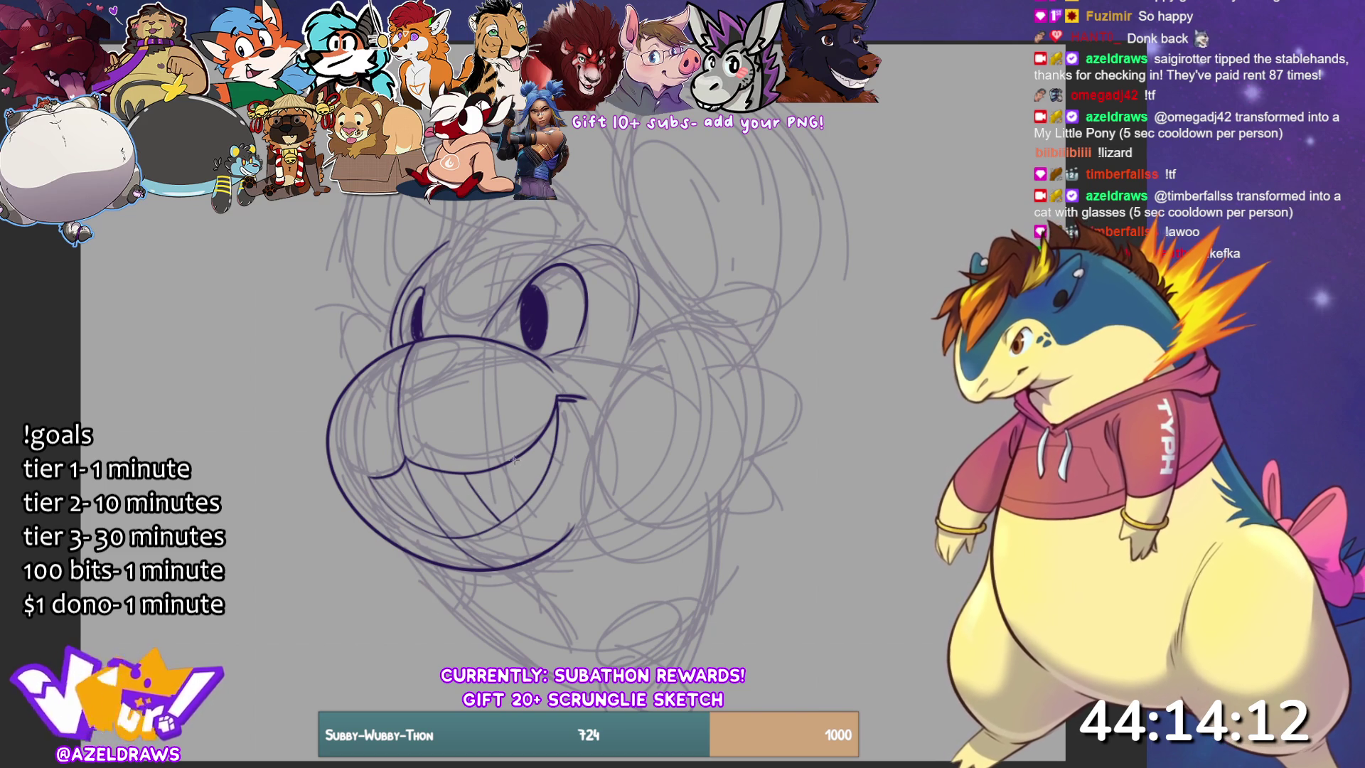
{"action": "left_click_drag", "start_coordinate": [517, 461], "coordinate": [538, 486]}
{"action": "left_click_drag", "start_coordinate": [558, 428], "coordinate": [549, 449]}
{"action": "left_click_drag", "start_coordinate": [380, 476], "coordinate": [407, 524]}
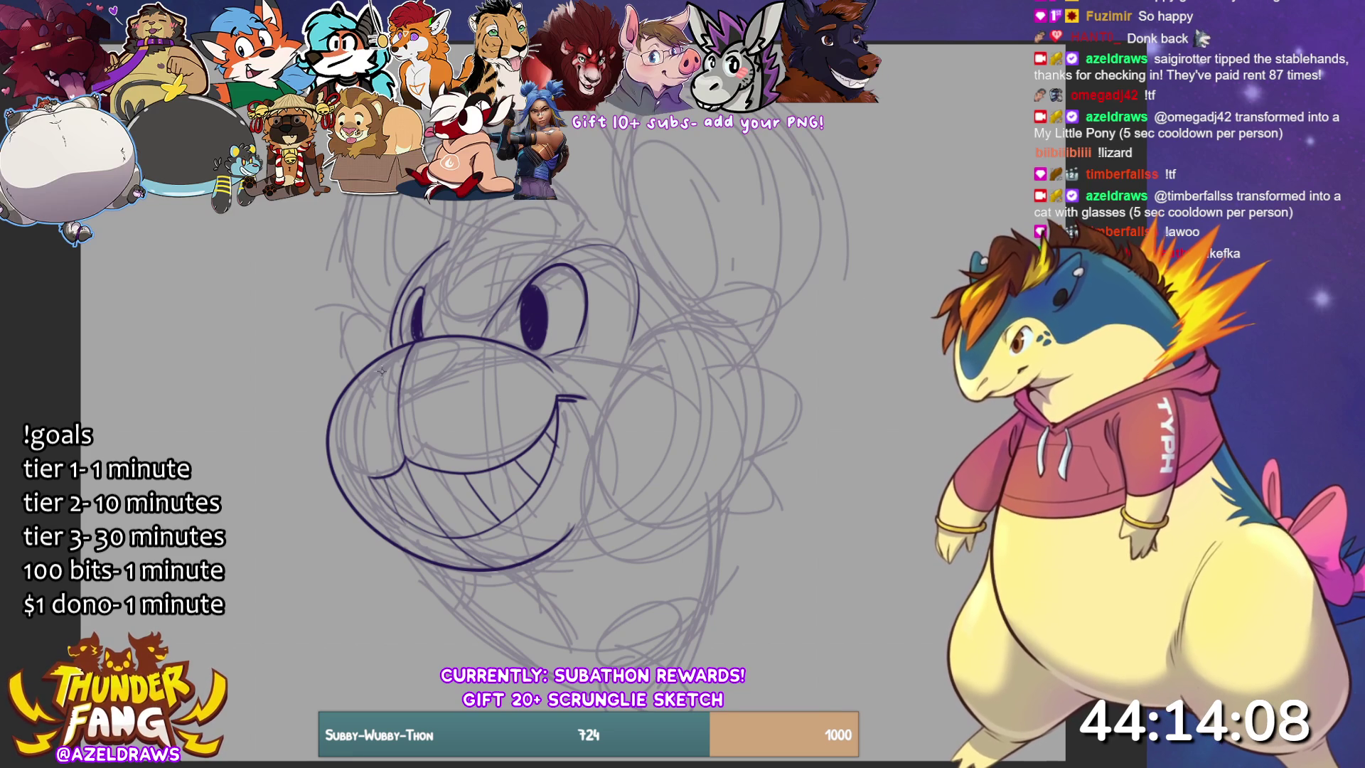
{"action": "mouse_move", "coordinate": [379, 373]}
{"action": "left_mouse_down"}
{"action": "mouse_move", "coordinate": [390, 394]}
{"action": "mouse_move", "coordinate": [455, 357]}
{"action": "mouse_move", "coordinate": [393, 352]}
{"action": "mouse_move", "coordinate": [448, 343]}
{"action": "mouse_move", "coordinate": [459, 362]}
{"action": "left_mouse_up"}
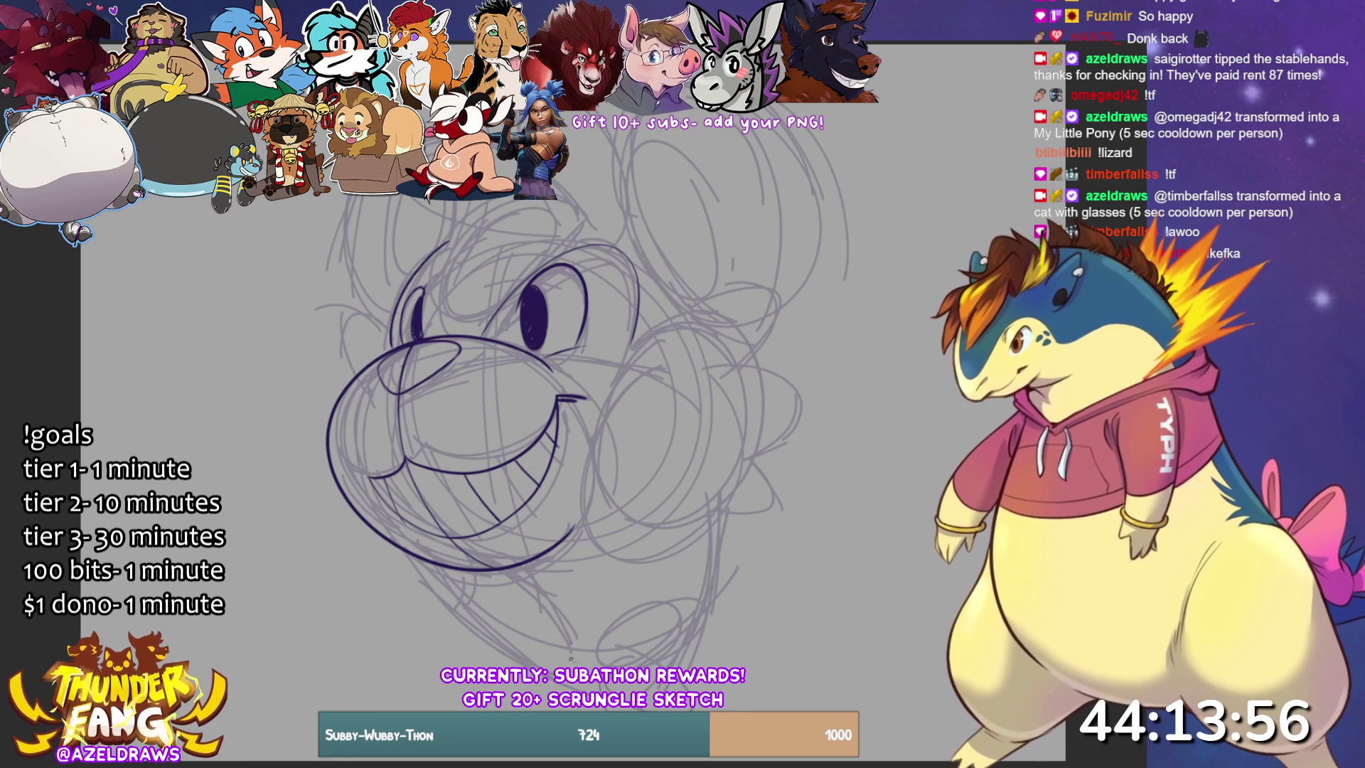
{"action": "mouse_move", "coordinate": [505, 568]}
{"action": "left_mouse_down"}
{"action": "mouse_move", "coordinate": [539, 585]}
{"action": "mouse_move", "coordinate": [568, 666]}
{"action": "mouse_move", "coordinate": [640, 609]}
{"action": "mouse_move", "coordinate": [637, 666]}
{"action": "left_mouse_up"}
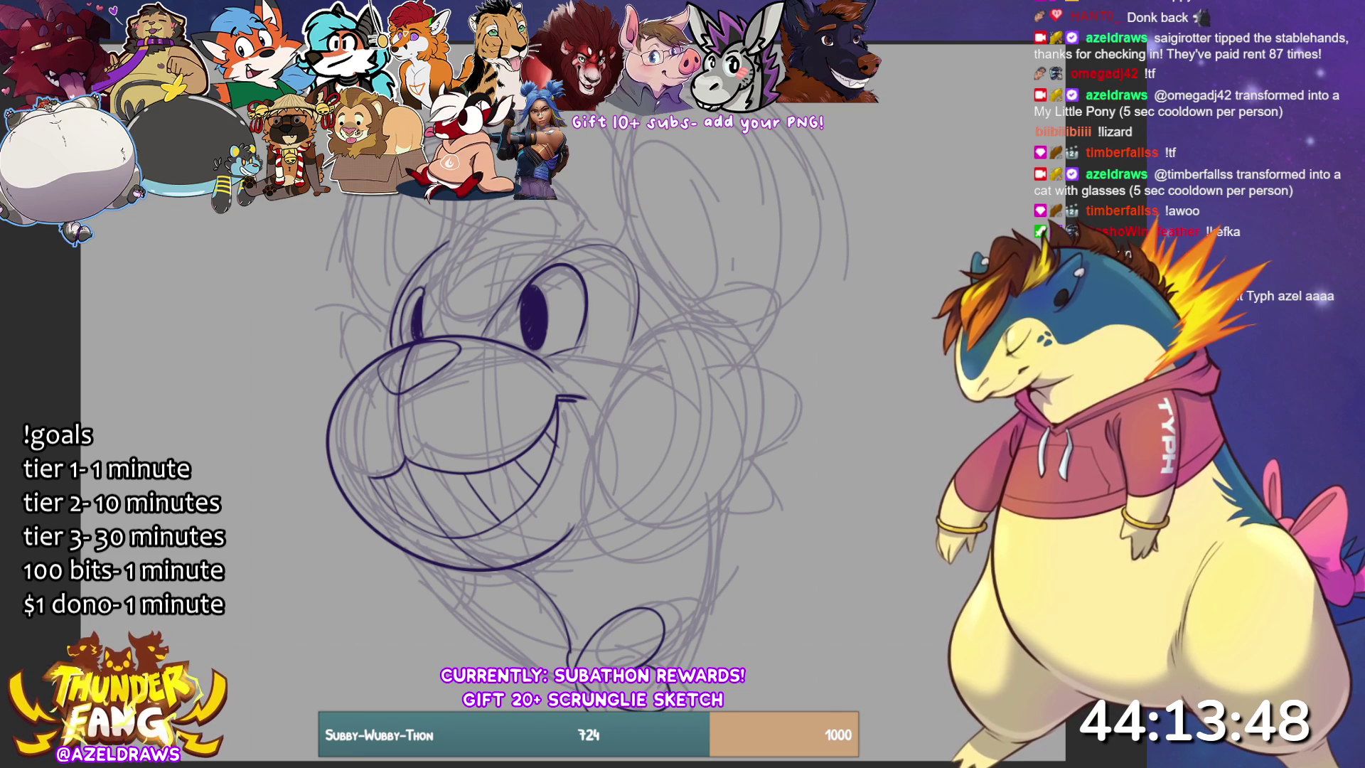
- Ink the chin line under the jaw and the right side of the jaw
{"action": "left_click_drag", "start_coordinate": [451, 569], "coordinate": [504, 623]}
{"action": "left_click_drag", "start_coordinate": [416, 557], "coordinate": [538, 668]}
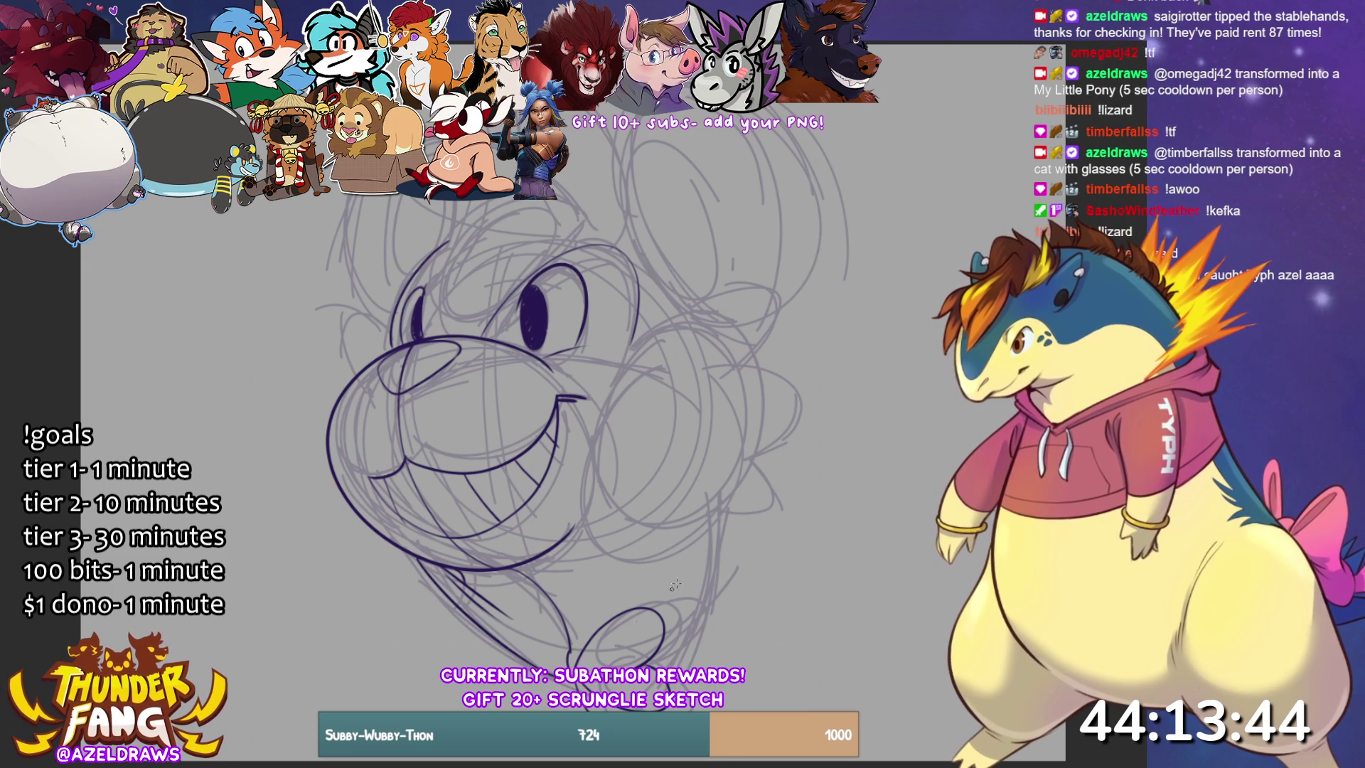
{"action": "left_click_drag", "start_coordinate": [712, 510], "coordinate": [680, 666]}
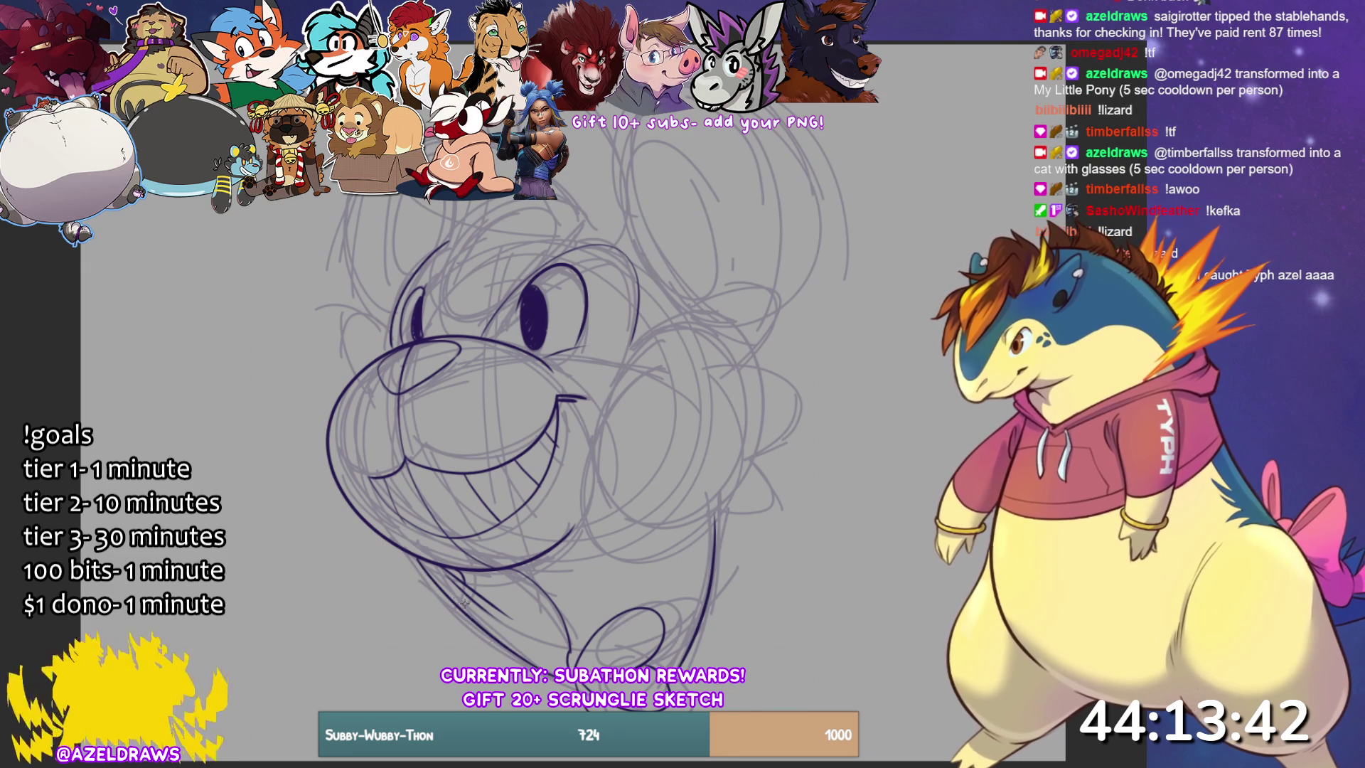
{"action": "mouse_move", "coordinate": [443, 565]}
{"action": "left_mouse_down"}
{"action": "mouse_move", "coordinate": [548, 558]}
{"action": "mouse_move", "coordinate": [469, 577]}
{"action": "mouse_move", "coordinate": [548, 562]}
{"action": "mouse_move", "coordinate": [497, 558]}
{"action": "mouse_move", "coordinate": [488, 573]}
{"action": "mouse_move", "coordinate": [565, 558]}
{"action": "left_mouse_up"}
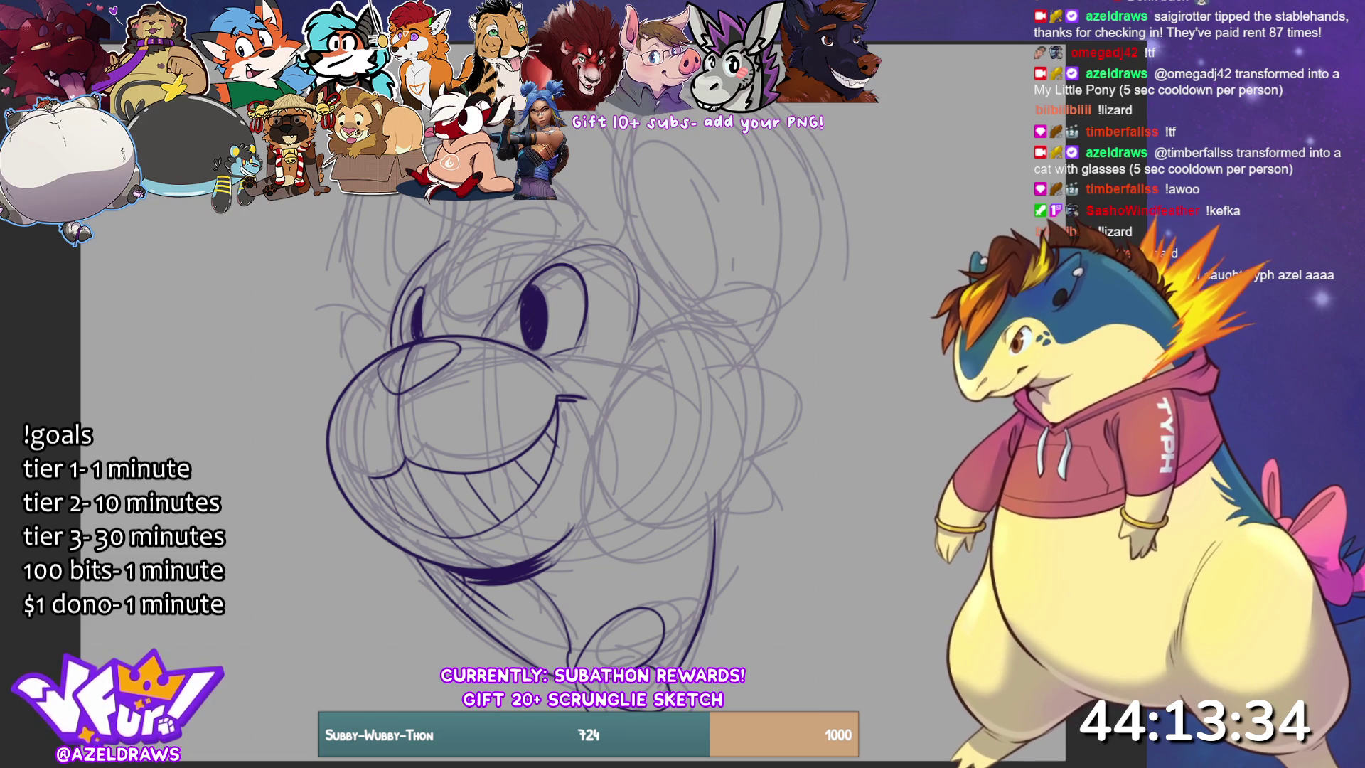
- Ink the arc along the head top and the curve down beside the eye, redoing misplaced strokes
{"action": "left_click_drag", "start_coordinate": [405, 228], "coordinate": [568, 229]}
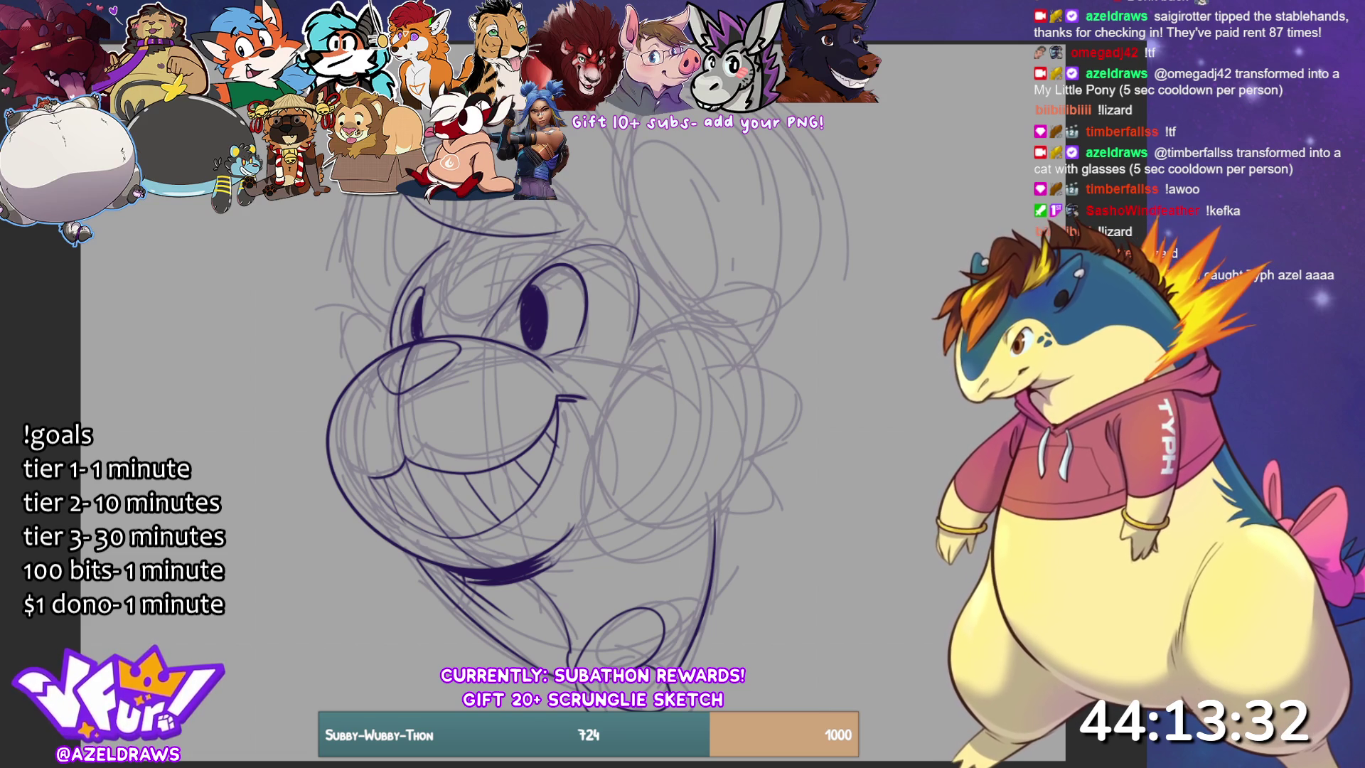
{"action": "mouse_move", "coordinate": [477, 226]}
{"action": "left_mouse_down"}
{"action": "mouse_move", "coordinate": [440, 304]}
{"action": "mouse_move", "coordinate": [529, 285]}
{"action": "mouse_move", "coordinate": [562, 234]}
{"action": "left_mouse_up"}
{"action": "key", "text": "ctrl+z"}
{"action": "mouse_move", "coordinate": [476, 226]}
{"action": "left_mouse_down"}
{"action": "mouse_move", "coordinate": [452, 248]}
{"action": "mouse_move", "coordinate": [509, 297]}
{"action": "mouse_move", "coordinate": [561, 238]}
{"action": "left_mouse_up"}
{"action": "key", "text": "ctrl+z"}
{"action": "left_click_drag", "start_coordinate": [478, 229], "coordinate": [462, 313]}
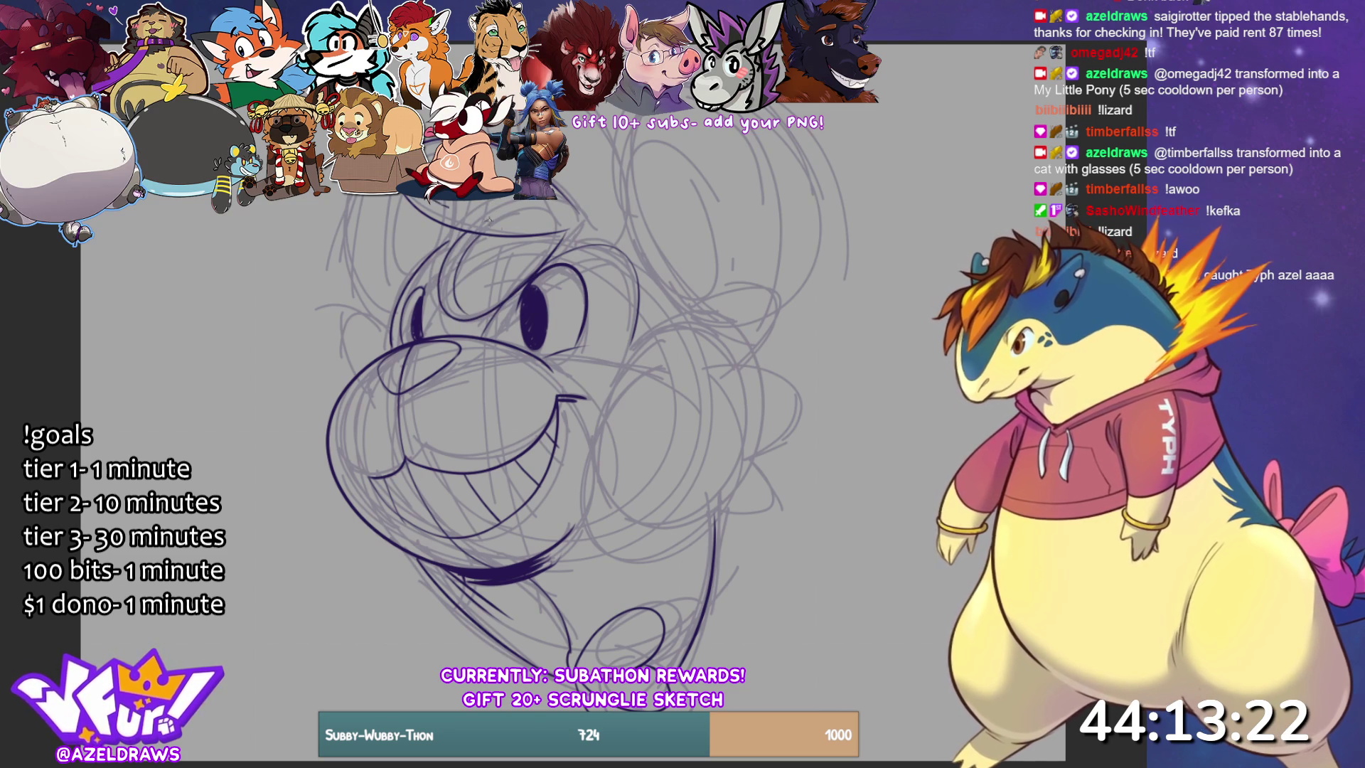
{"action": "left_click_drag", "start_coordinate": [477, 218], "coordinate": [557, 226]}
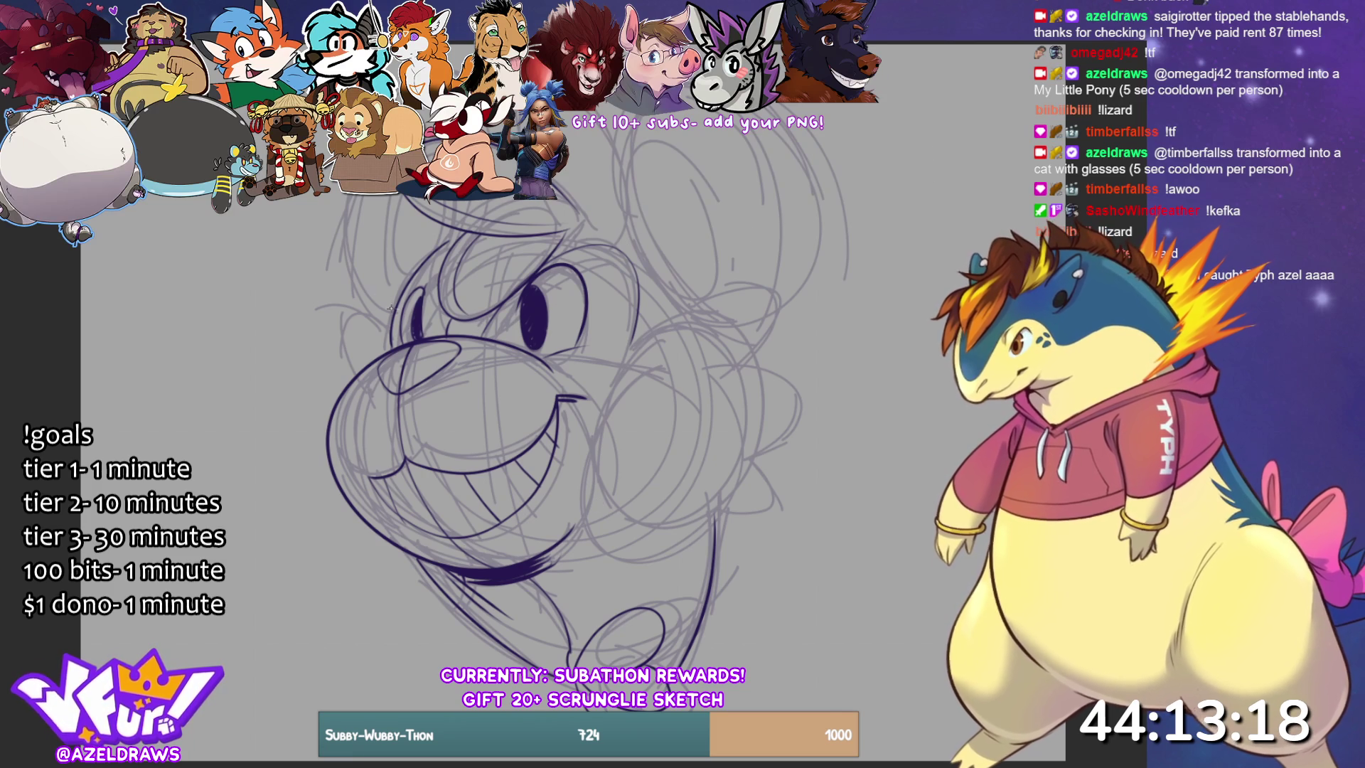
- Ink the left side of the head and the inner and outer edges of the right ear
{"action": "mouse_move", "coordinate": [376, 314]}
{"action": "left_mouse_down"}
{"action": "mouse_move", "coordinate": [334, 256]}
{"action": "mouse_move", "coordinate": [338, 190]}
{"action": "left_mouse_up"}
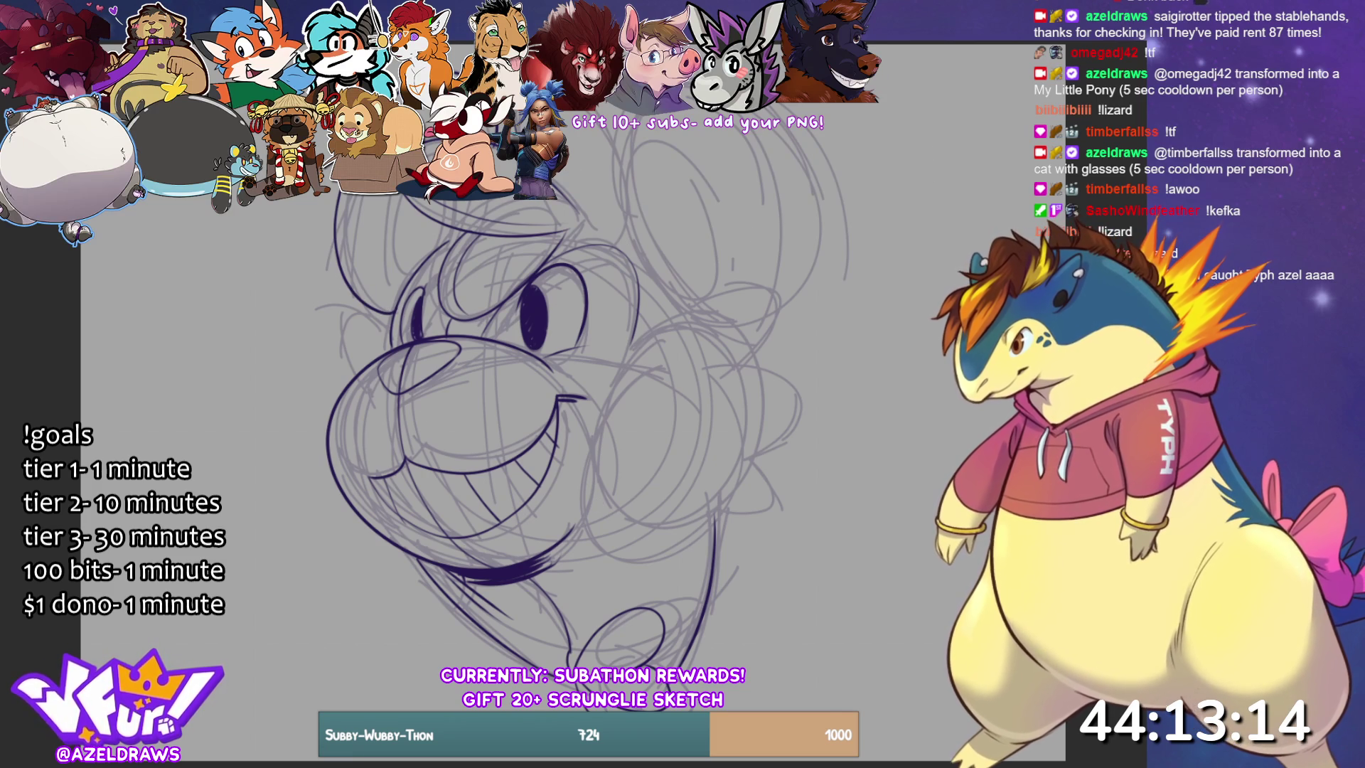
{"action": "mouse_move", "coordinate": [677, 294]}
{"action": "left_mouse_down"}
{"action": "mouse_move", "coordinate": [618, 226]}
{"action": "mouse_move", "coordinate": [610, 125]}
{"action": "left_mouse_up"}
{"action": "mouse_move", "coordinate": [785, 103]}
{"action": "left_mouse_down"}
{"action": "mouse_move", "coordinate": [829, 175]}
{"action": "mouse_move", "coordinate": [759, 330]}
{"action": "left_mouse_up"}
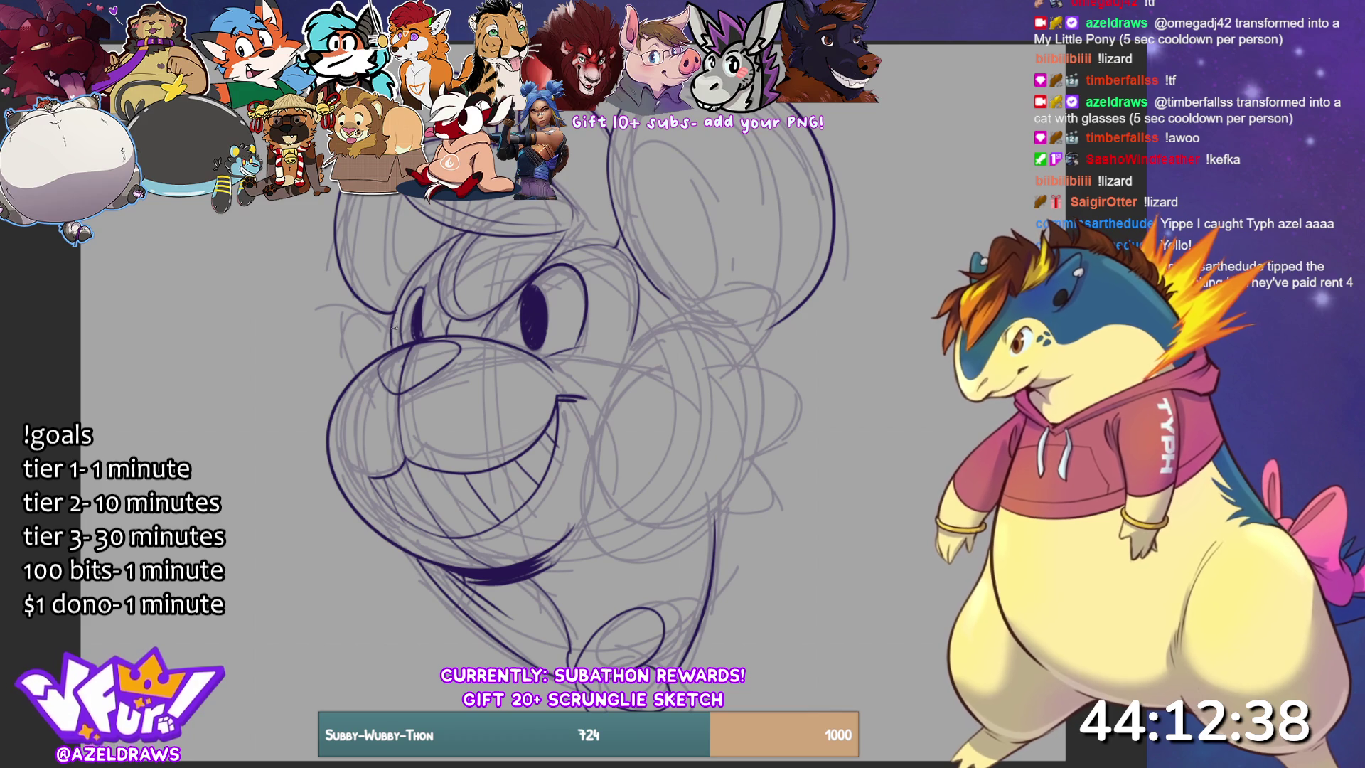
- Sketch a guide arc by the muzzle, then ink the right cheek curve and a fluff oval
{"action": "mouse_move", "coordinate": [391, 329]}
{"action": "left_mouse_down"}
{"action": "mouse_move", "coordinate": [359, 313]}
{"action": "mouse_move", "coordinate": [366, 355]}
{"action": "left_mouse_up"}
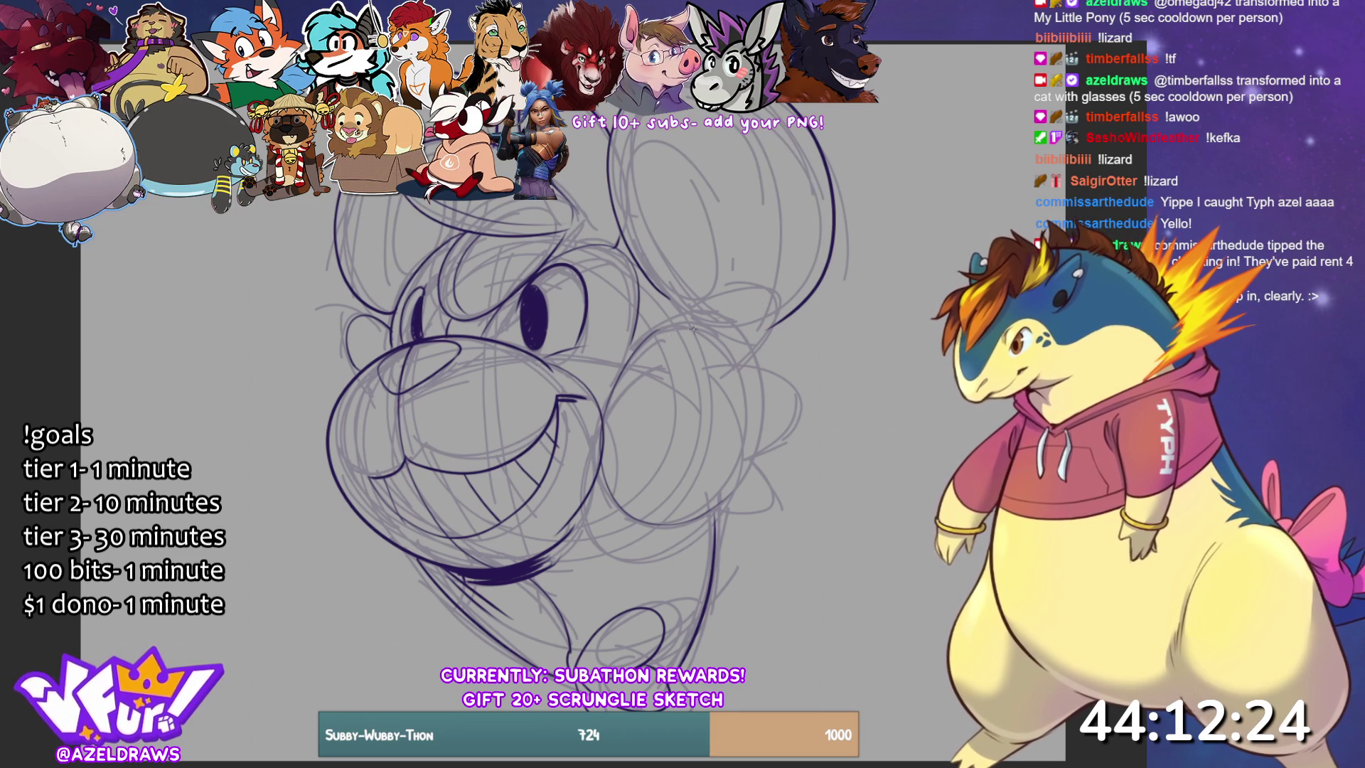
{"action": "mouse_move", "coordinate": [687, 315]}
{"action": "left_mouse_down"}
{"action": "mouse_move", "coordinate": [773, 297]}
{"action": "mouse_move", "coordinate": [747, 366]}
{"action": "left_mouse_up"}
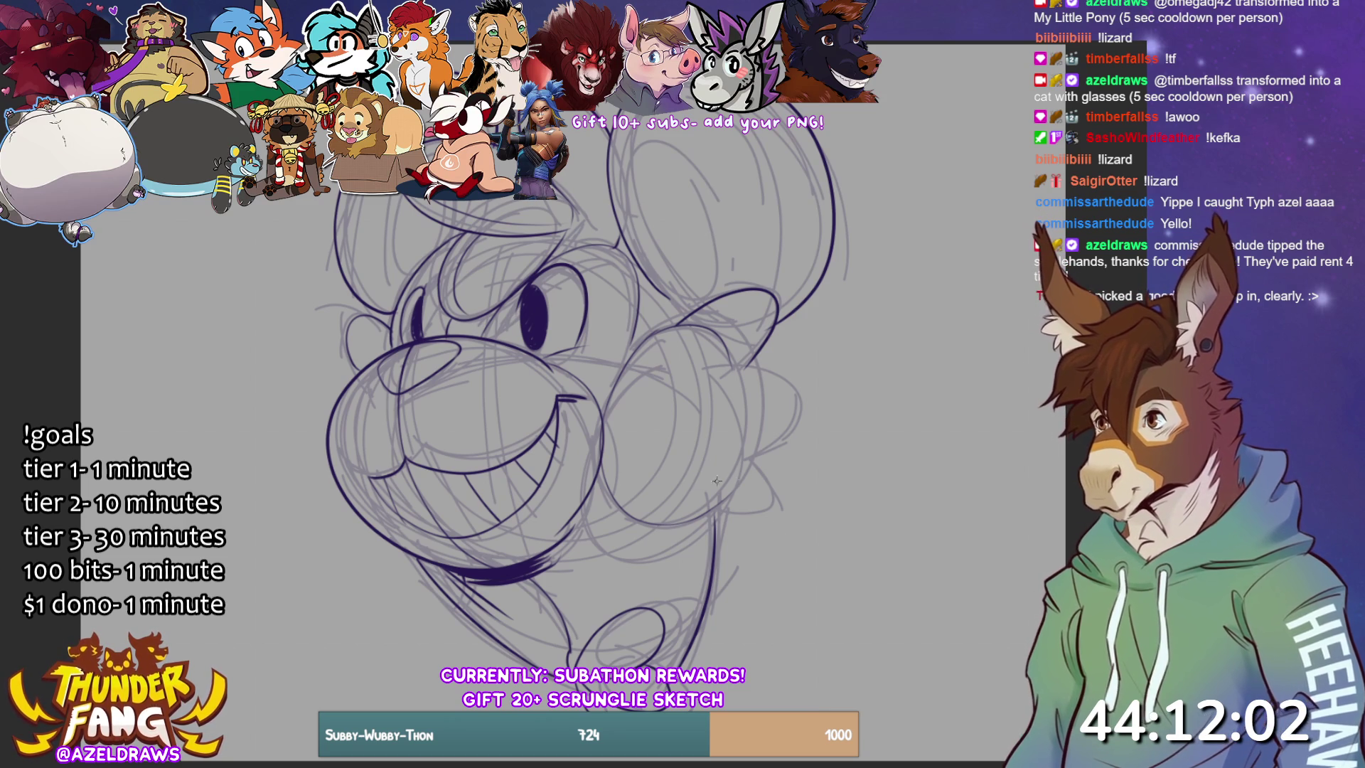
{"action": "mouse_move", "coordinate": [748, 363]}
{"action": "left_mouse_down"}
{"action": "mouse_move", "coordinate": [718, 428]}
{"action": "mouse_move", "coordinate": [843, 416]}
{"action": "mouse_move", "coordinate": [754, 360]}
{"action": "mouse_move", "coordinate": [713, 437]}
{"action": "mouse_move", "coordinate": [800, 442]}
{"action": "mouse_move", "coordinate": [752, 357]}
{"action": "left_mouse_up"}
- Redo the fluff as a smaller tuft low on the right cheek and ink the head's right-side outline
{"action": "key", "text": "ctrl+z"}
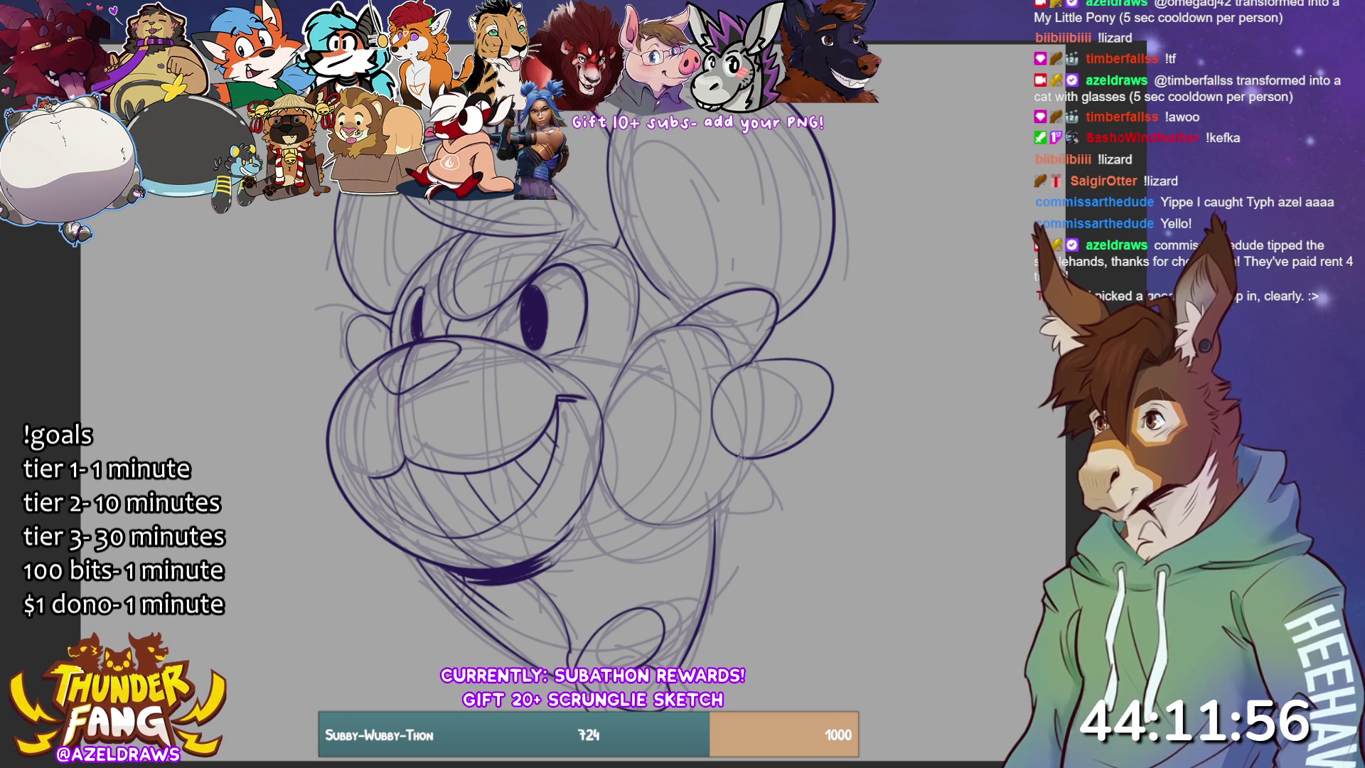
{"action": "mouse_move", "coordinate": [710, 496]}
{"action": "left_mouse_down"}
{"action": "mouse_move", "coordinate": [791, 475]}
{"action": "mouse_move", "coordinate": [763, 460]}
{"action": "left_mouse_up"}
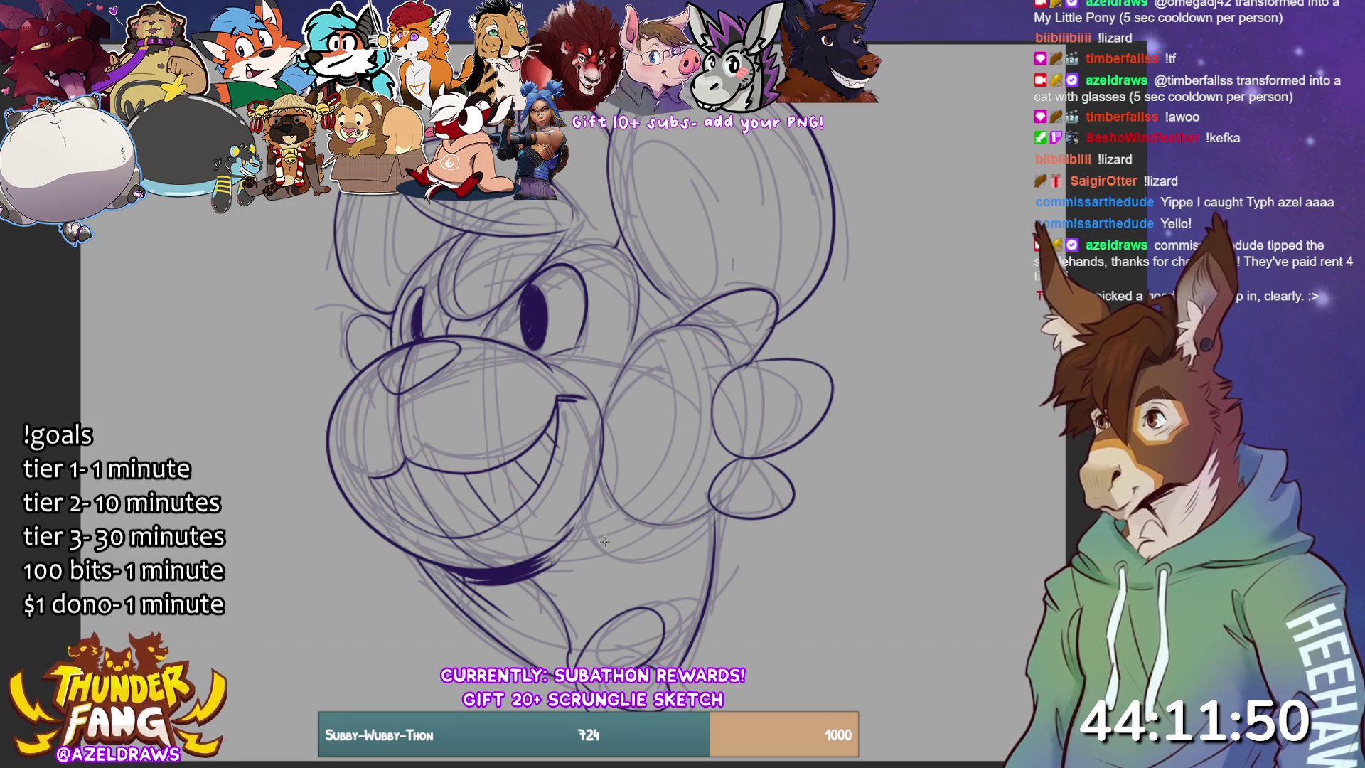
{"action": "mouse_move", "coordinate": [782, 127]}
{"action": "left_mouse_down"}
{"action": "mouse_move", "coordinate": [804, 191]}
{"action": "mouse_move", "coordinate": [800, 306]}
{"action": "mouse_move", "coordinate": [780, 331]}
{"action": "left_mouse_up"}
{"action": "key", "text": "ctrl+z"}
{"action": "mouse_move", "coordinate": [757, 110]}
{"action": "left_mouse_down"}
{"action": "mouse_move", "coordinate": [803, 284]}
{"action": "mouse_move", "coordinate": [778, 317]}
{"action": "left_mouse_up"}
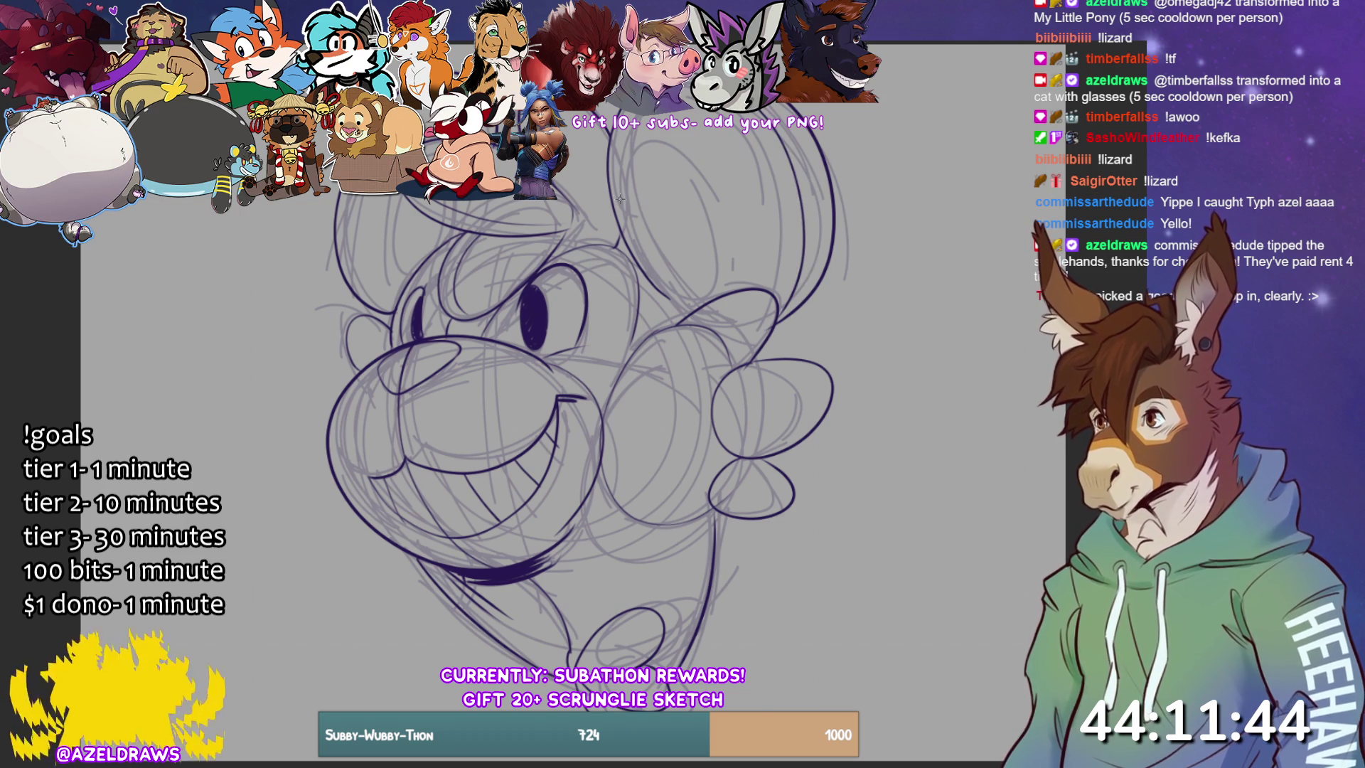
- Ink the arc over the ear top, a line on the head's left side and a line under the eye
{"action": "mouse_move", "coordinate": [616, 207]}
{"action": "left_mouse_down"}
{"action": "mouse_move", "coordinate": [611, 187]}
{"action": "mouse_move", "coordinate": [651, 122]}
{"action": "mouse_move", "coordinate": [739, 260]}
{"action": "left_mouse_up"}
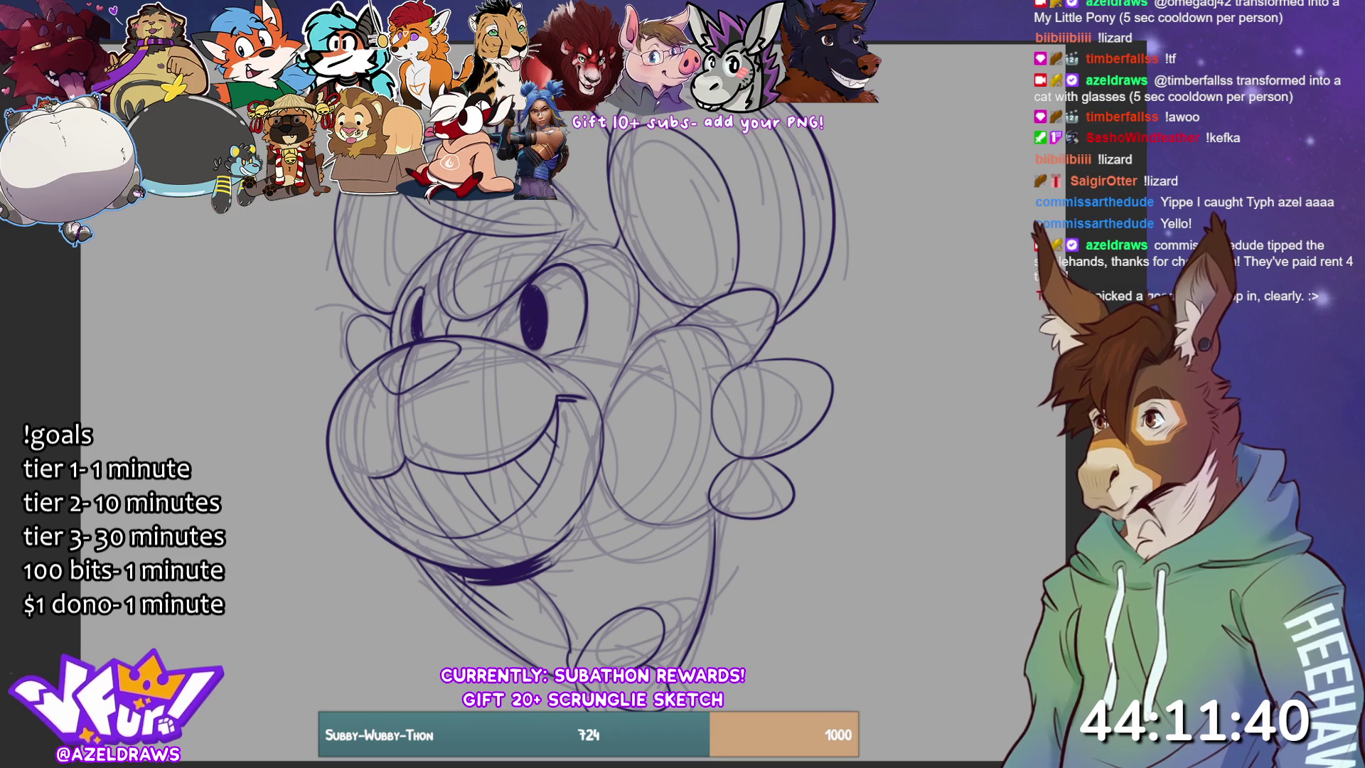
{"action": "left_click_drag", "start_coordinate": [391, 197], "coordinate": [416, 276]}
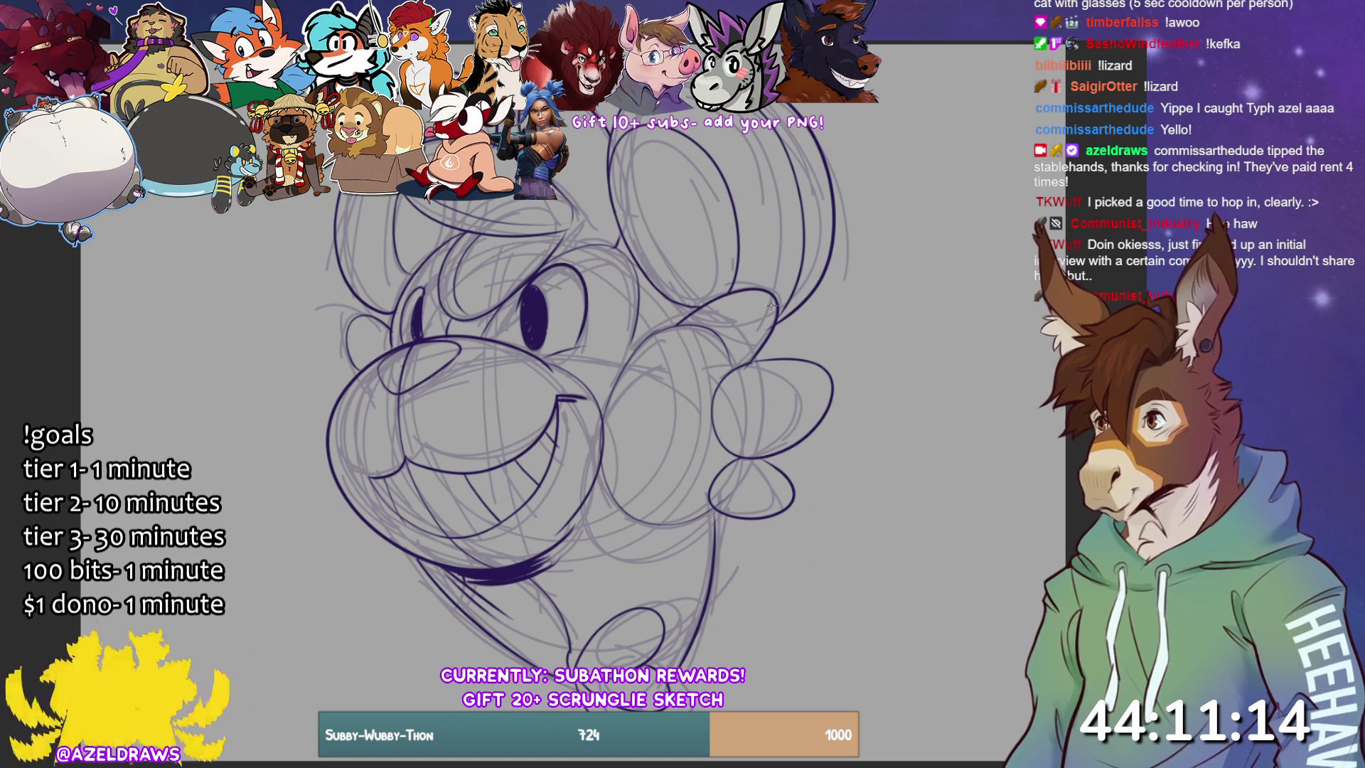
{"action": "left_click_drag", "start_coordinate": [549, 353], "coordinate": [592, 346]}
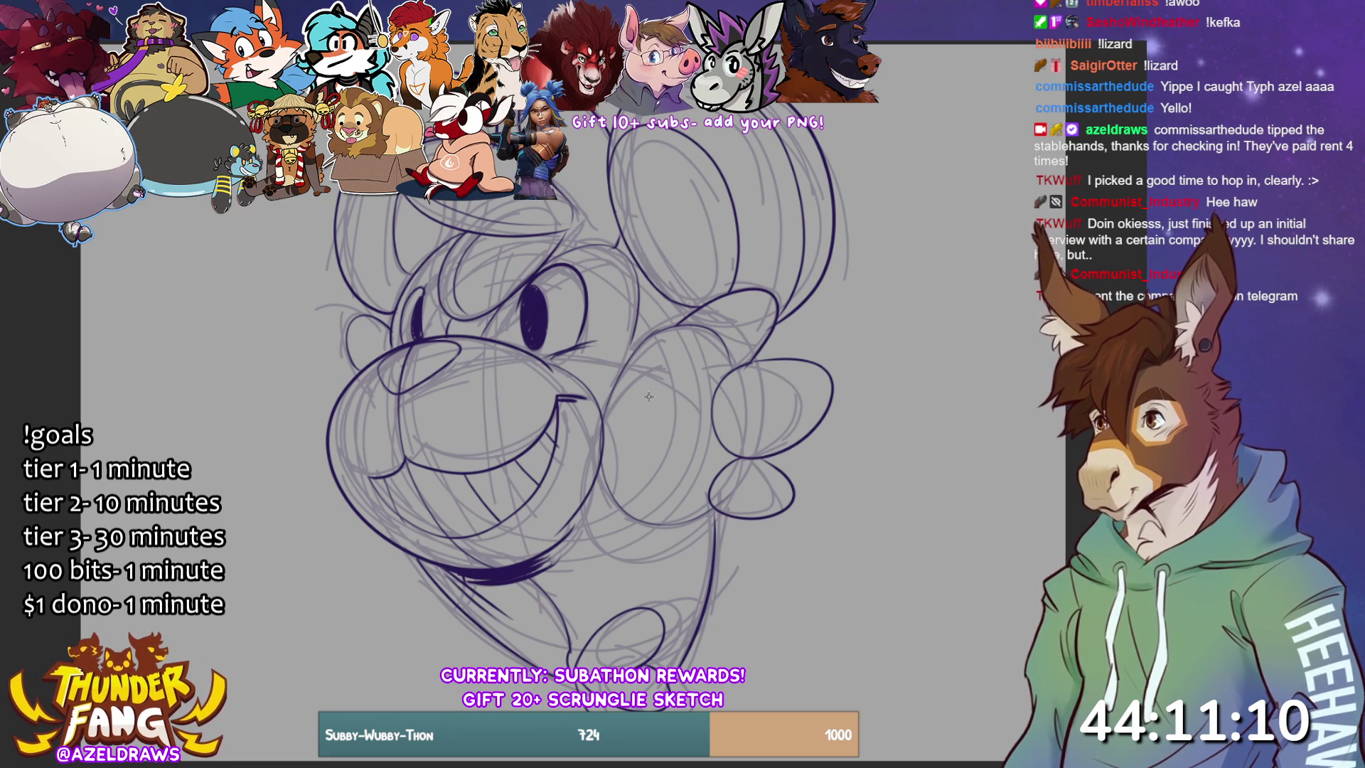